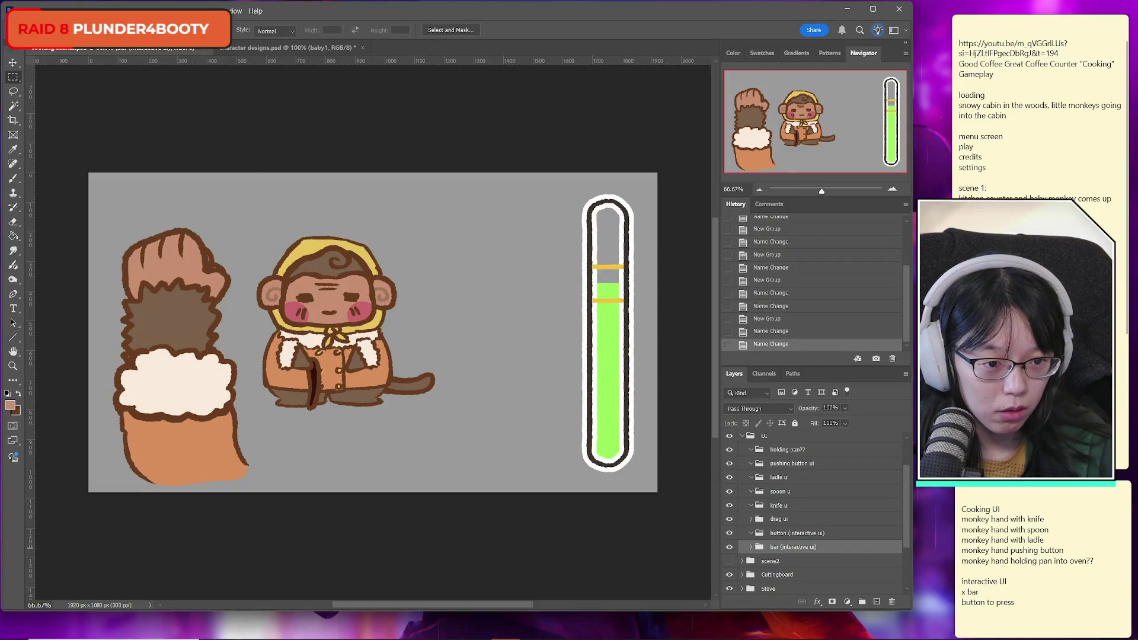
Widen the Photoshop window and review the cooking UI to-do notes
mouse_move(915, 241)
left_mouse_down()
mouse_move(957, 241)
mouse_move(945, 241)
left_mouse_up()
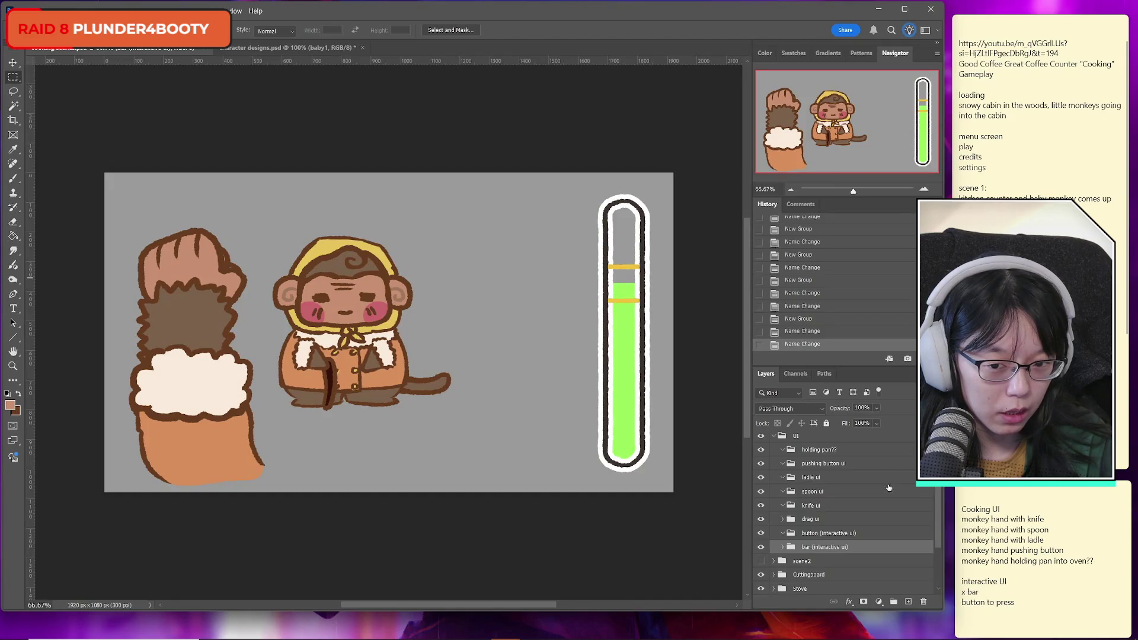
scroll(888, 494, "up", 1)
scroll(888, 494, "up", 1)
scroll(888, 494, "down", 2)
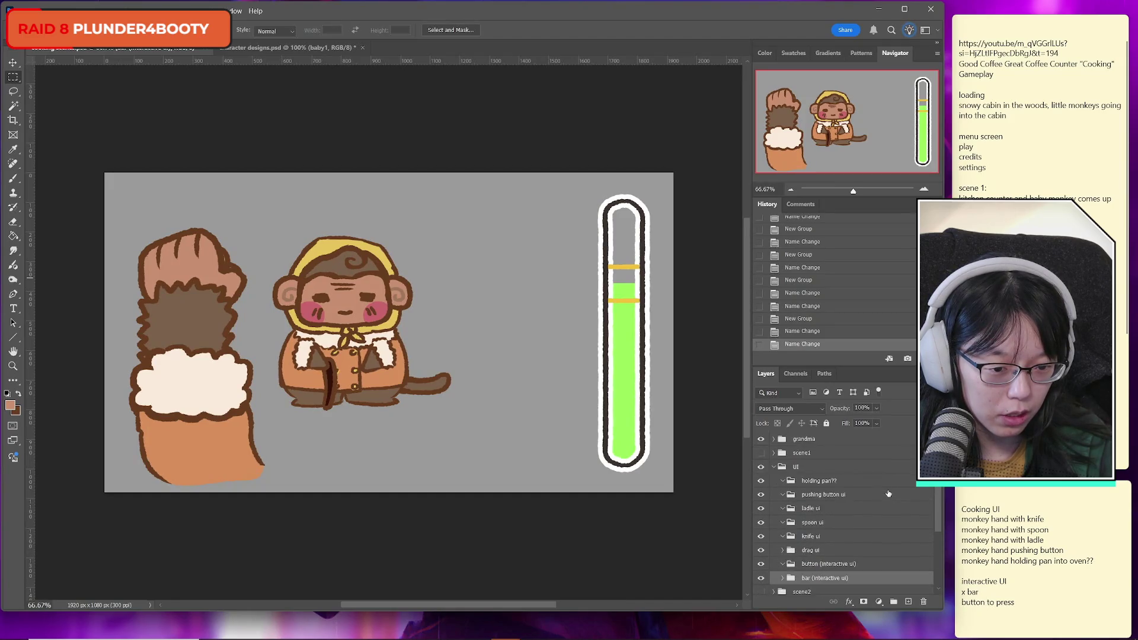
scroll(888, 494, "up", 1)
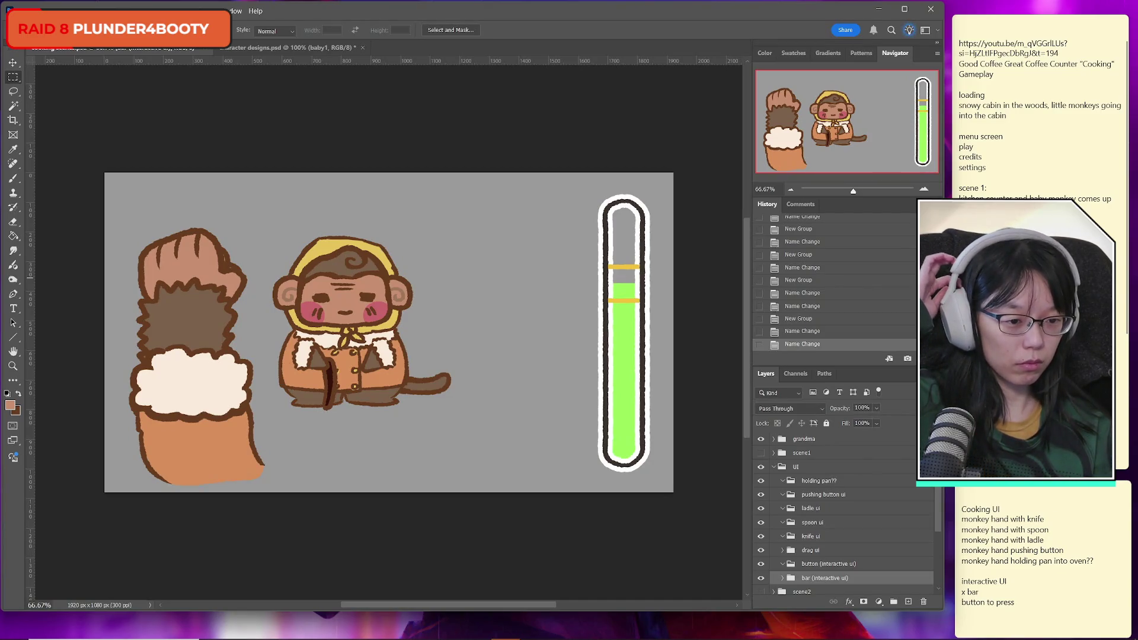
left_click(1022, 531)
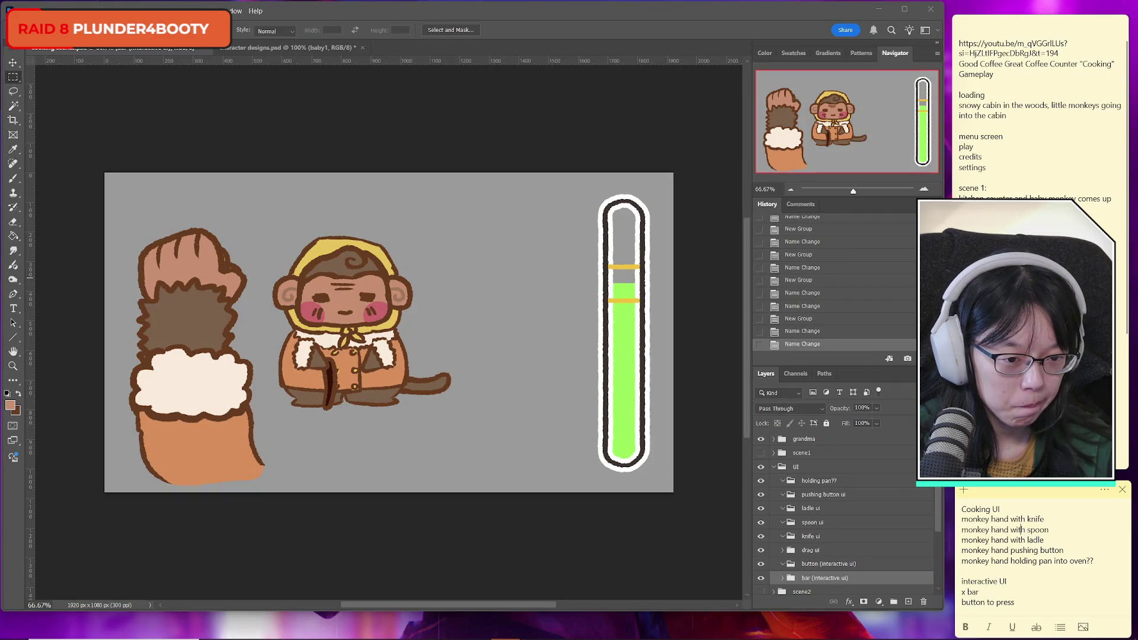
left_click_drag(944, 371, 1118, 371)
left_click(1032, 621)
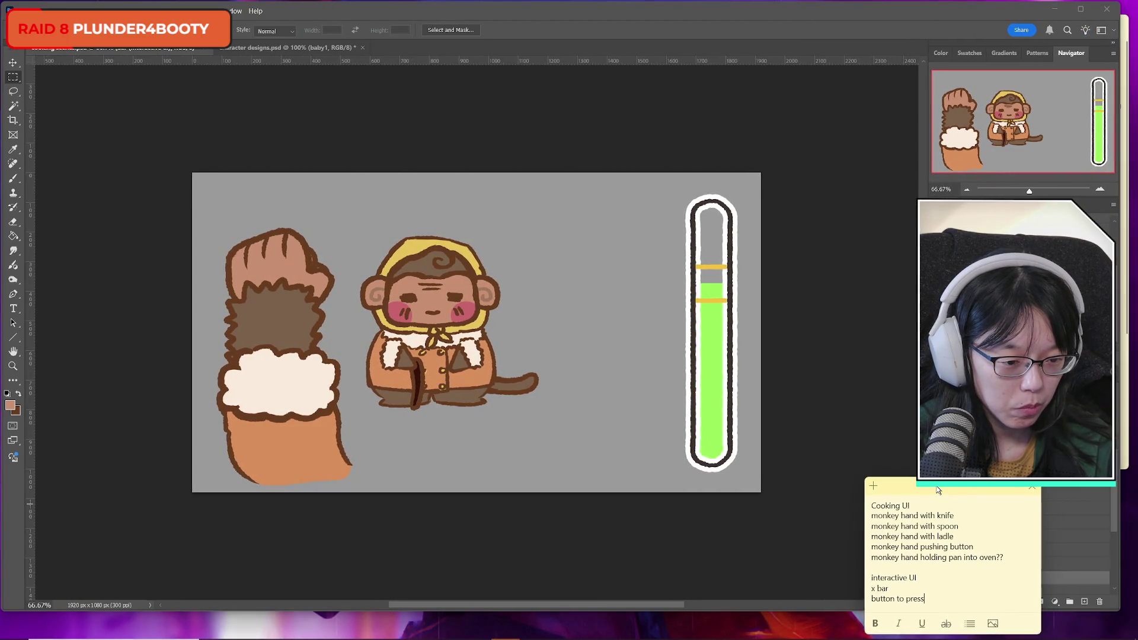
key("alt+Tab")
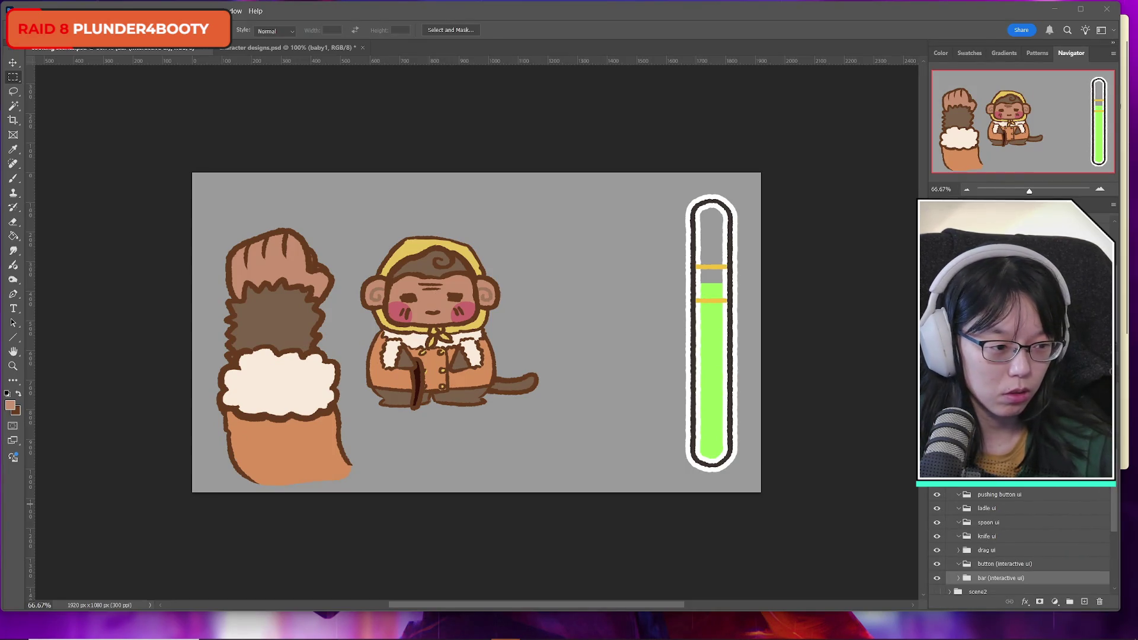
left_click_drag(1119, 69, 1134, 68)
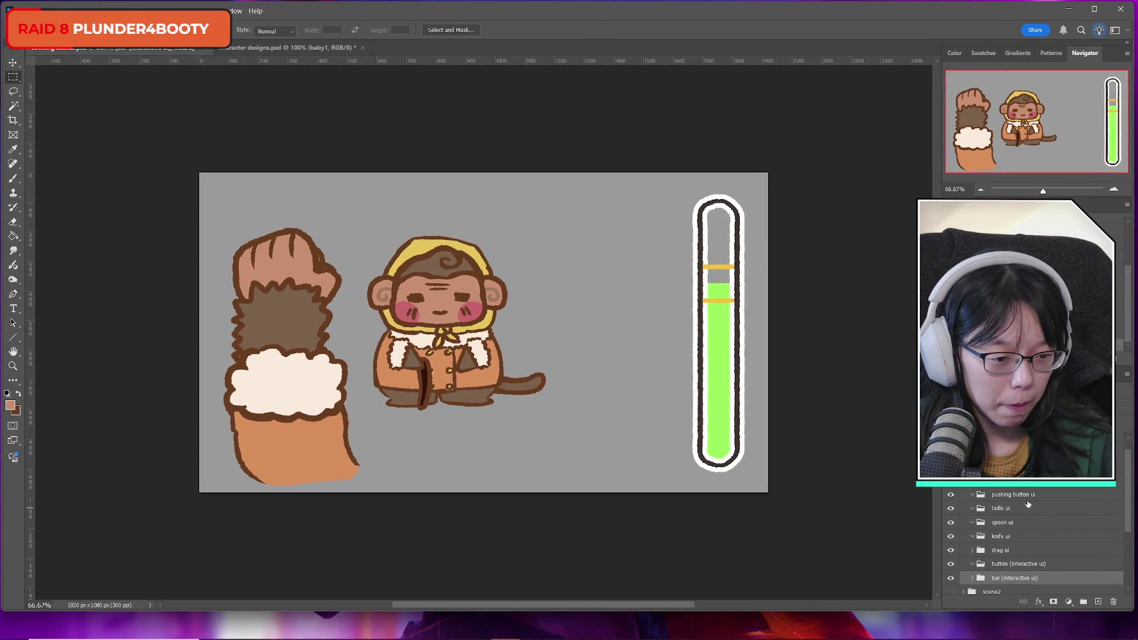
Select the bar (interactive ui) group and make the scene2 kitchen background visible
scroll(1032, 554, "down", 2)
scroll(1032, 555, "up", 2)
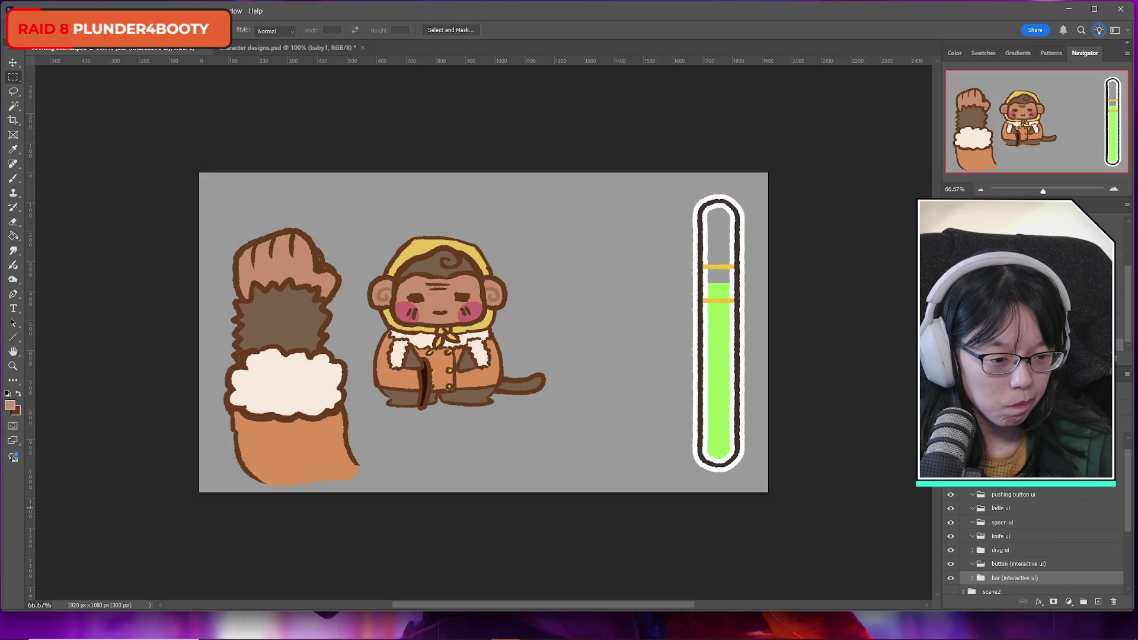
left_click(1009, 496)
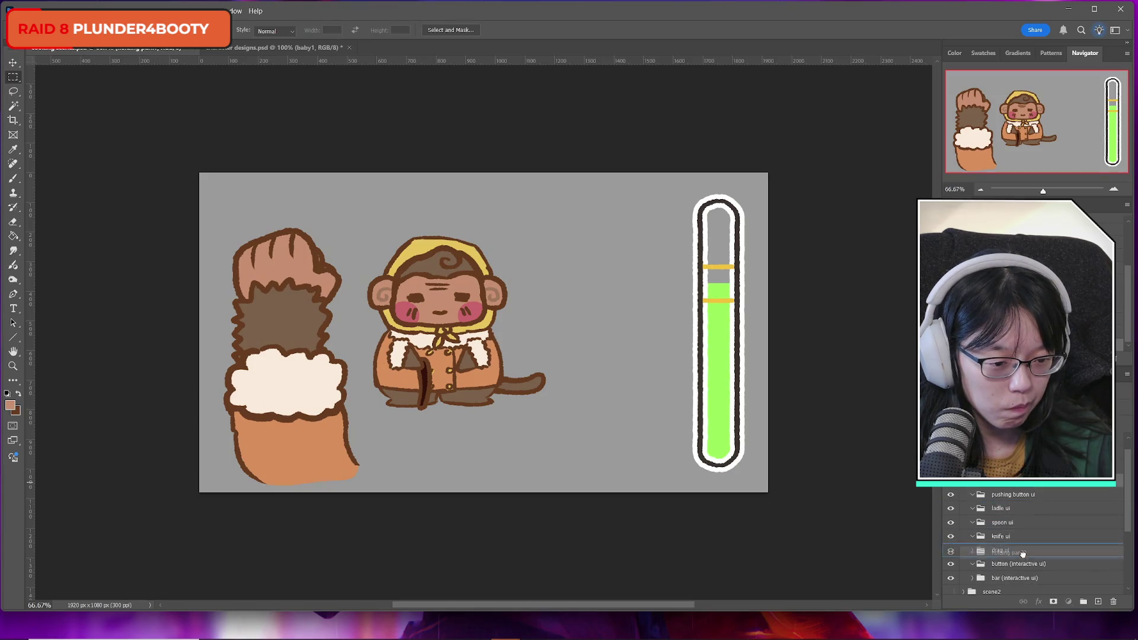
left_click(1015, 578)
scroll(1008, 557, "down", 3)
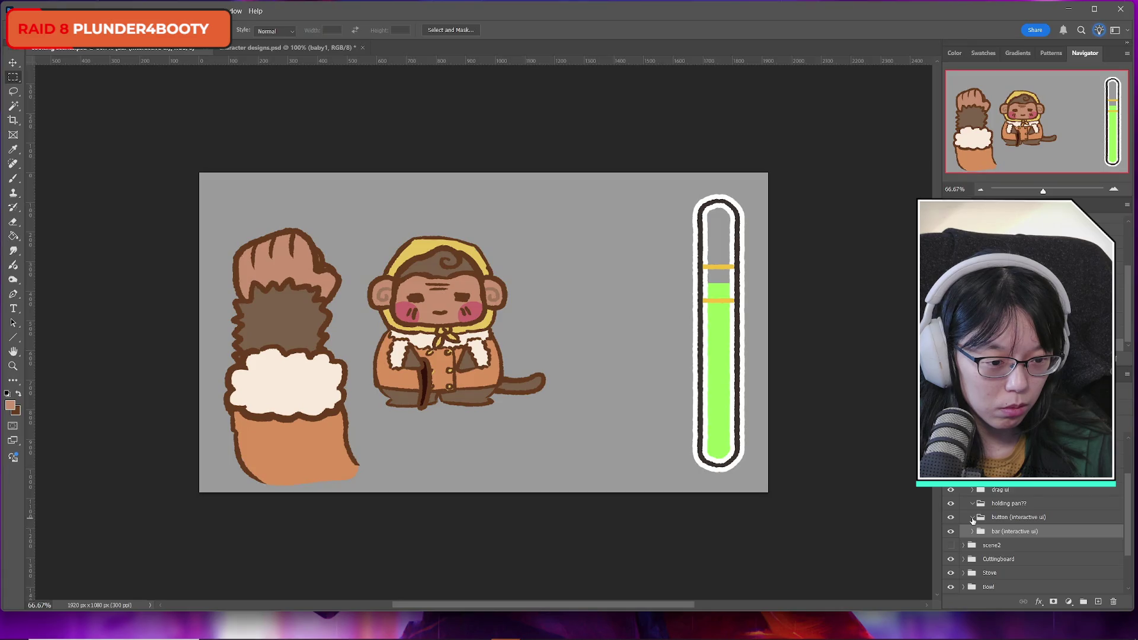
left_click(951, 546)
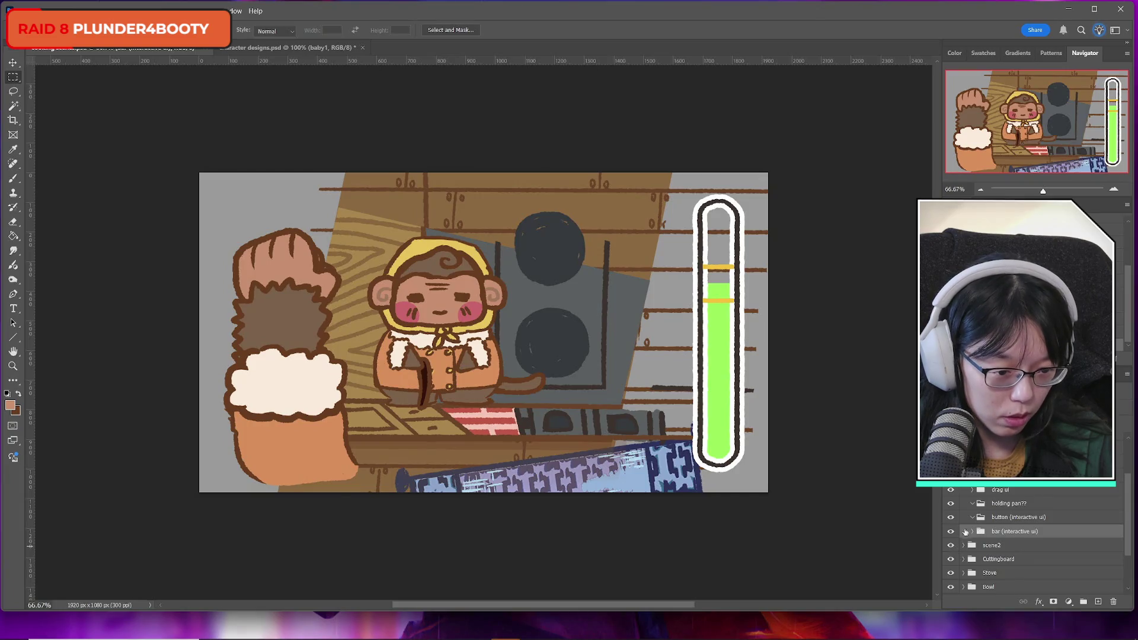
Check the gauge bar's visibility and select the button (interactive ui) group
left_click(951, 532)
left_click(950, 532)
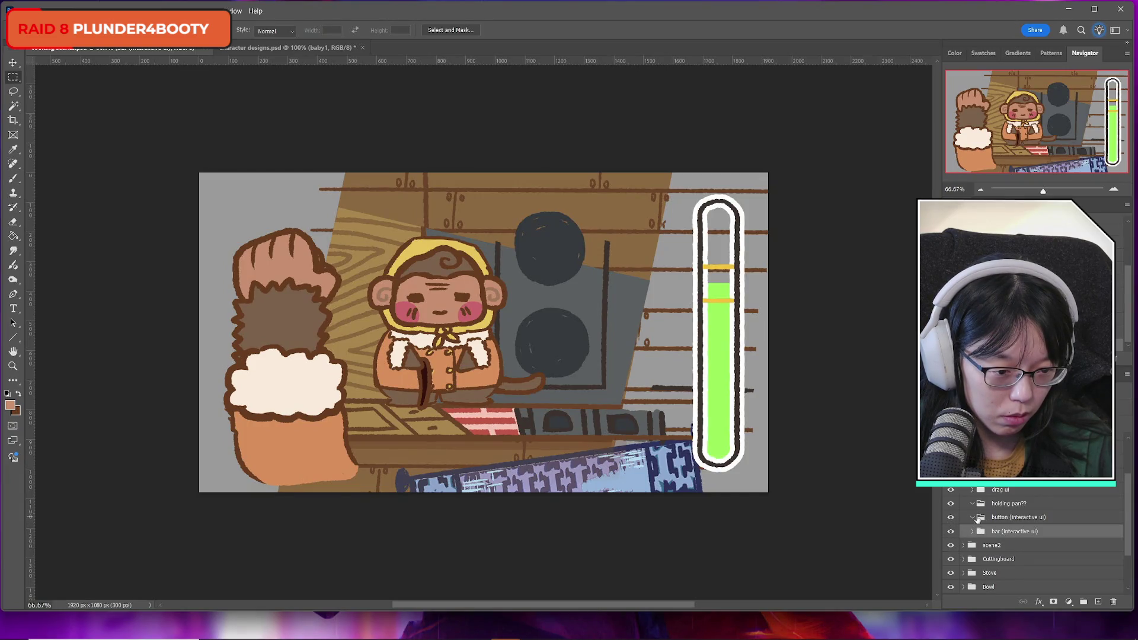
left_click(998, 517)
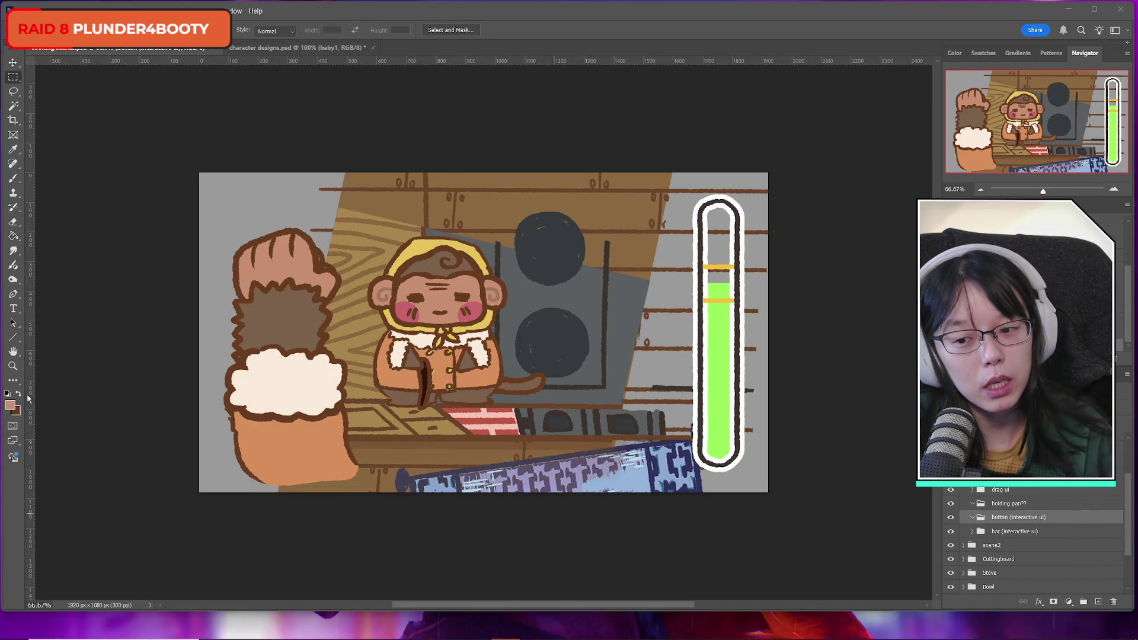
Eyedrop the gauge bar's green as the foreground colour and pick the Brush tool
left_click(11, 406)
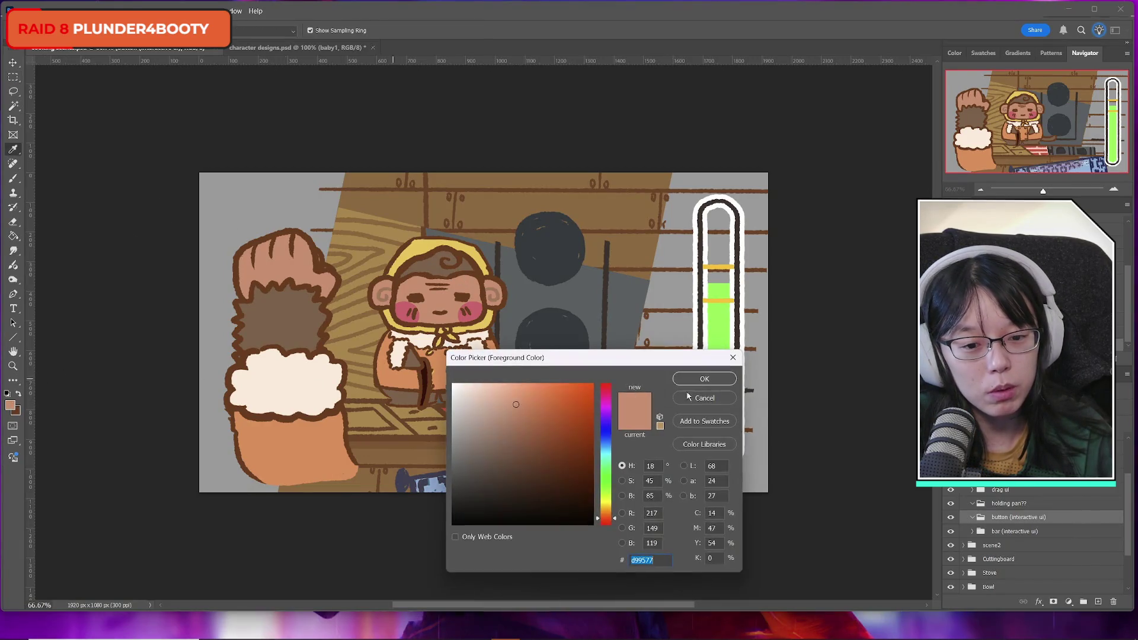
left_click(706, 332)
left_click(704, 379)
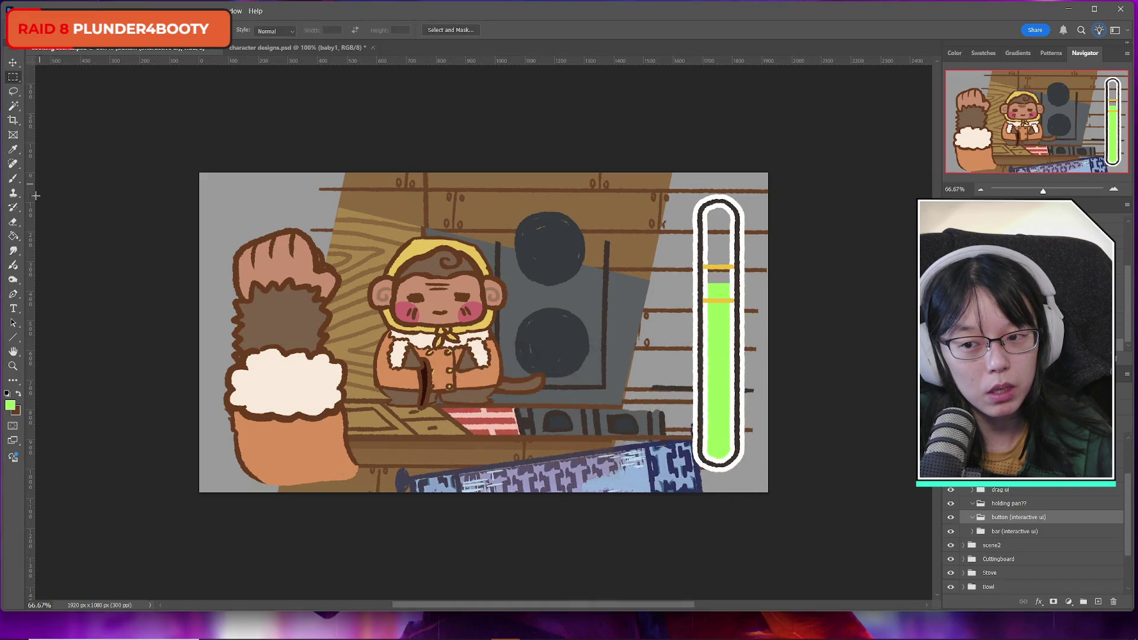
left_click(13, 180)
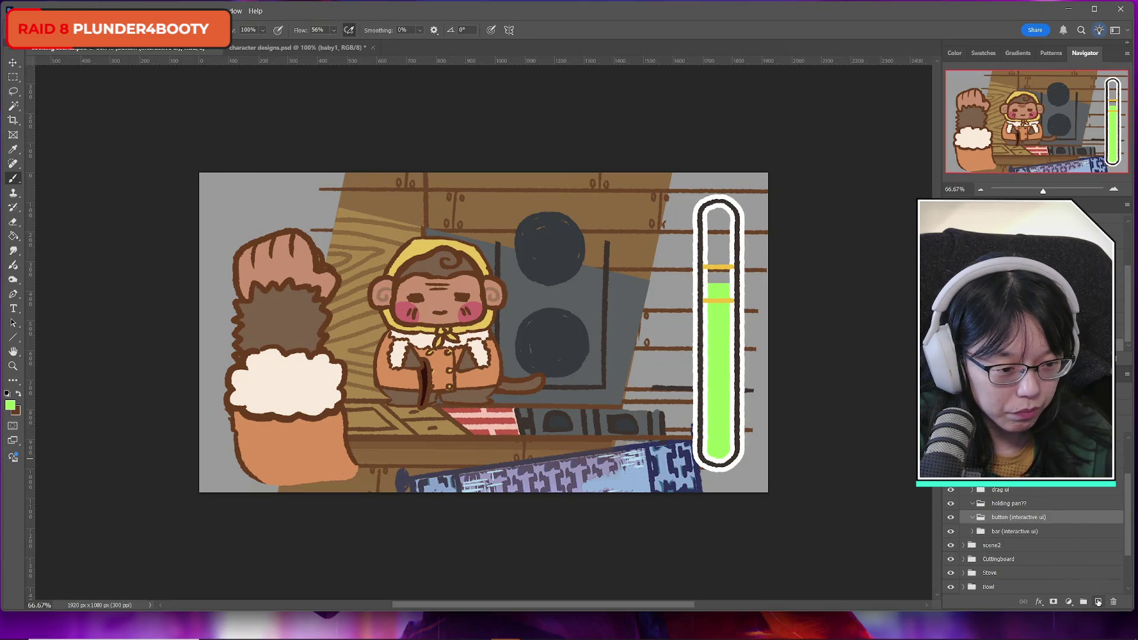
Add a new layer in the button group and rename Layer 1 to 'button'
left_click(1098, 602)
double_click(1014, 532)
type("button")
key("Return")
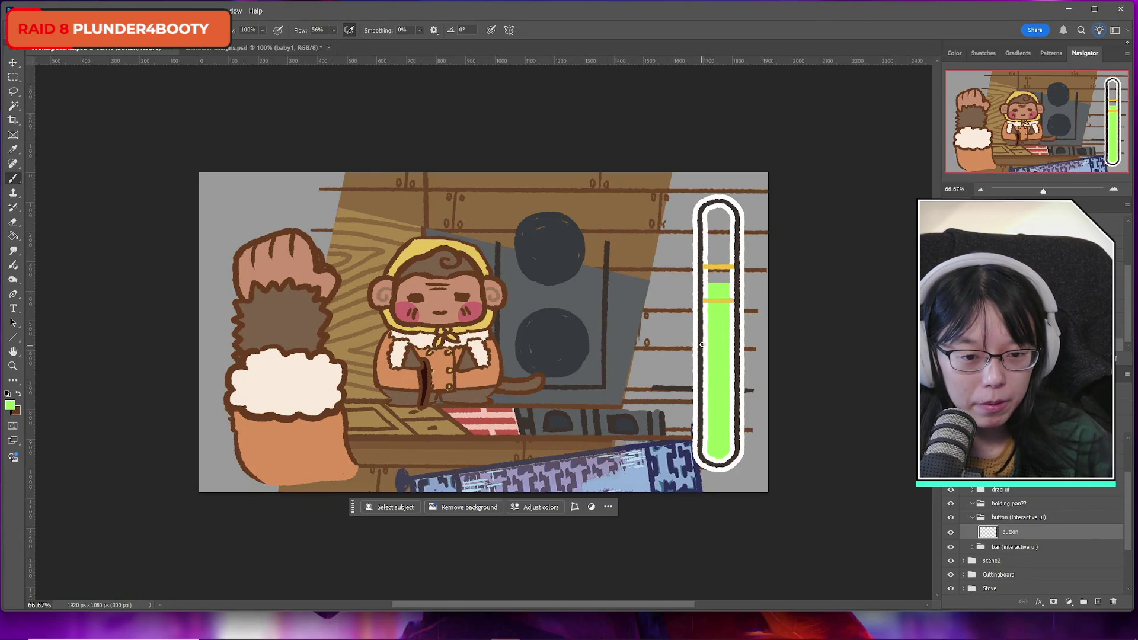
Choose a darker brown and brush the button's outline on the stove front
left_click(20, 394)
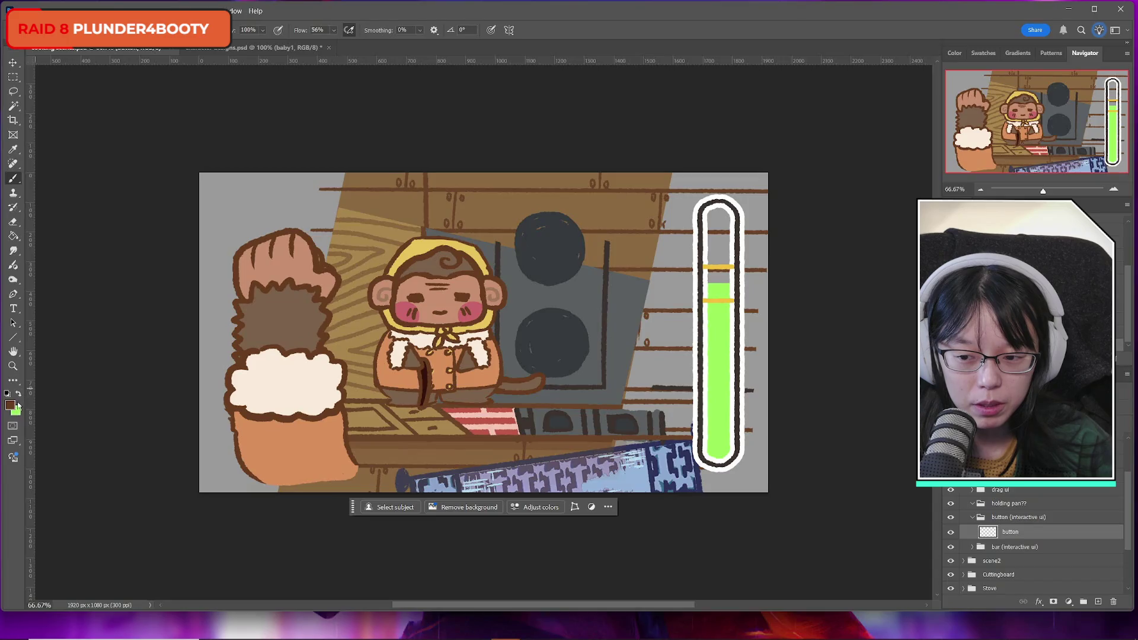
left_click(9, 405)
left_click(703, 338)
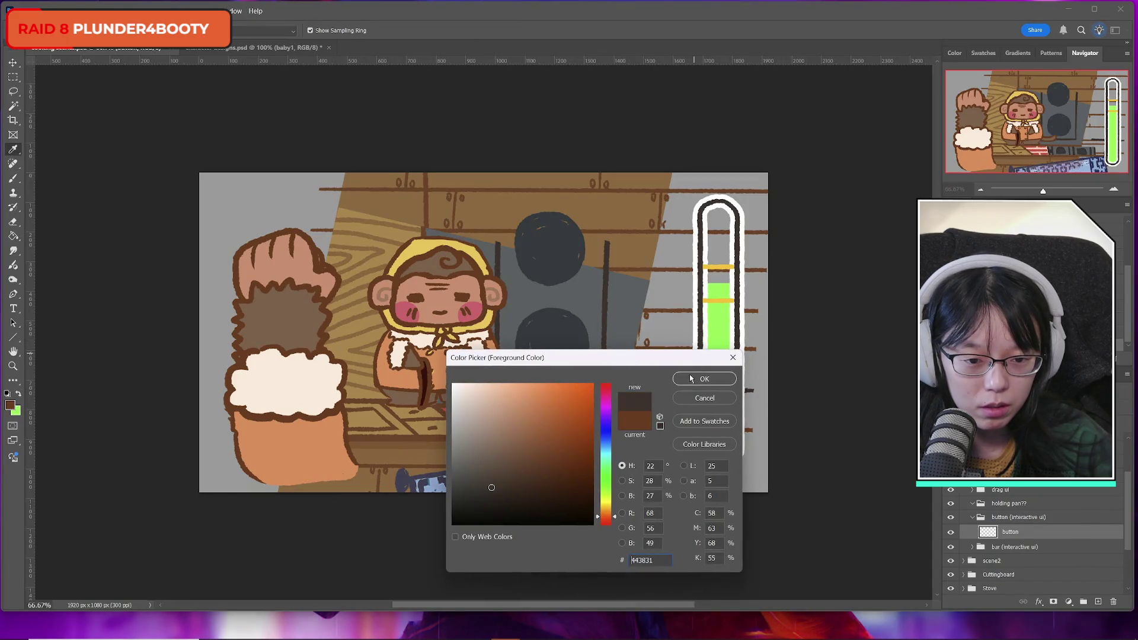
left_click(703, 381)
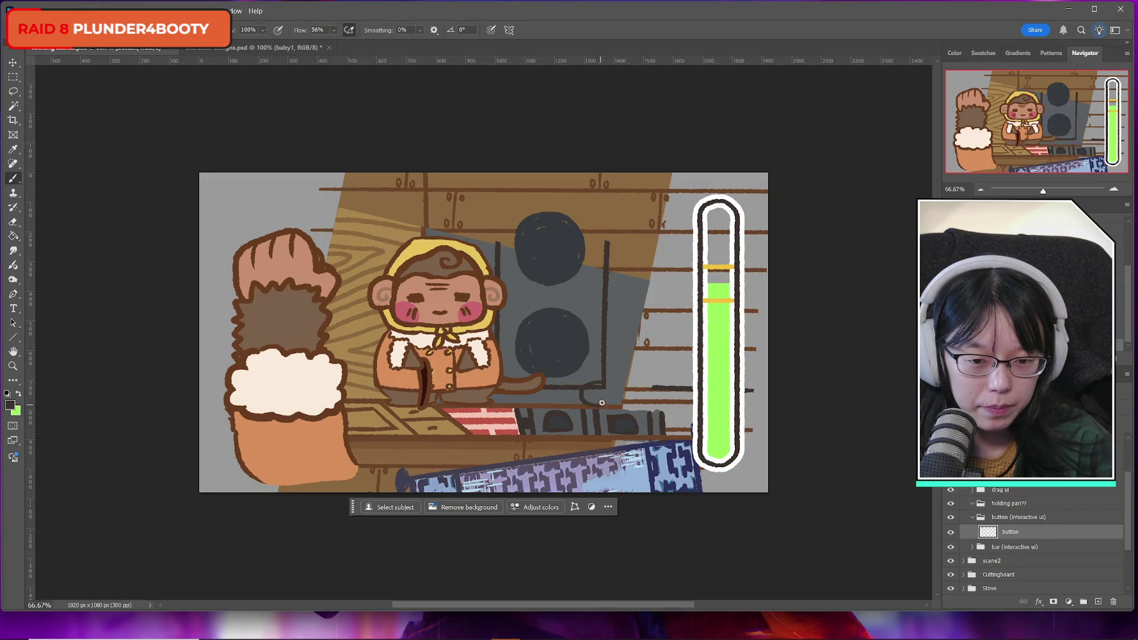
mouse_move(602, 383)
left_mouse_down()
mouse_move(586, 391)
mouse_move(605, 385)
mouse_move(606, 398)
mouse_move(592, 401)
mouse_move(612, 397)
mouse_move(598, 392)
left_mouse_up()
key("ctrl+z")
key("ctrl+z")
key("ctrl+z")
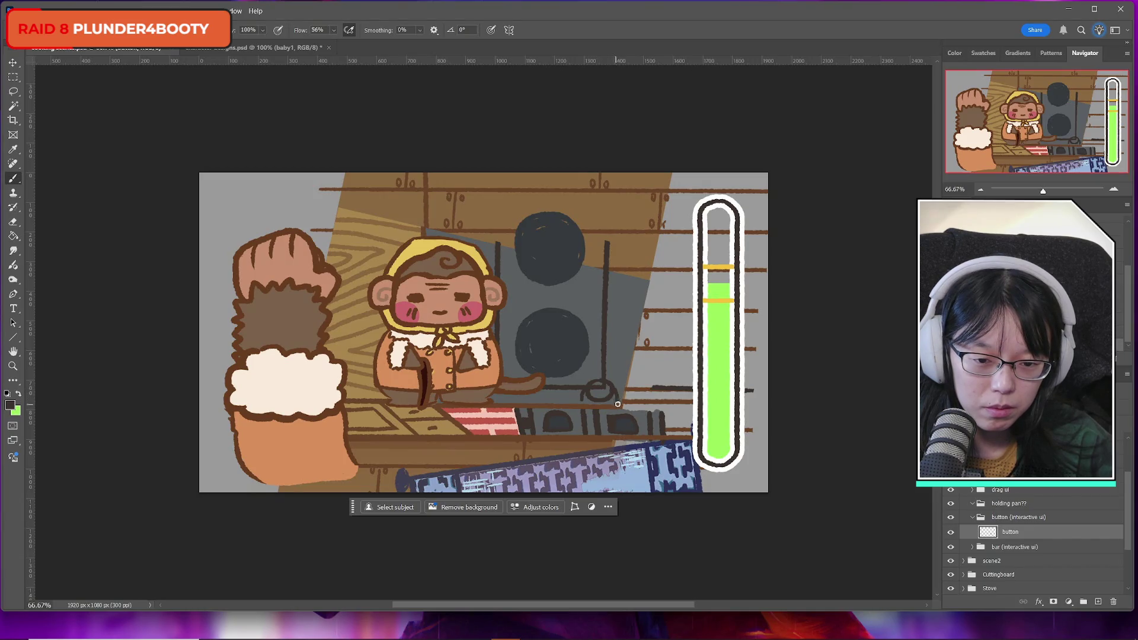
left_click_drag(584, 403, 618, 405)
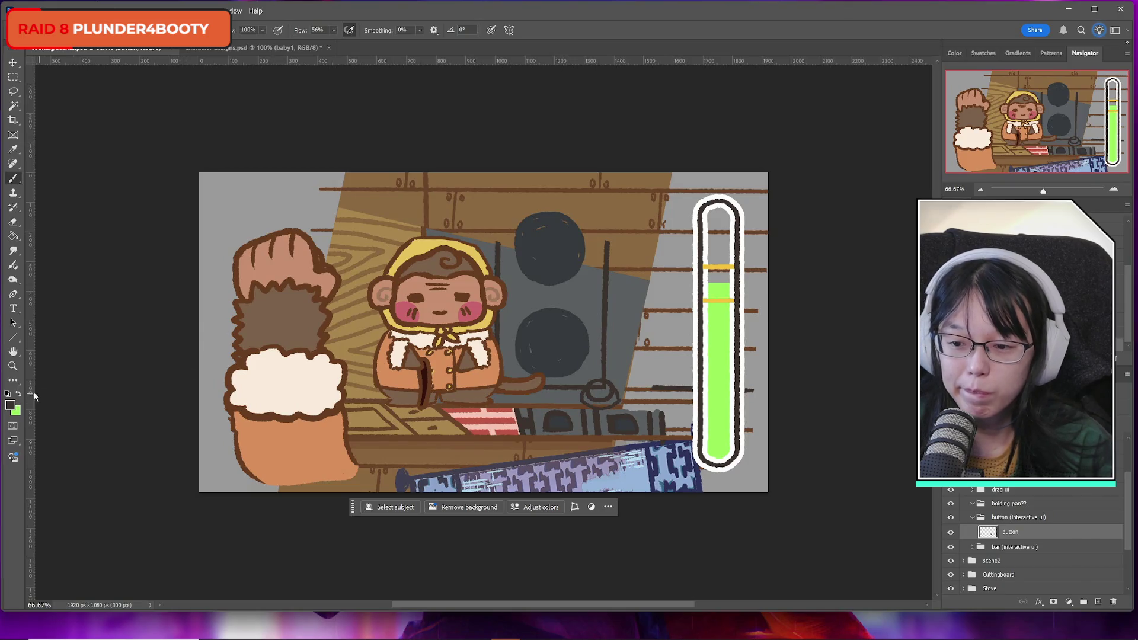
Switch to green, add Layer 11 for the fill, and stack the outline layer above it
left_click(18, 393)
left_click(1098, 601)
left_click_drag(1019, 544, 1022, 551)
left_click_drag(595, 387, 599, 390)
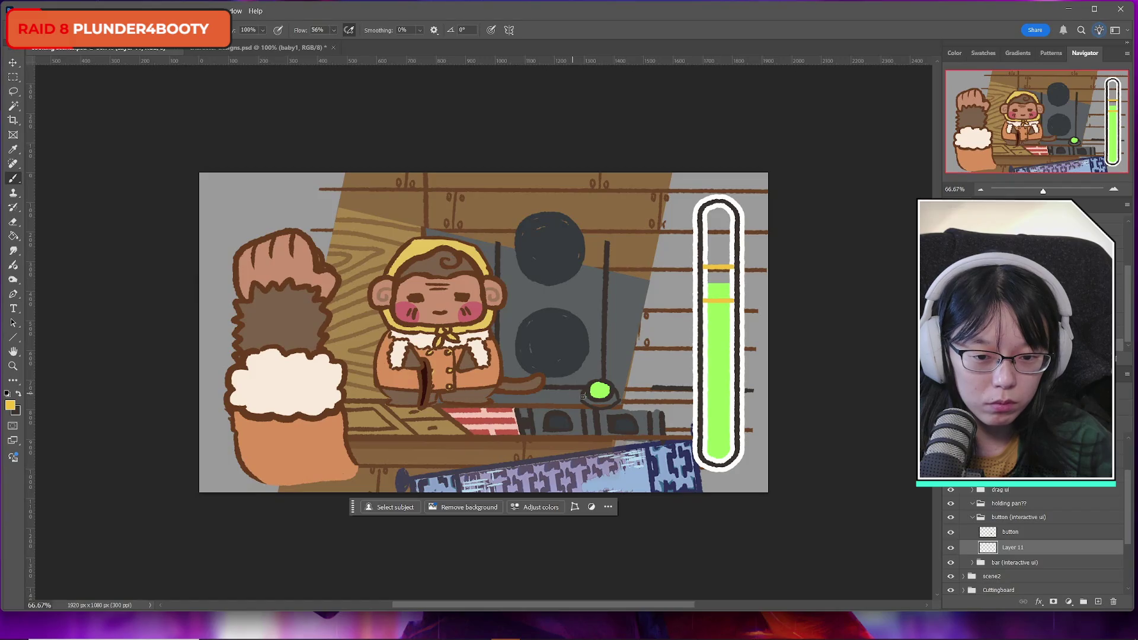
Try a yellow rim under the button, undo it, and resample the button's green
left_click_drag(587, 397, 608, 403)
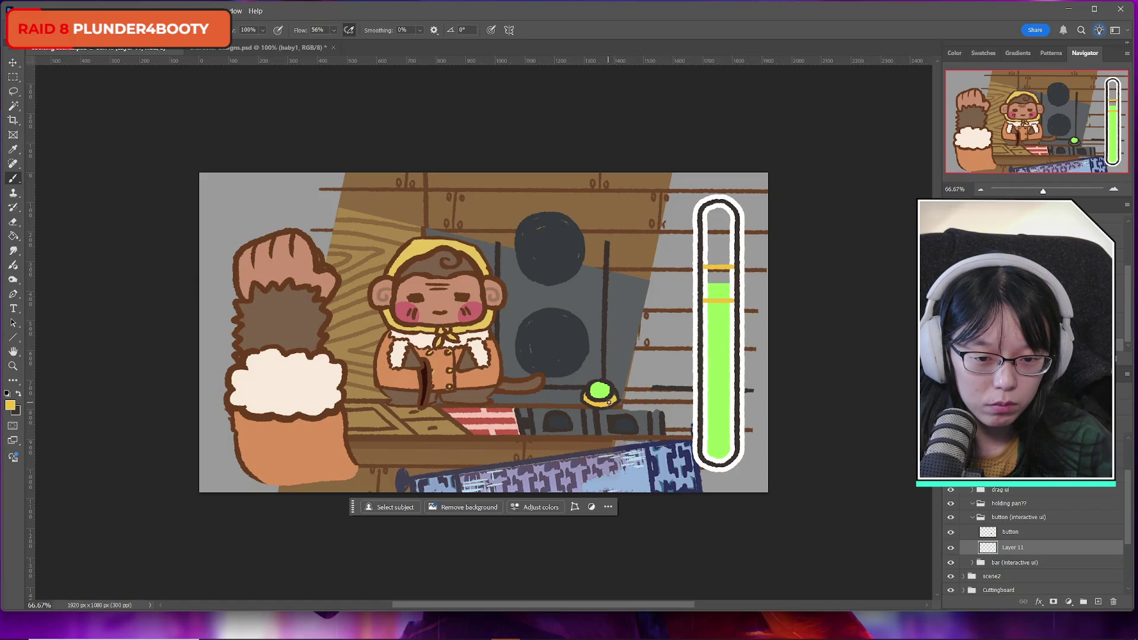
key("ctrl+z")
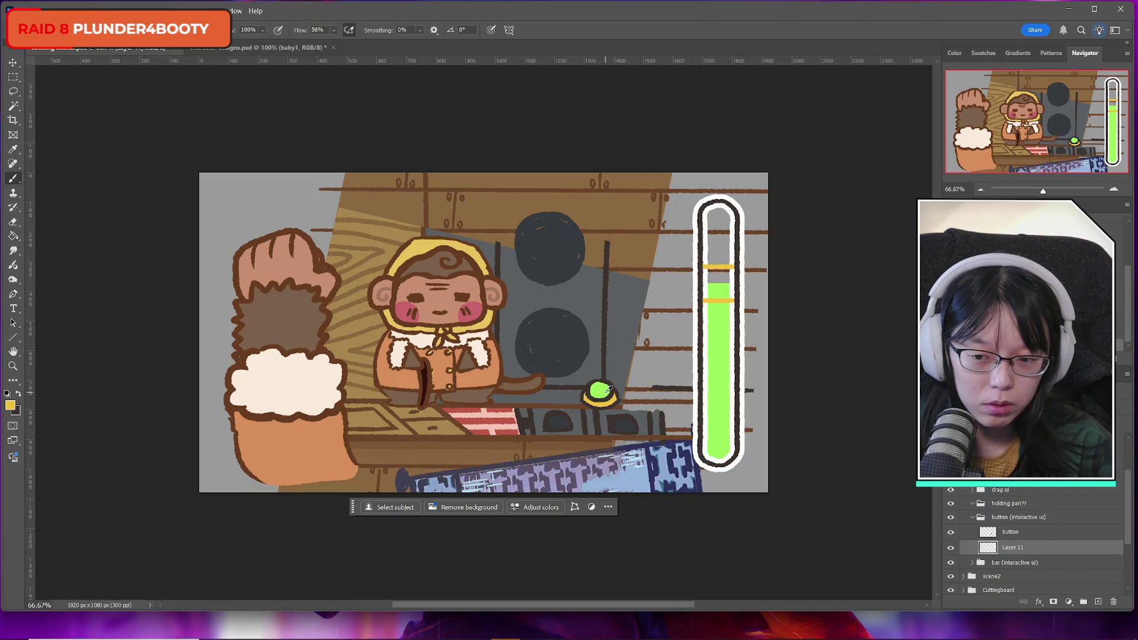
left_click(602, 390, "alt")
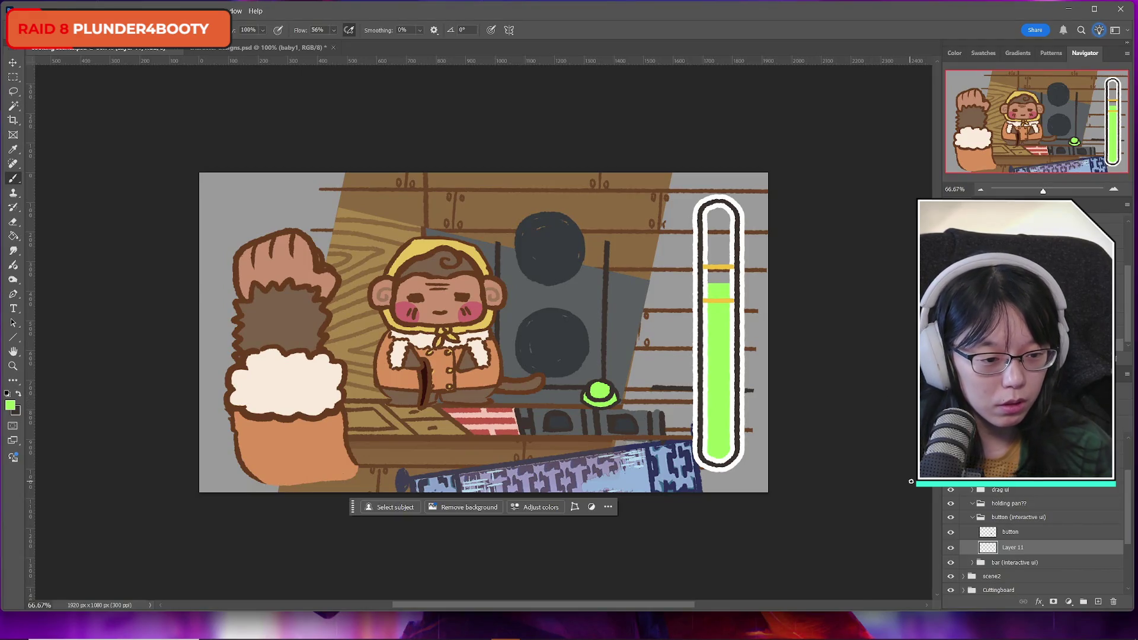
Delete the old button layer so Layer 11 holds the only button drawing
right_click(1015, 551)
key("Escape")
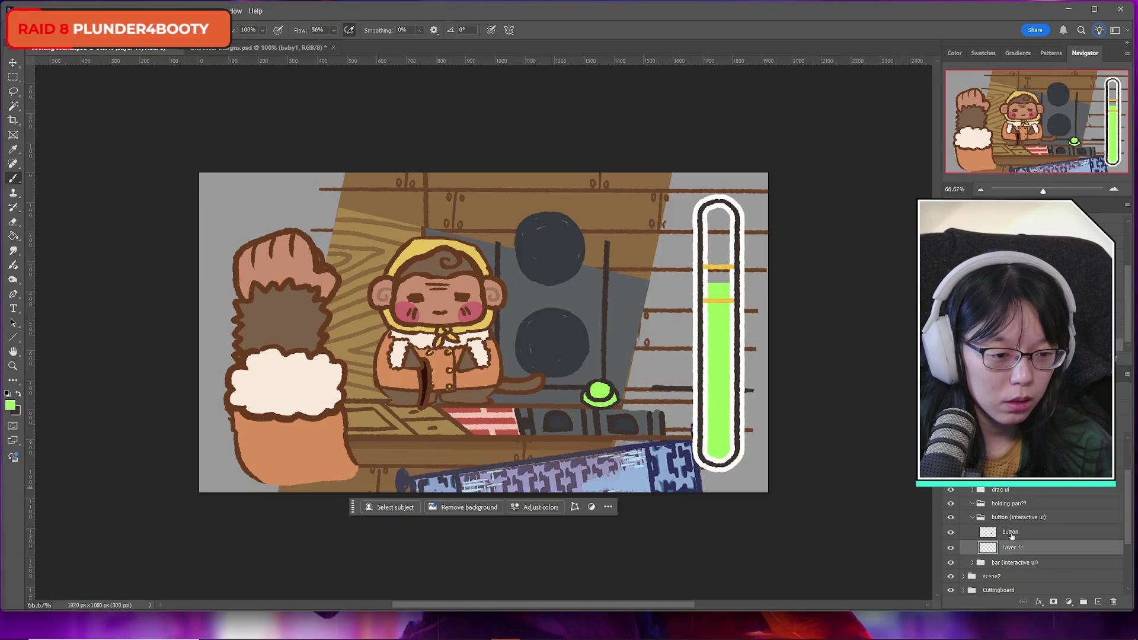
left_click(1050, 532)
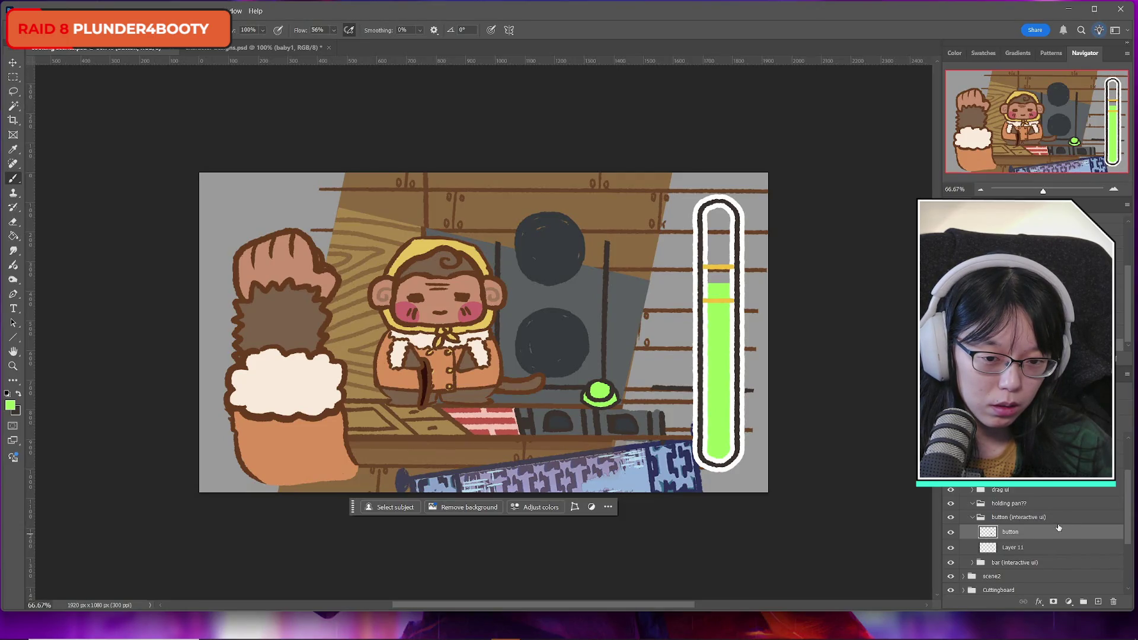
left_click(951, 533)
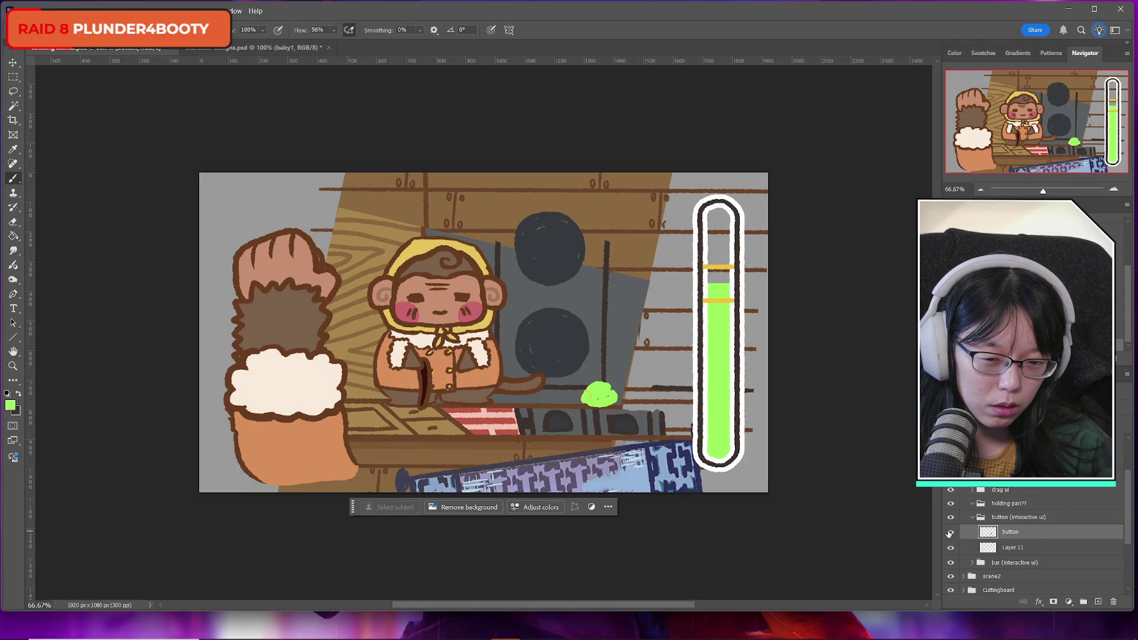
left_click(950, 533)
key("Delete")
right_click(1016, 533)
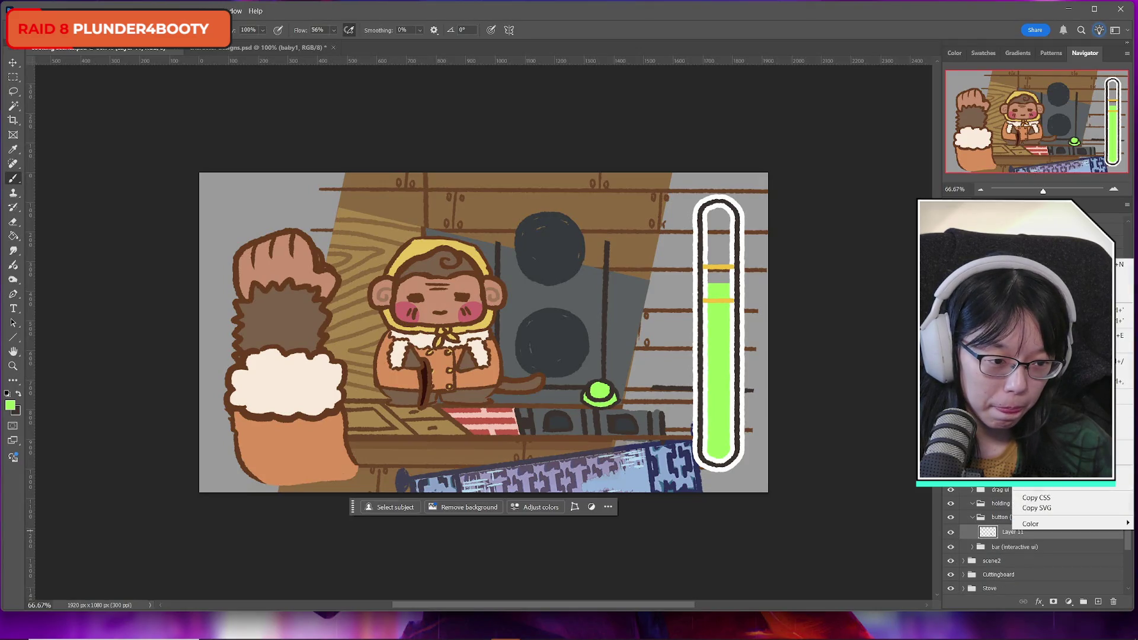
Add a white 16 px outside Stroke to the button layer and rename it 'unpushed'
left_click(1032, 274)
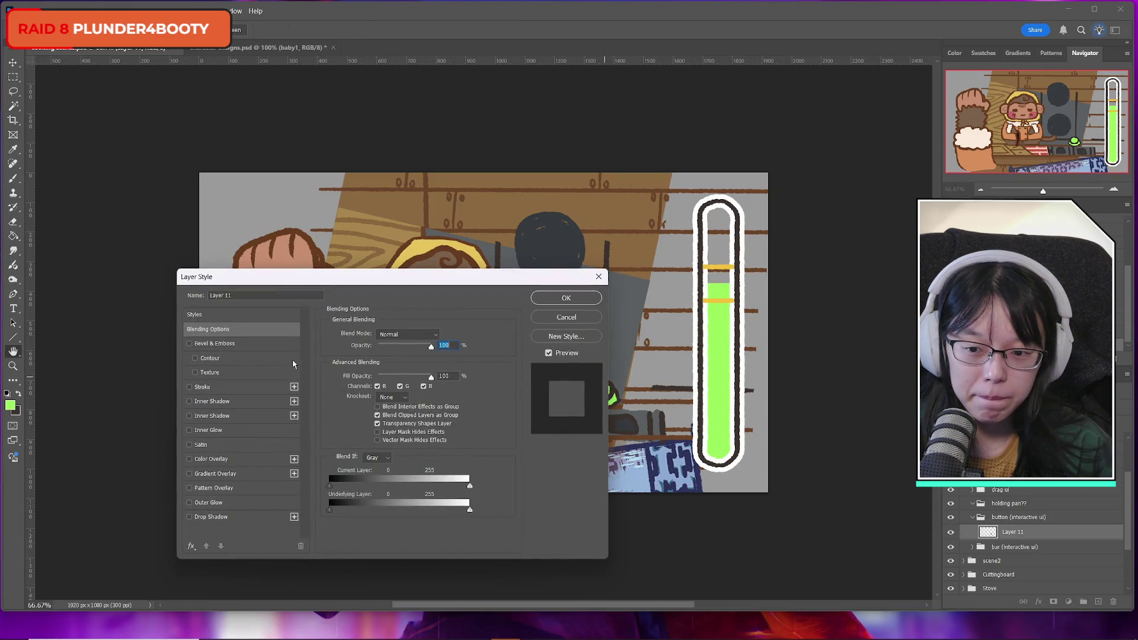
left_click(234, 385)
left_click_drag(327, 283, 202, 306)
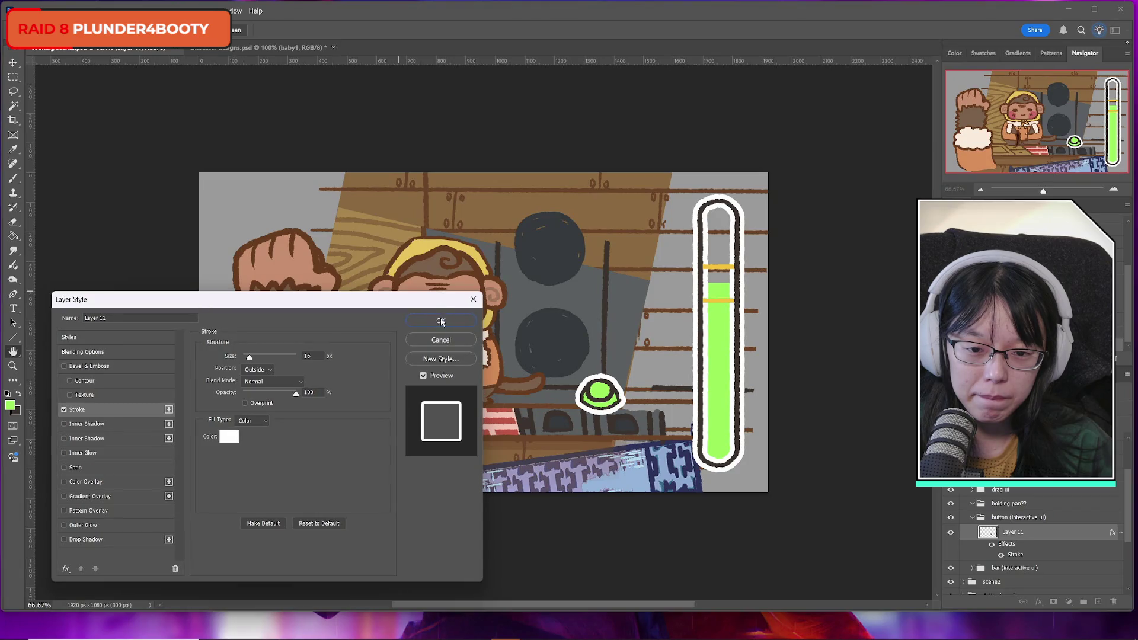
left_click(442, 321)
double_click(1013, 532)
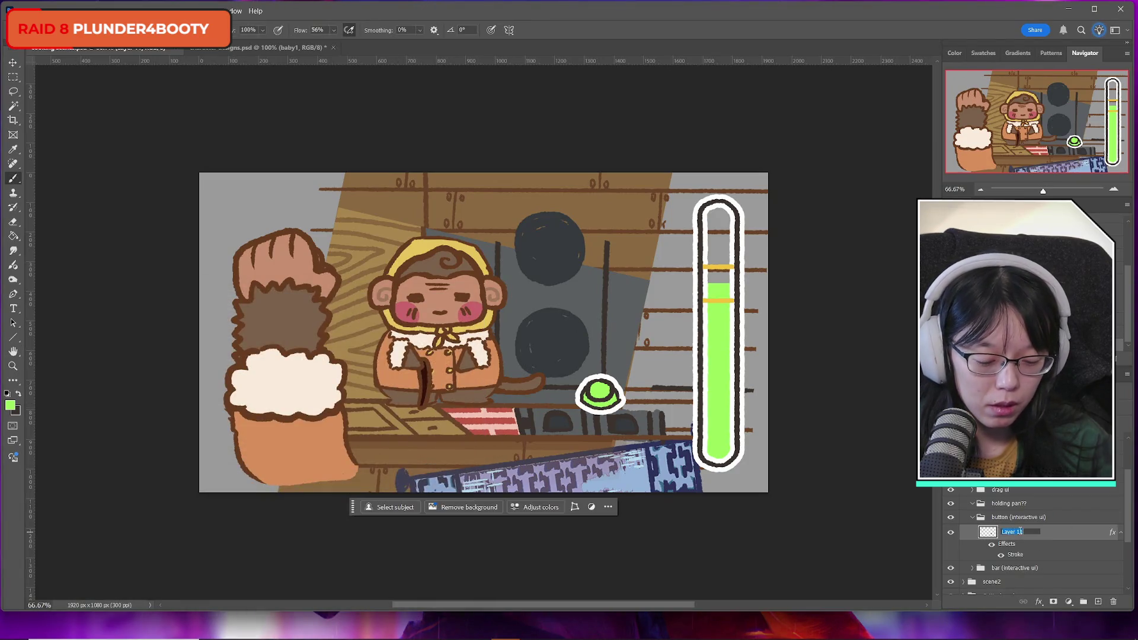
type("unpushed")
key("Return")
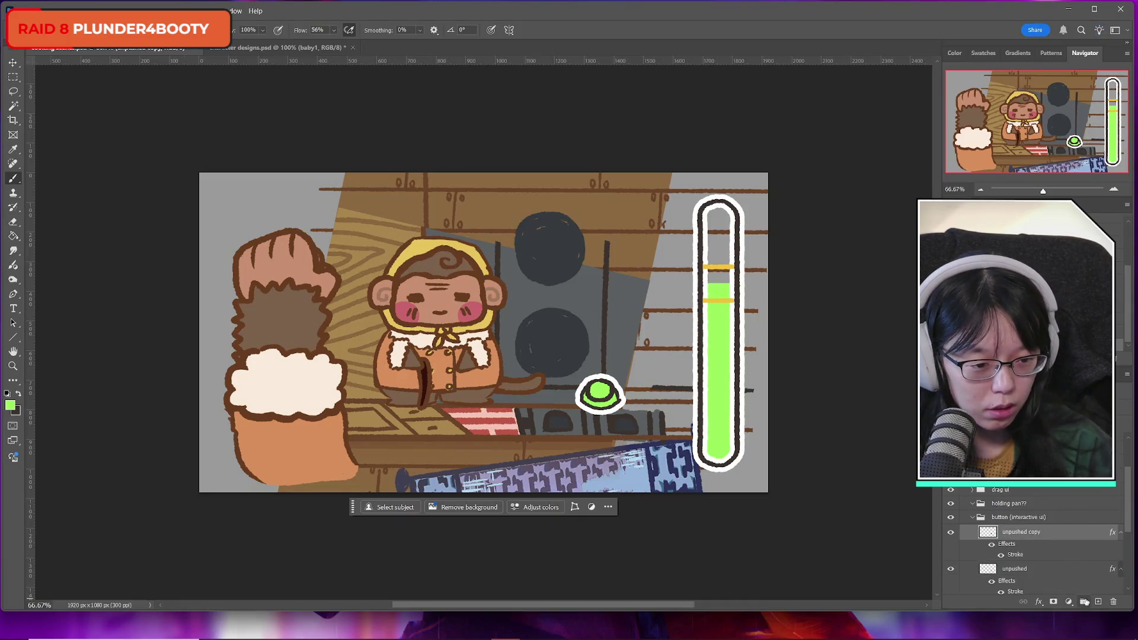
Duplicate the unpushed layer, move the copy below it, and name it 'pushed'
key("ctrl+j")
left_click_drag(1019, 504, 1018, 542)
double_click(1018, 537)
type("pushed")
key("Return")
mouse_move(267, 635)
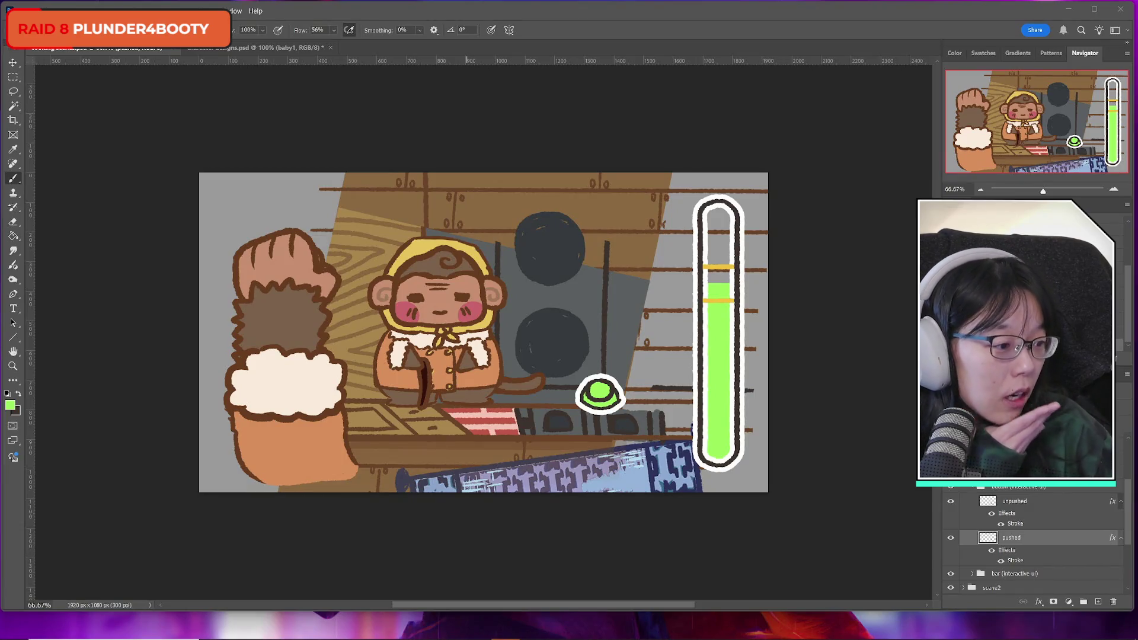
key("alt+Tab")
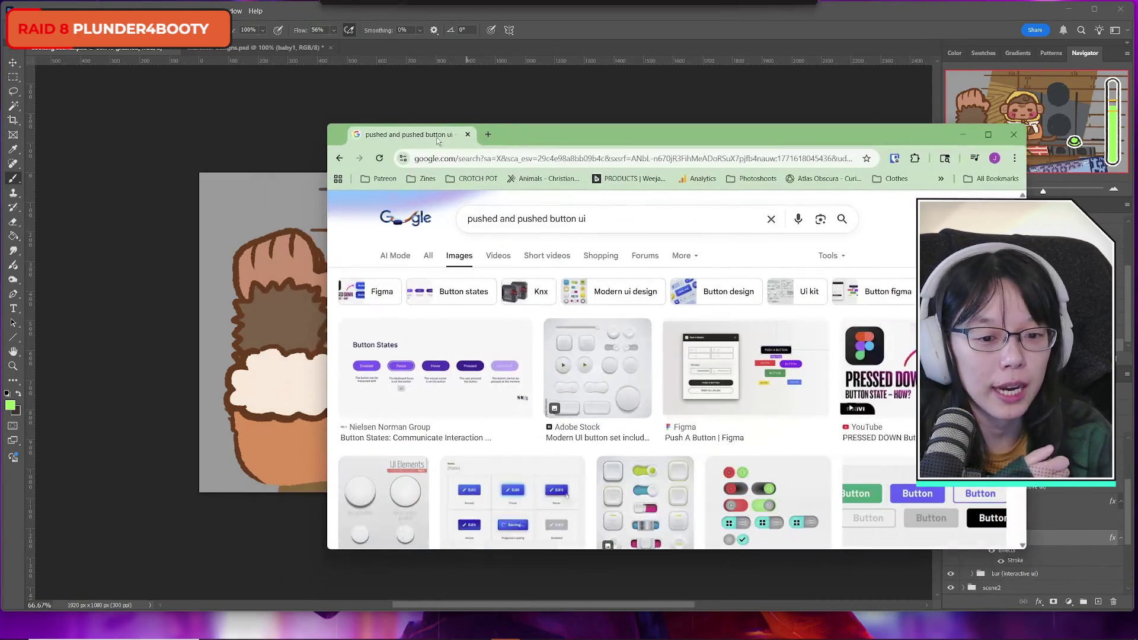
scroll(841, 433, "down", 6)
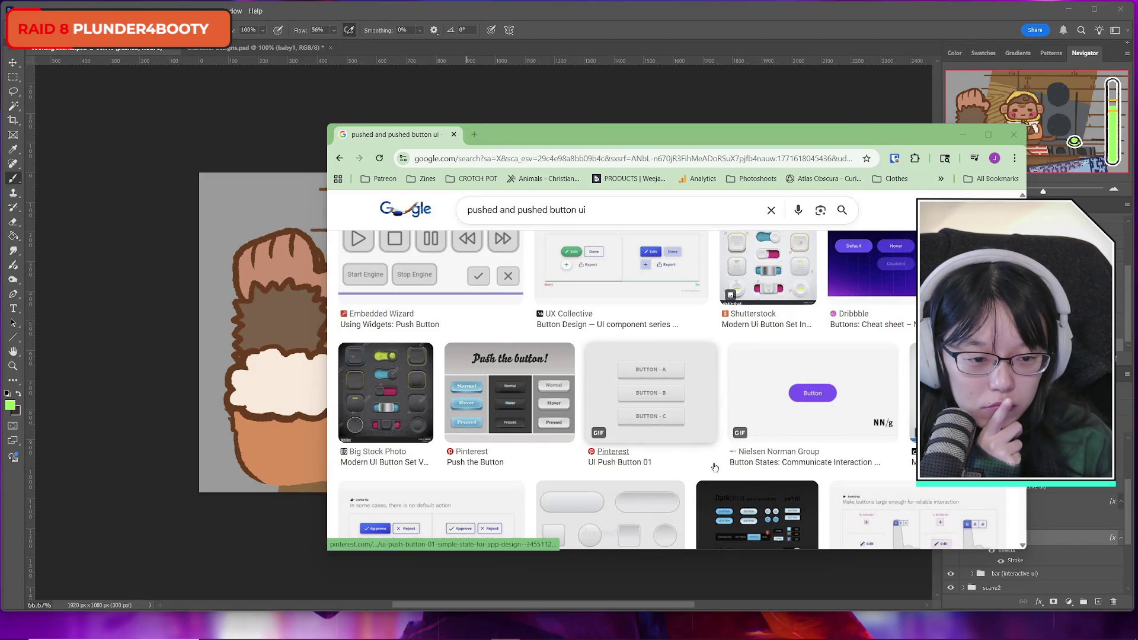
scroll(715, 462, "down", 5)
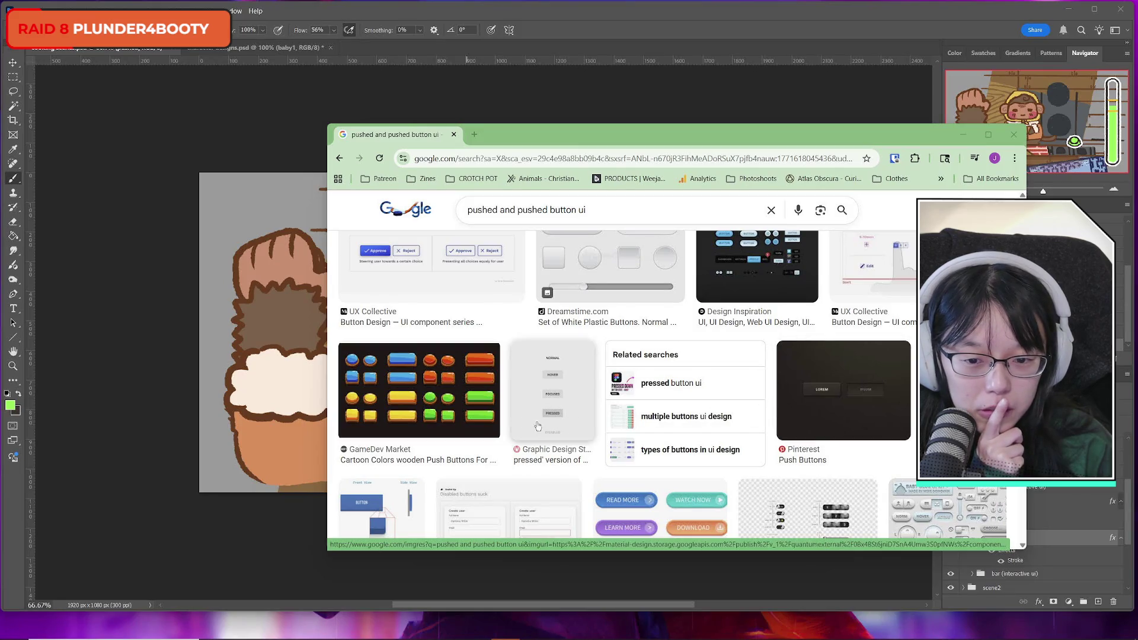
left_click(418, 392)
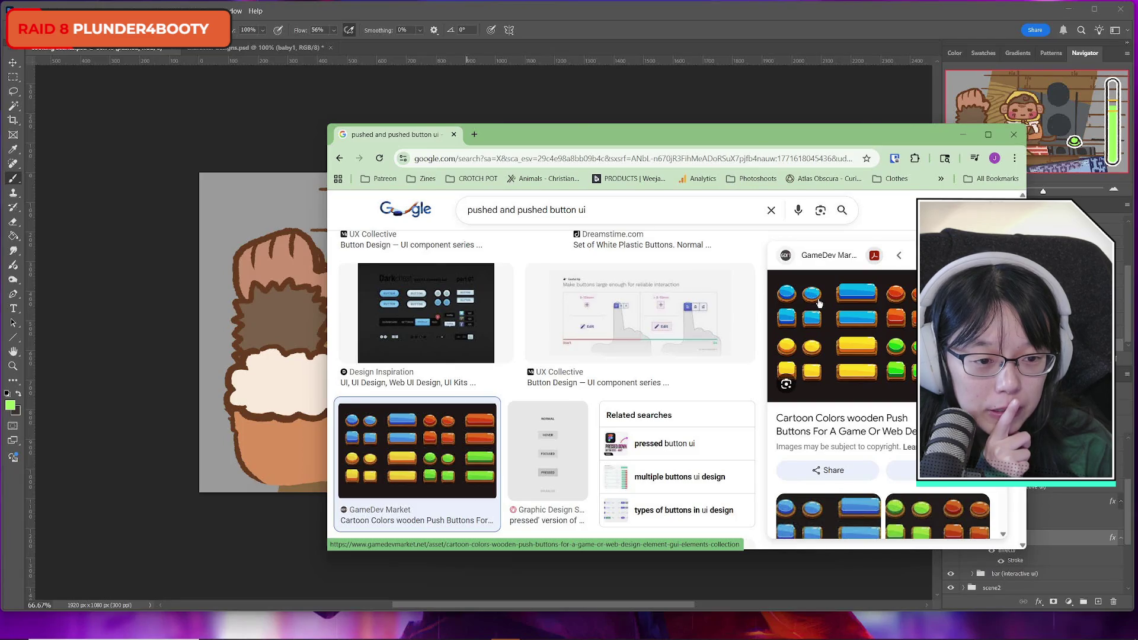
key("alt+Tab")
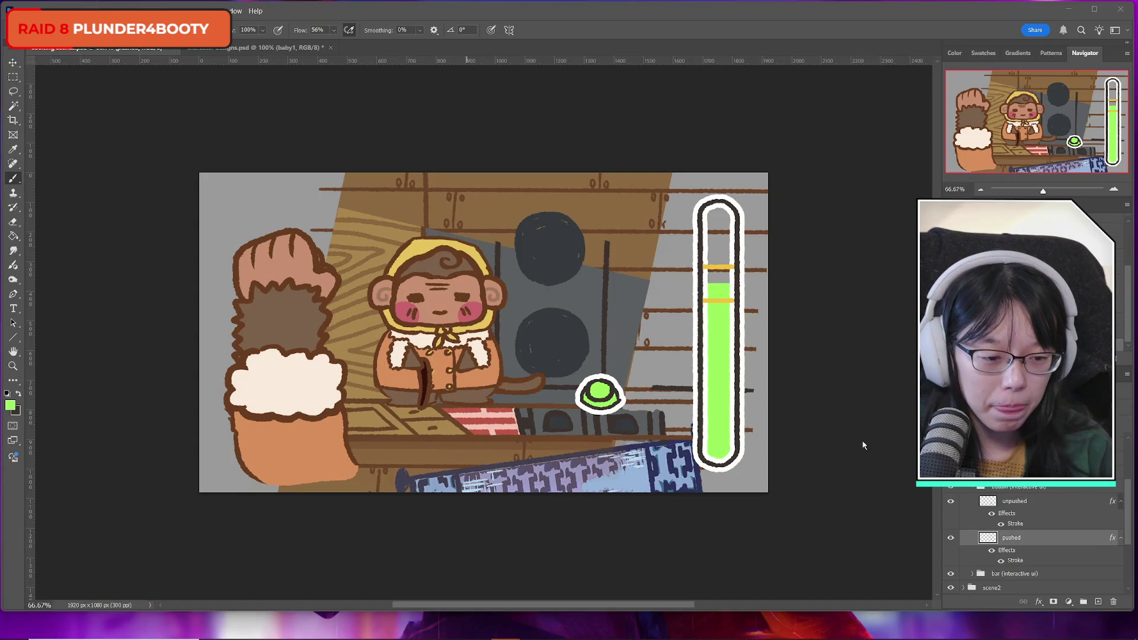
Try a Magic Wand selection on the green button, then deselect and return to the Lasso
left_click(949, 539)
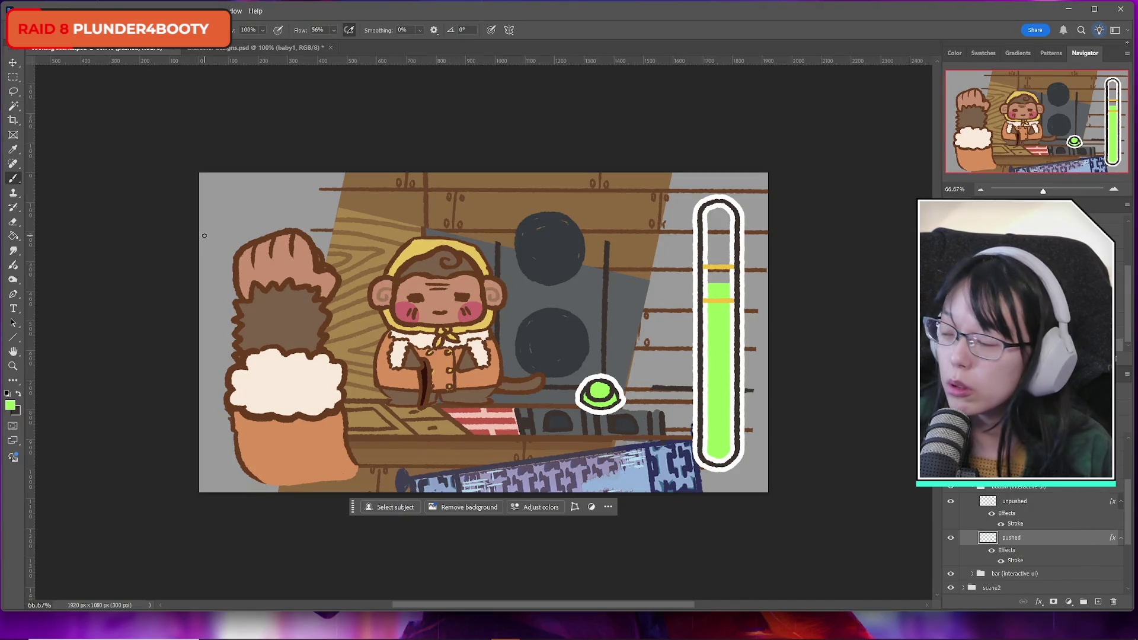
key("e")
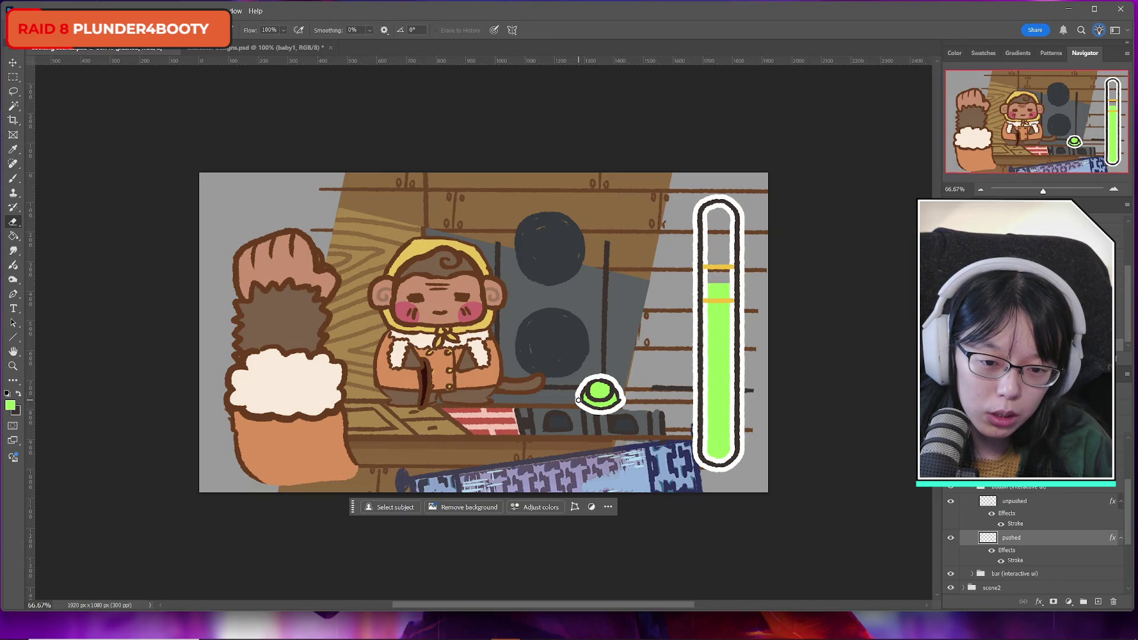
left_click(13, 91)
left_click(13, 105)
left_click(609, 406)
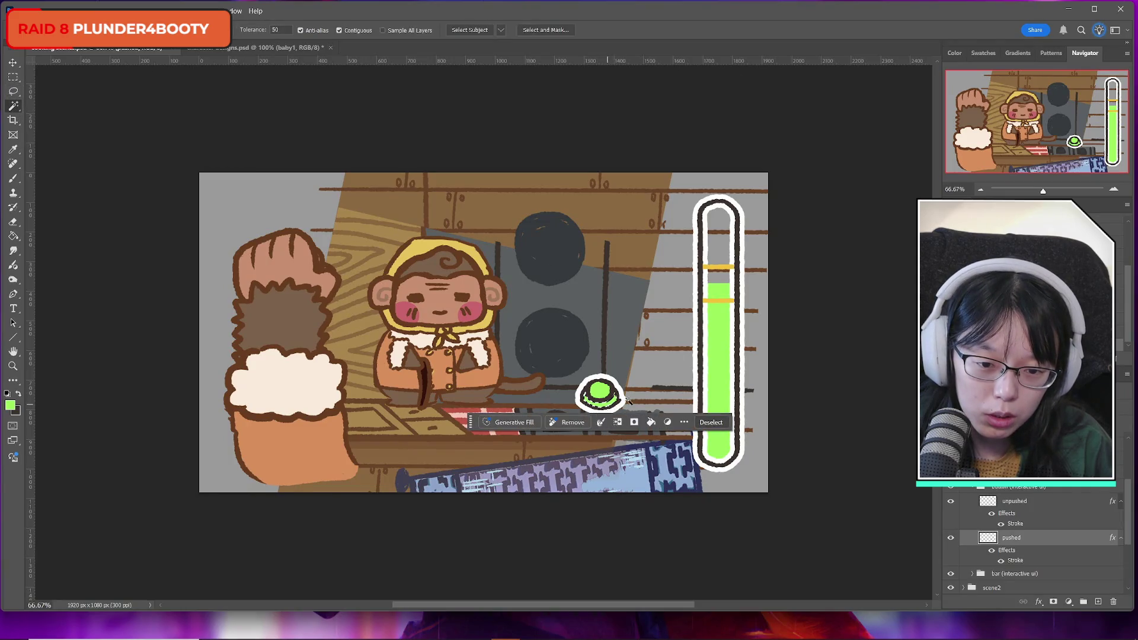
key("l")
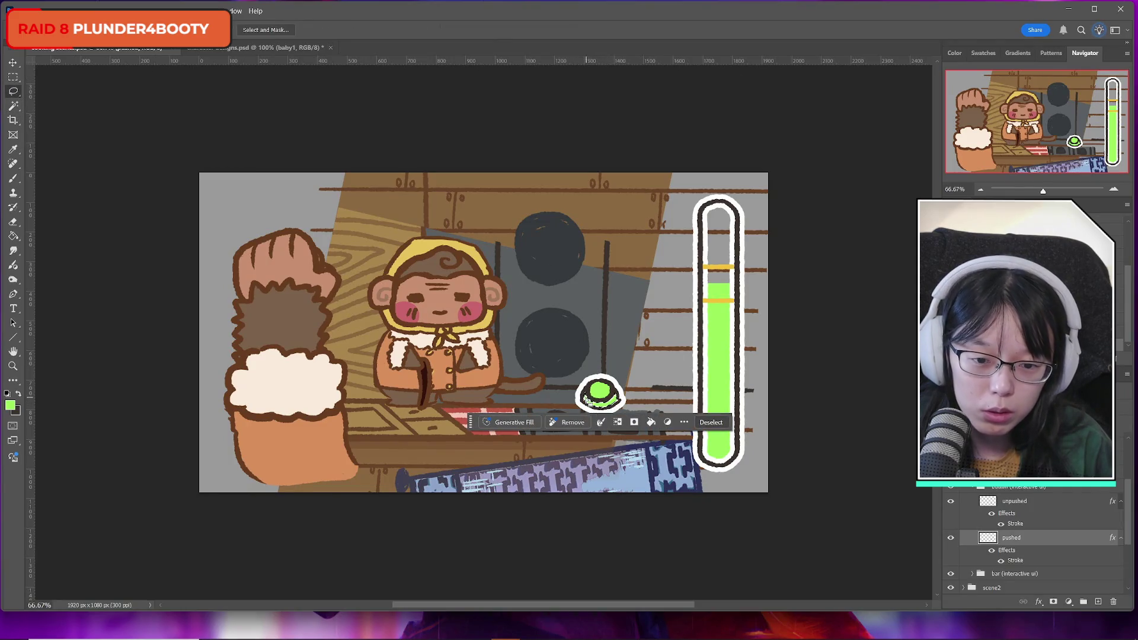
left_click(592, 400)
Lasso around the lower part of the green button on the pushed layer
mouse_move(586, 385)
left_mouse_down()
mouse_move(569, 415)
mouse_move(637, 409)
mouse_move(620, 383)
mouse_move(619, 396)
left_mouse_up()
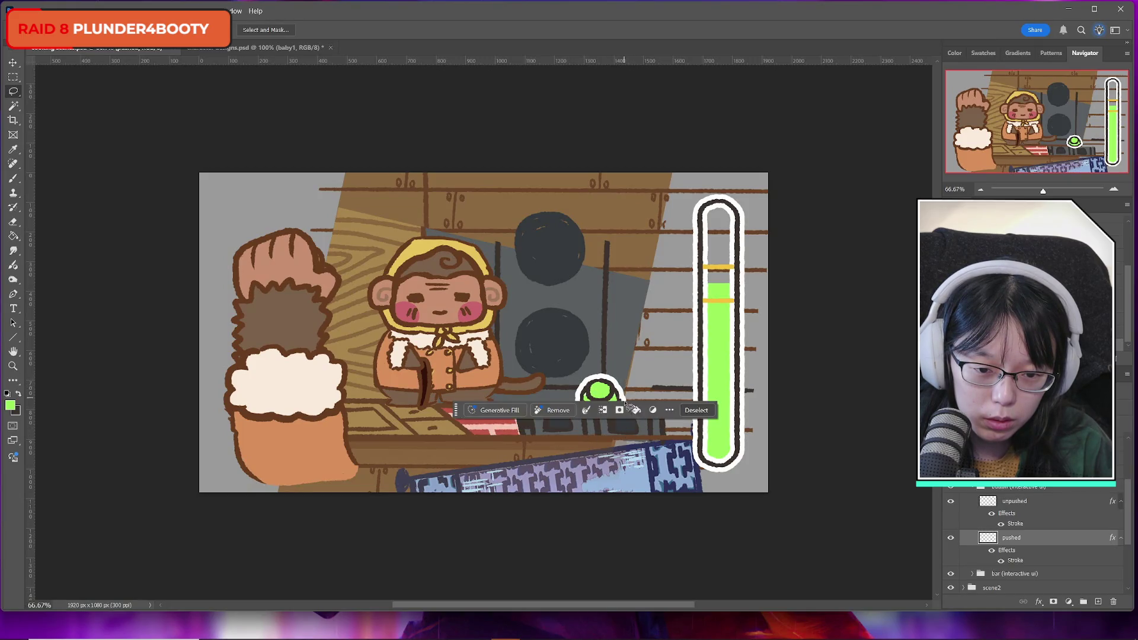
left_click(586, 395)
mouse_move(591, 405)
left_mouse_down()
mouse_move(577, 421)
mouse_move(580, 378)
mouse_move(598, 410)
mouse_move(644, 409)
mouse_move(593, 436)
mouse_move(566, 424)
left_mouse_up()
Zoom in on the green button and squash the selected lower part shorter
key("z")
left_click(617, 408)
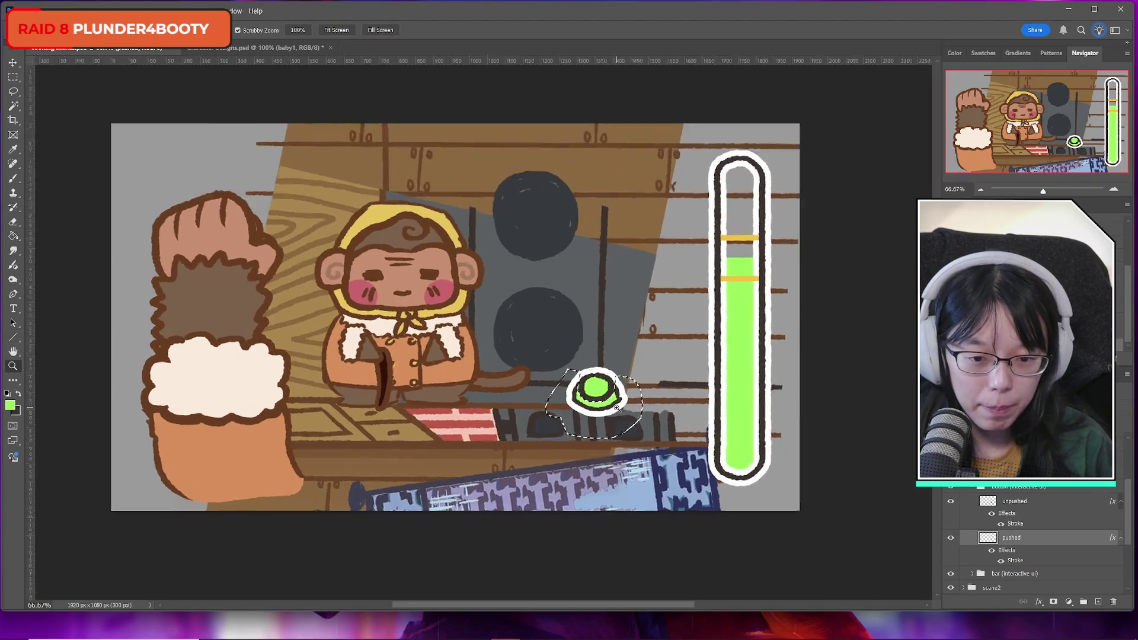
left_click(616, 408)
left_click(616, 408)
key("ctrl+t")
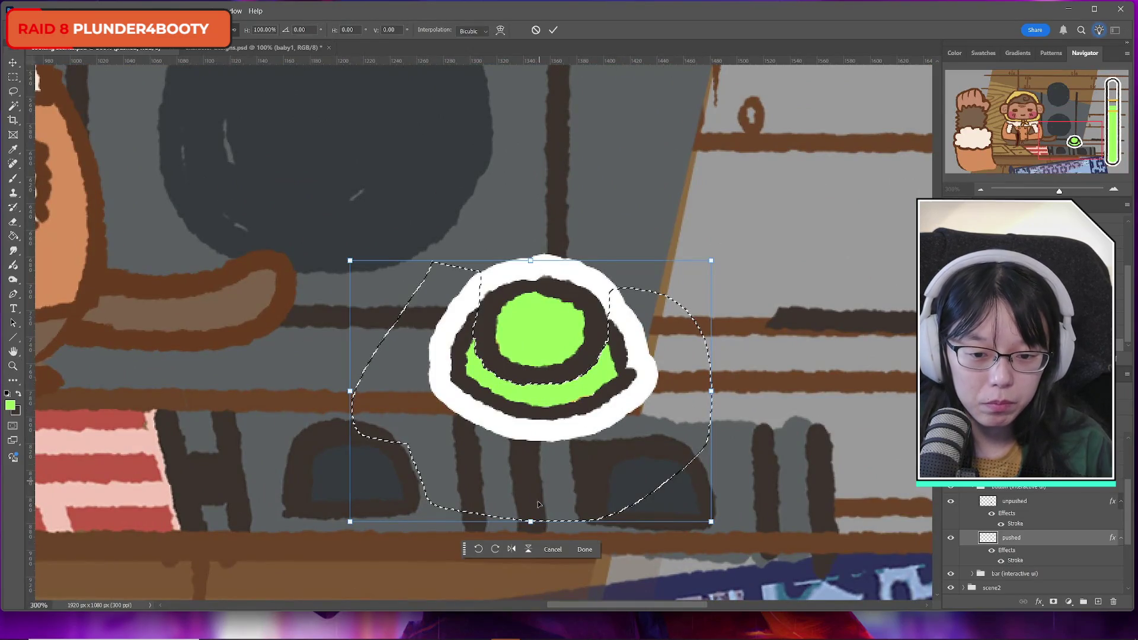
left_click_drag(534, 521, 533, 490)
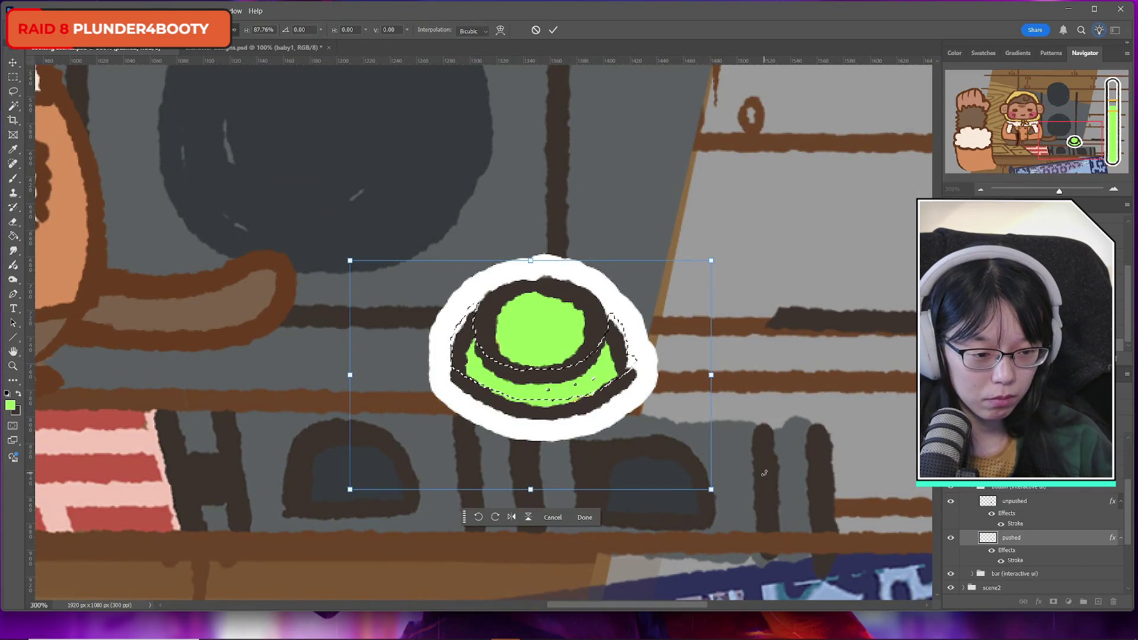
key("Return")
Hide the unpushed layer and re-transform the selection, undoing the extra squash
left_click(952, 501)
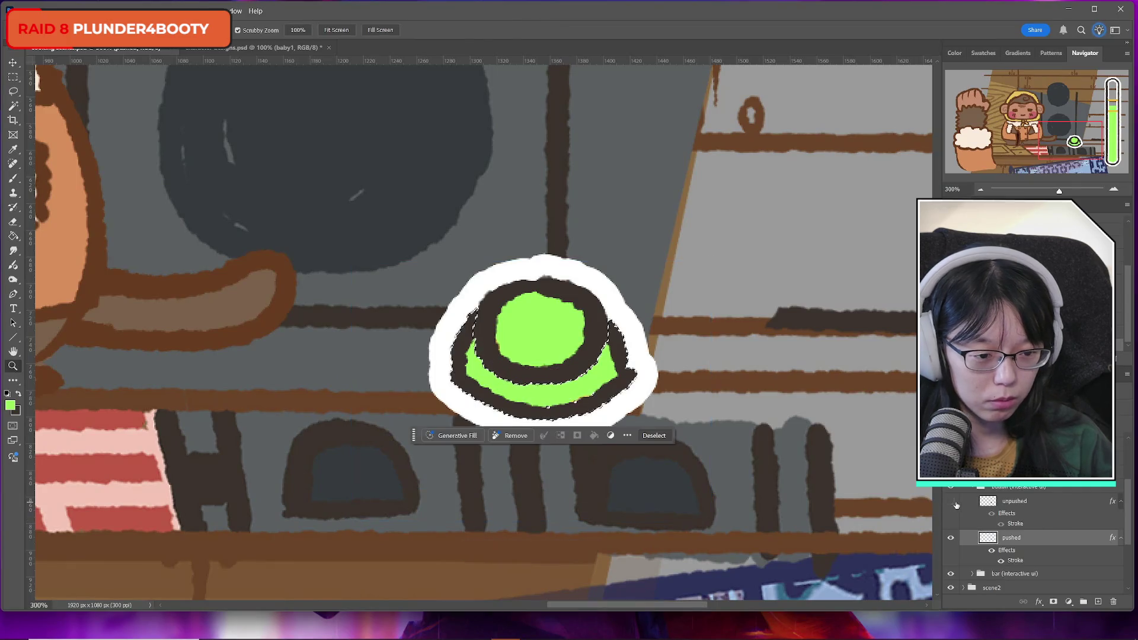
key("ctrl+t")
left_click_drag(541, 422, 543, 412)
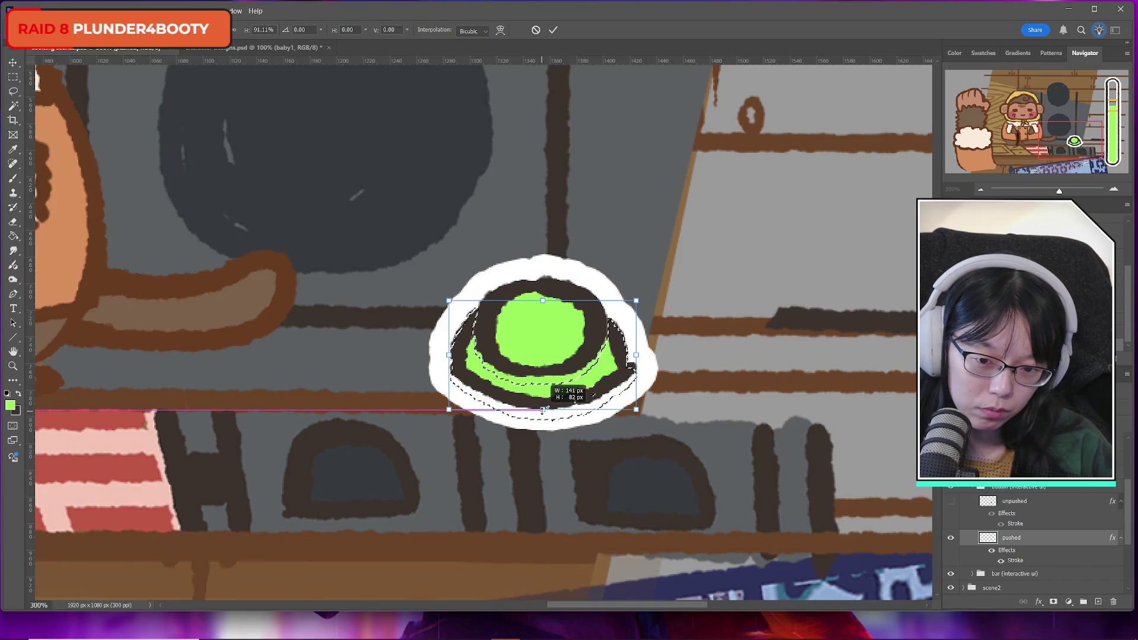
left_click_drag(543, 410, 542, 398)
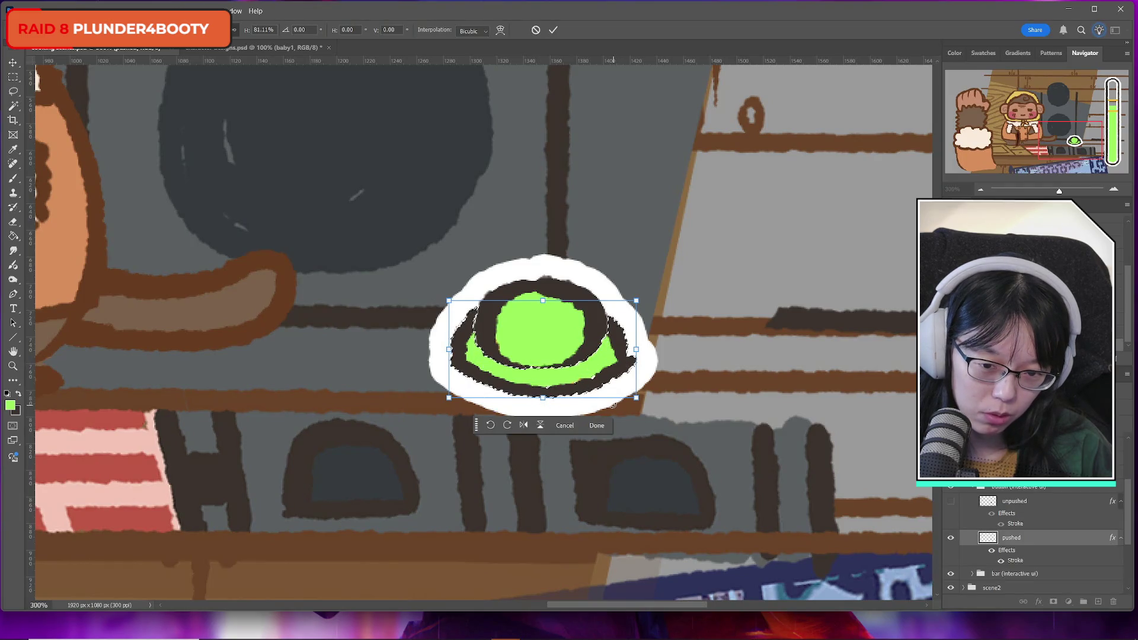
key("ctrl+z")
key("ctrl+z")
key("ctrl+z")
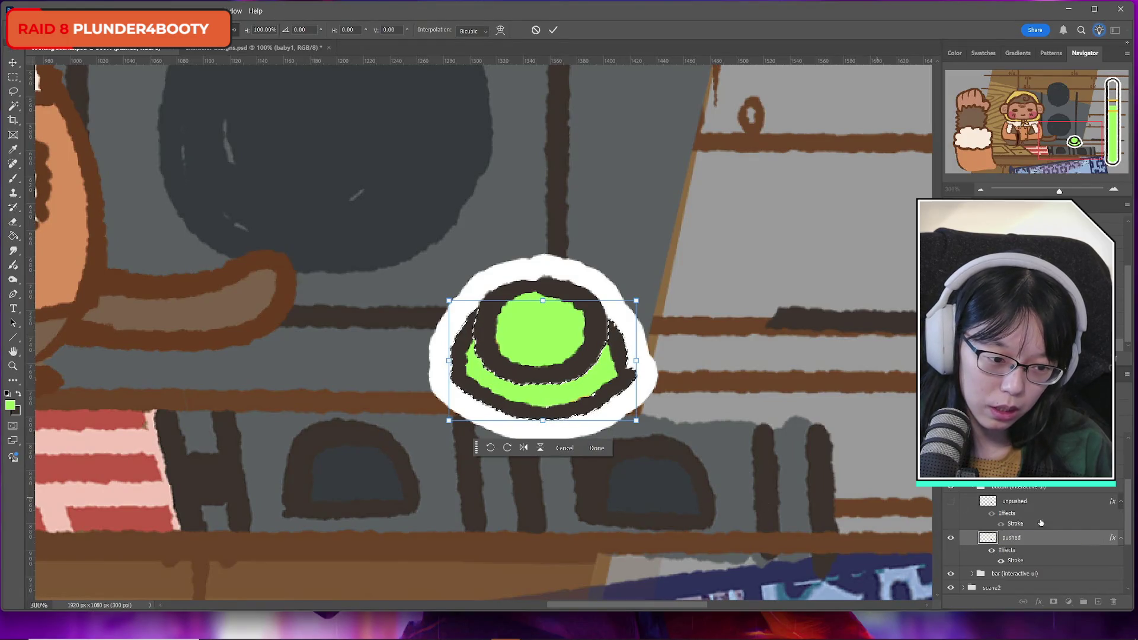
key("Return")
Compare the pushed and unpushed layers, hide unpushed, and copy the button part to a new Layer 11
left_click(952, 539)
left_click(951, 538)
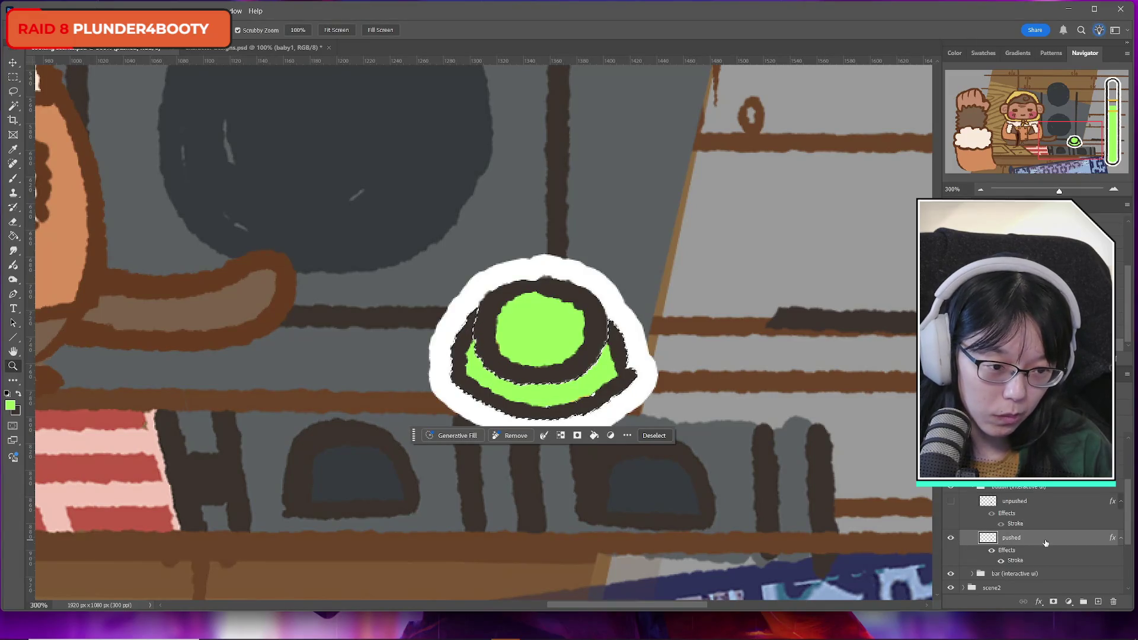
left_click(950, 501)
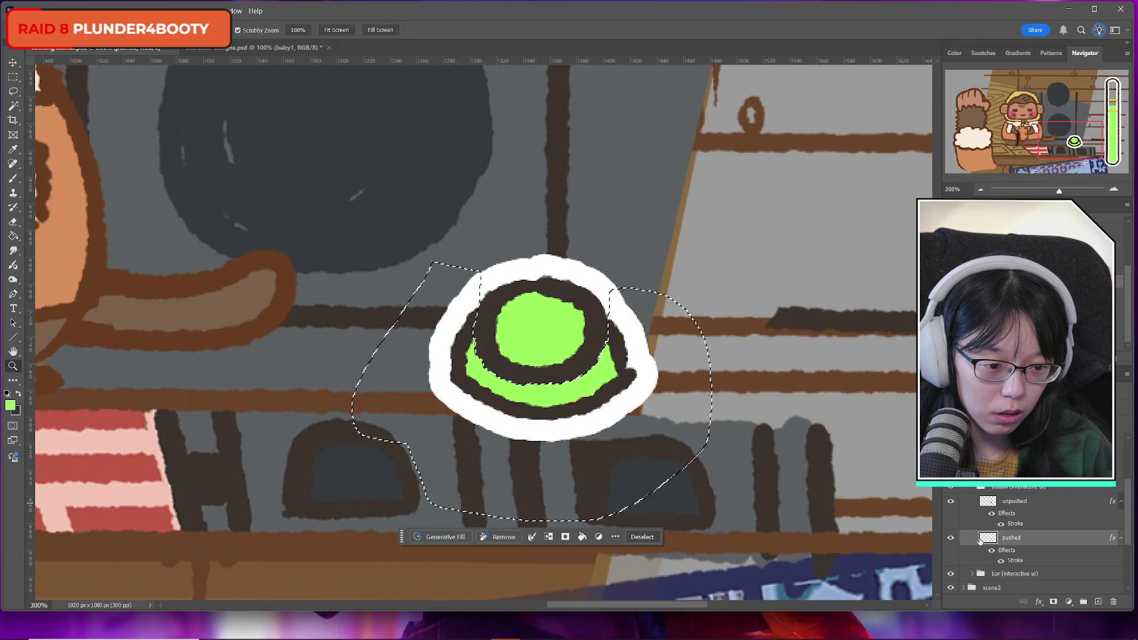
left_click(13, 91)
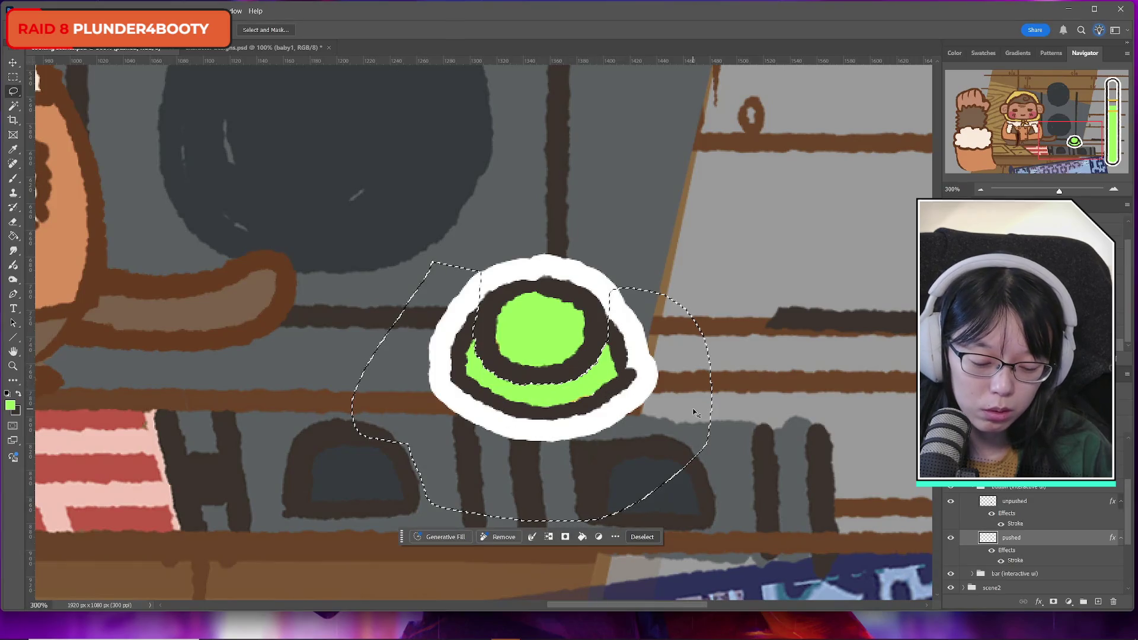
left_click(592, 445)
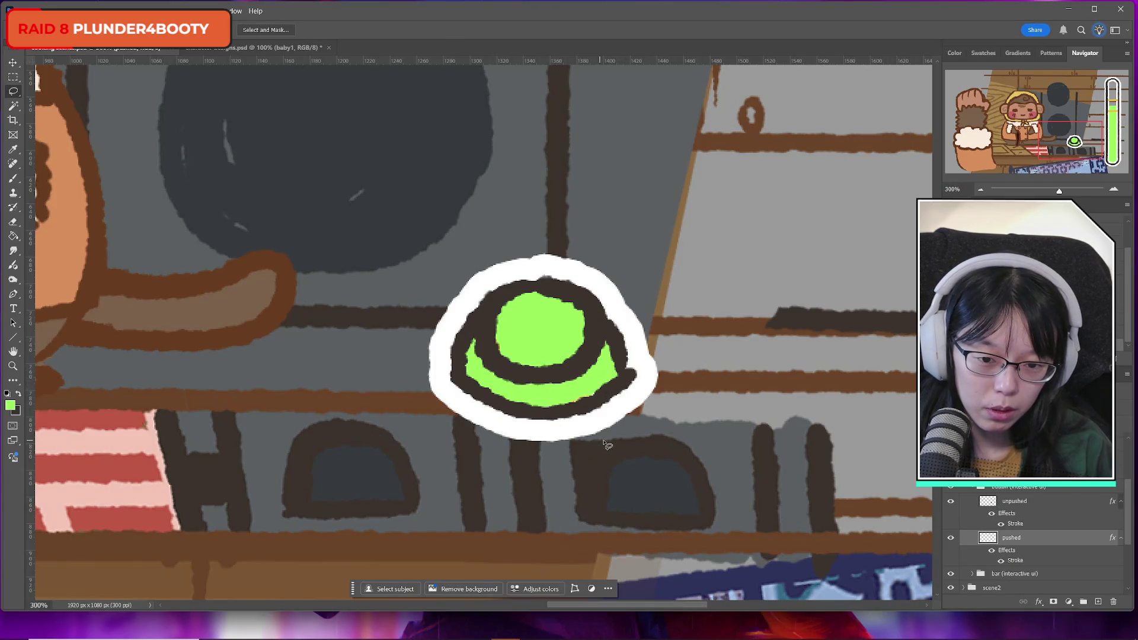
left_click(951, 502)
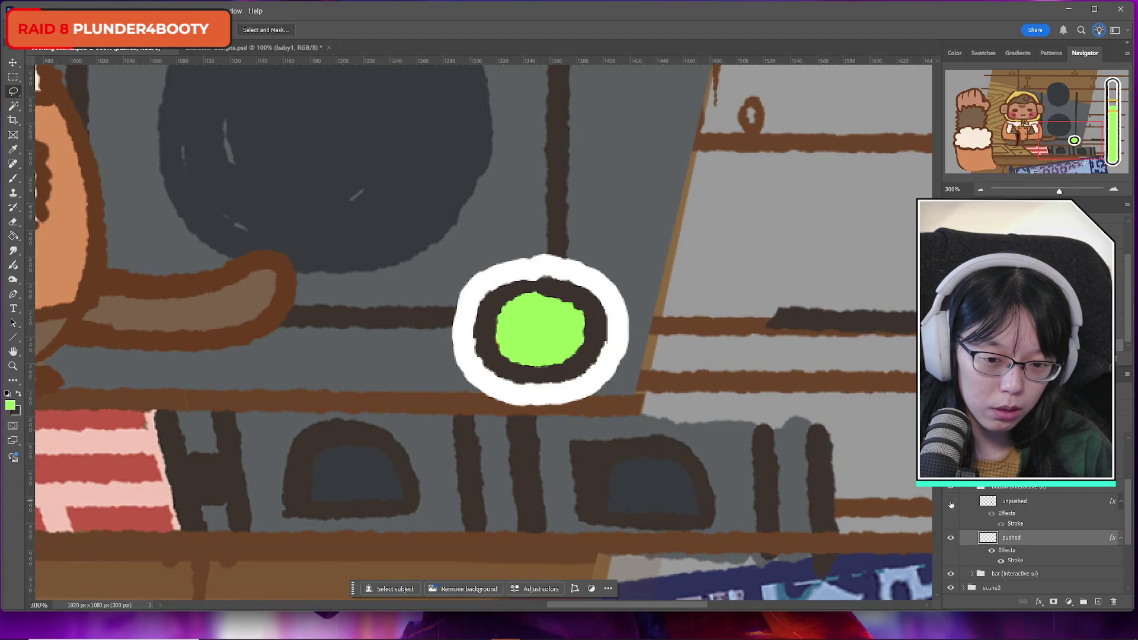
key("ctrl+j")
key("ctrl+t")
Stretch and nudge the Layer 11 copy into place, move it below 'pushed', and hide the pushed art
mouse_move(529, 393)
left_mouse_down()
mouse_move(550, 419)
mouse_move(560, 384)
mouse_move(540, 409)
mouse_move(561, 388)
left_mouse_up()
key("Left")
key("Left")
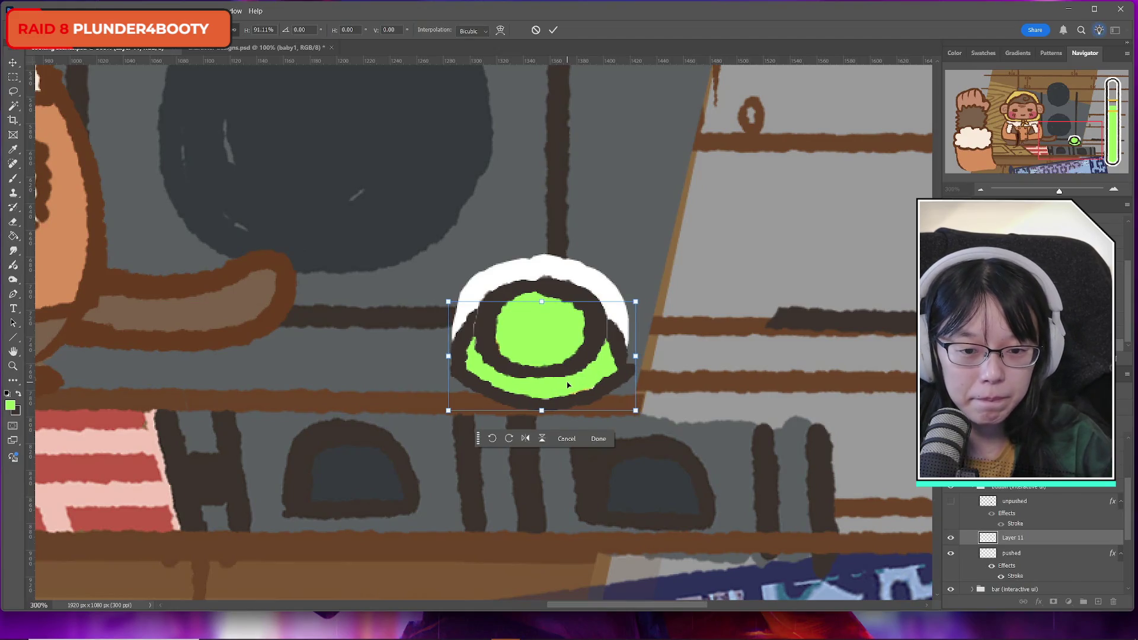
key("Down")
key("Down")
key("Down")
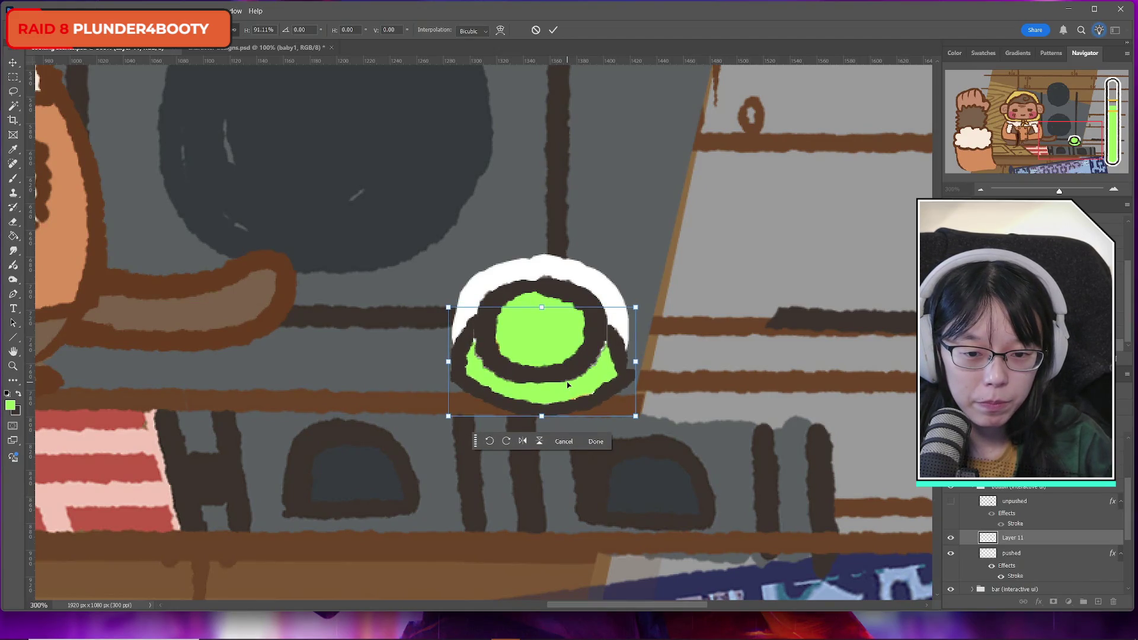
key("Up")
key("Up")
key("Up")
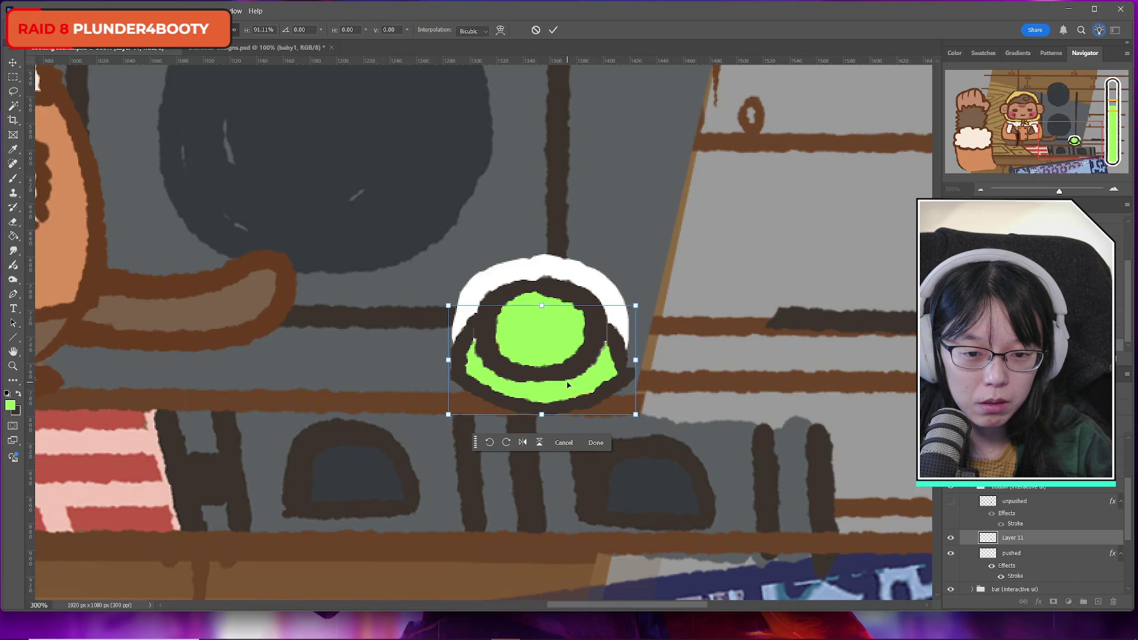
left_click(553, 30)
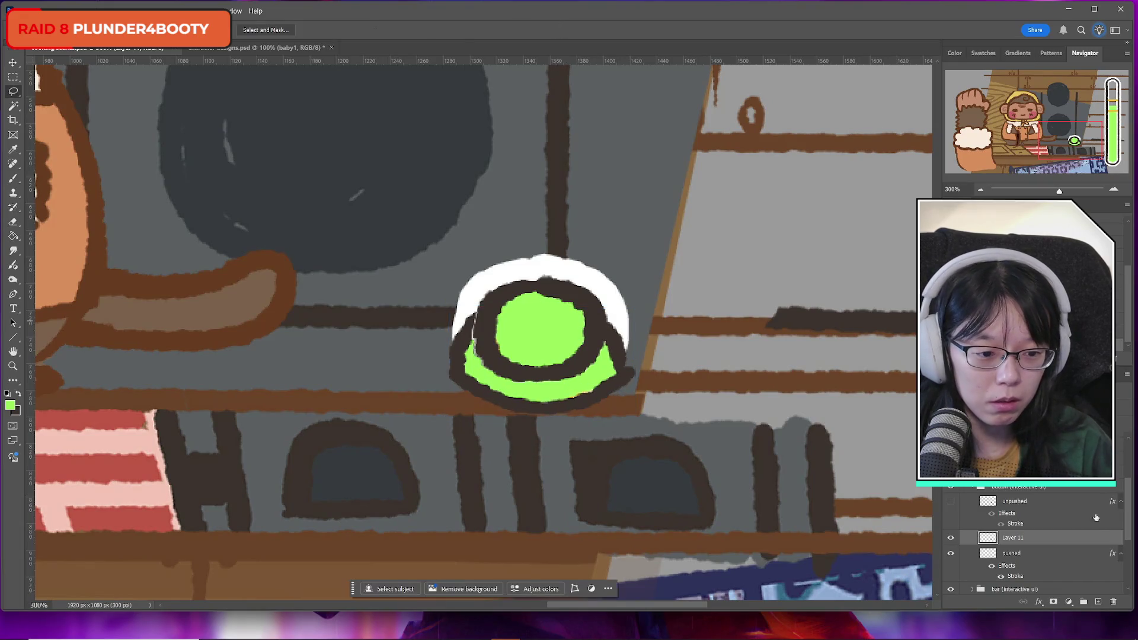
left_click_drag(1028, 544, 996, 580)
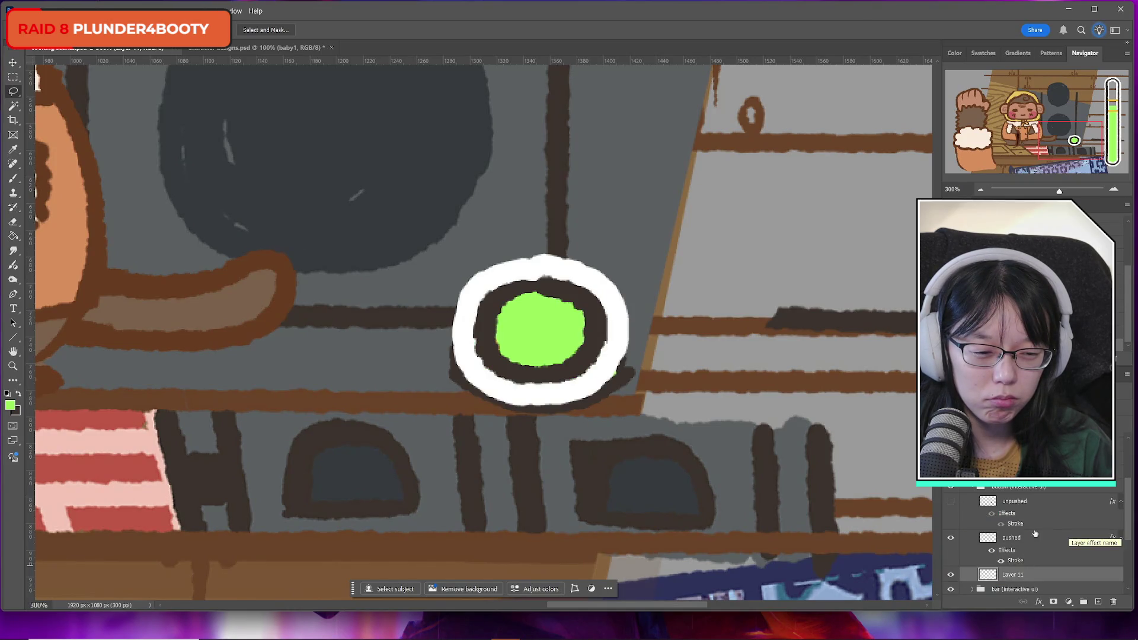
left_click(951, 539)
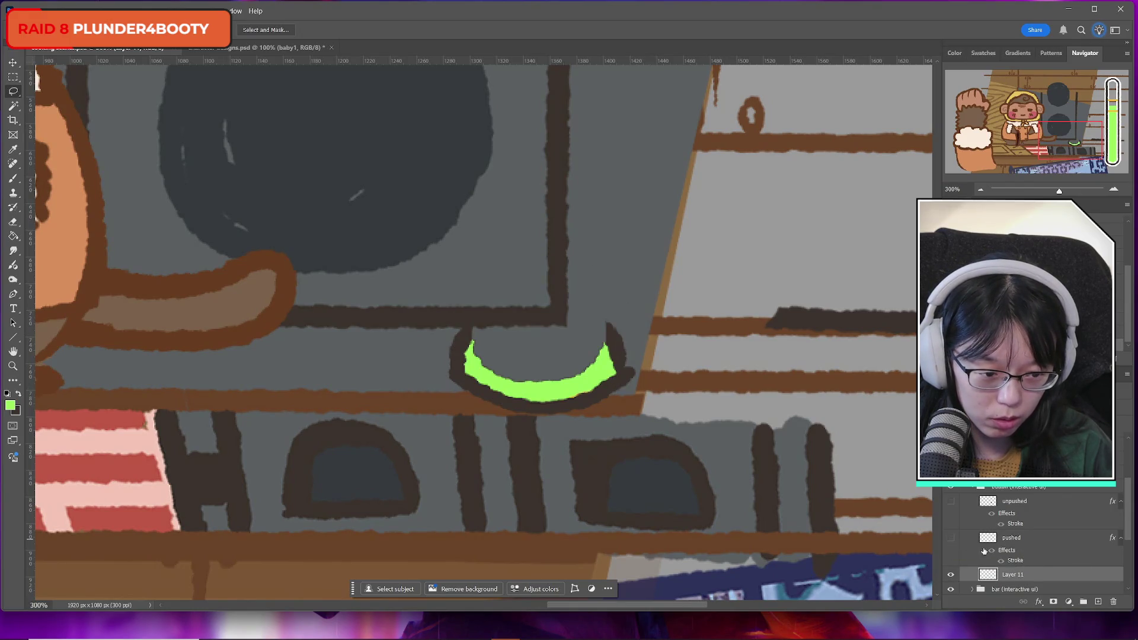
Brush green fill inside the button on Layer 11 and touch up the dark outline's ends
key("b")
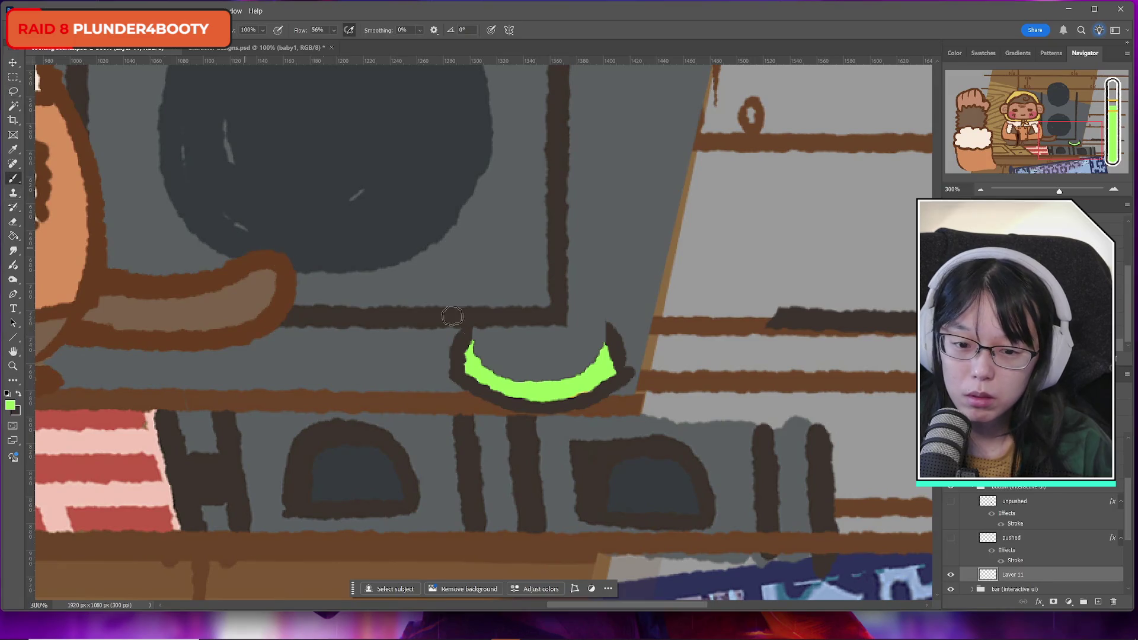
left_click_drag(476, 352, 535, 373)
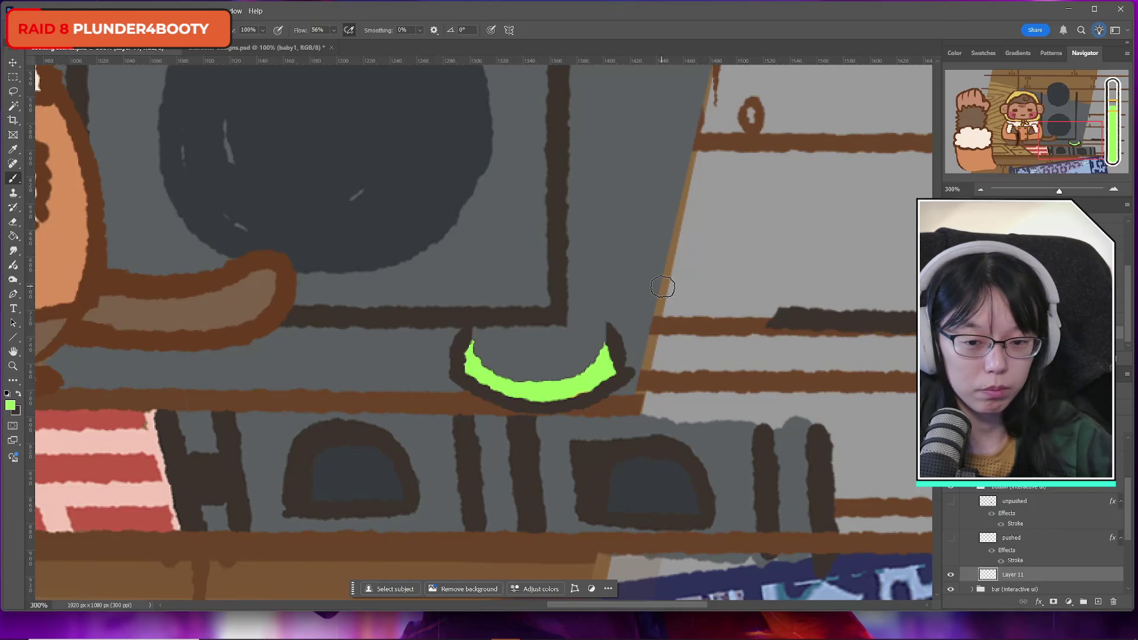
mouse_move(508, 372)
left_mouse_down()
mouse_move(492, 371)
mouse_move(481, 344)
mouse_move(551, 371)
mouse_move(579, 368)
mouse_move(594, 349)
left_mouse_up()
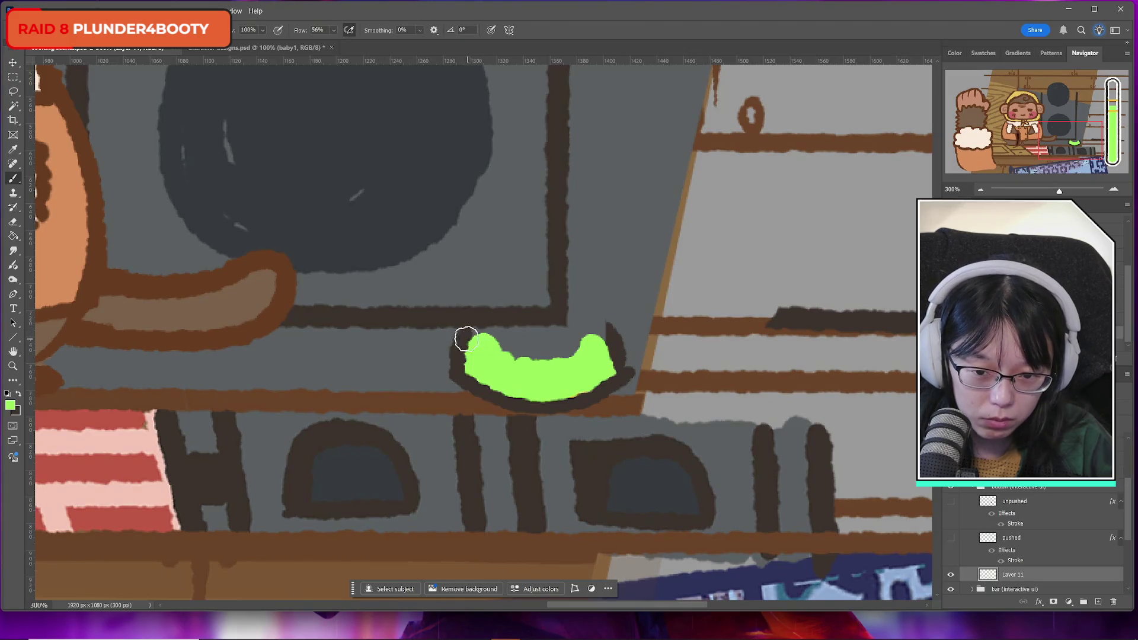
left_click(473, 330, "alt")
left_click_drag(468, 336, 475, 337)
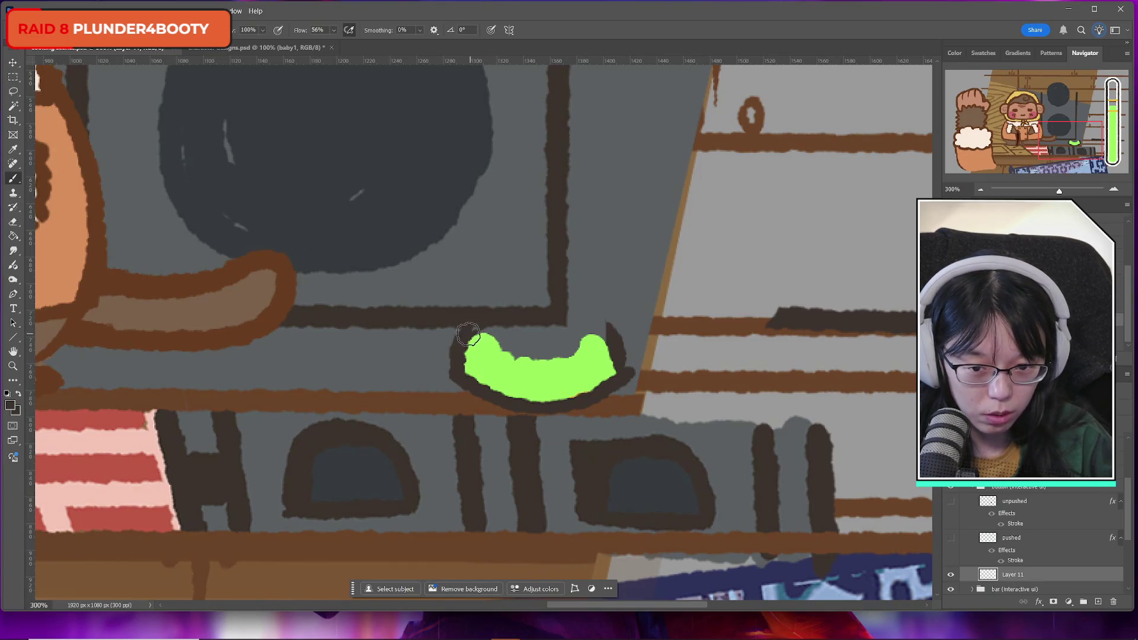
left_click_drag(600, 332, 602, 330)
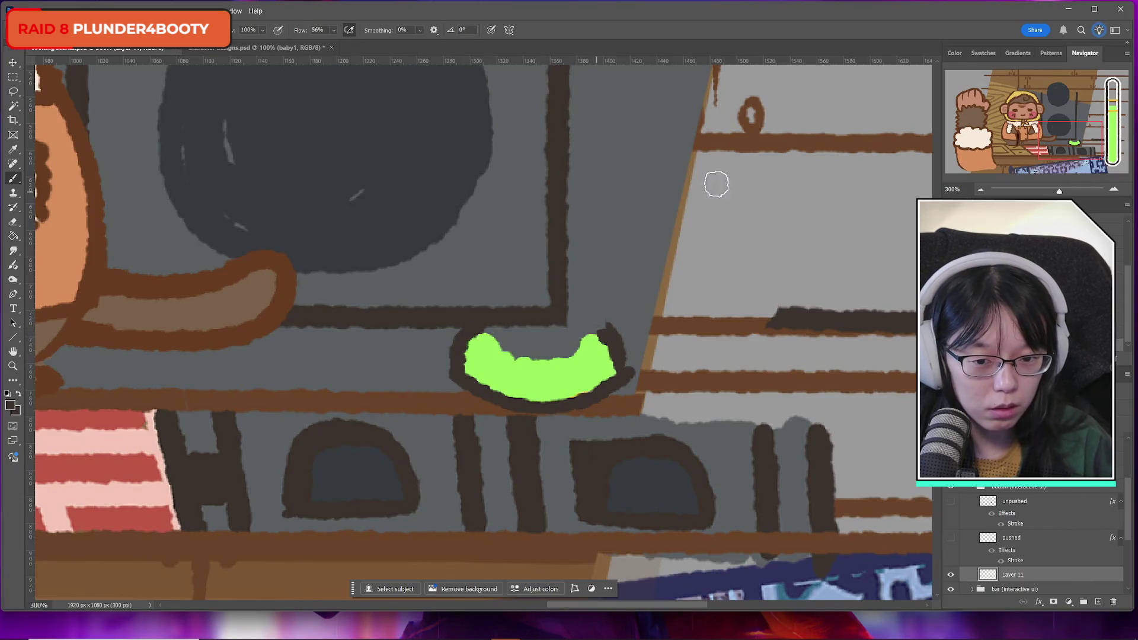
Compare against the pushed art, try then undo a merge, and move Layer 11 above 'pushed'
left_click(952, 537)
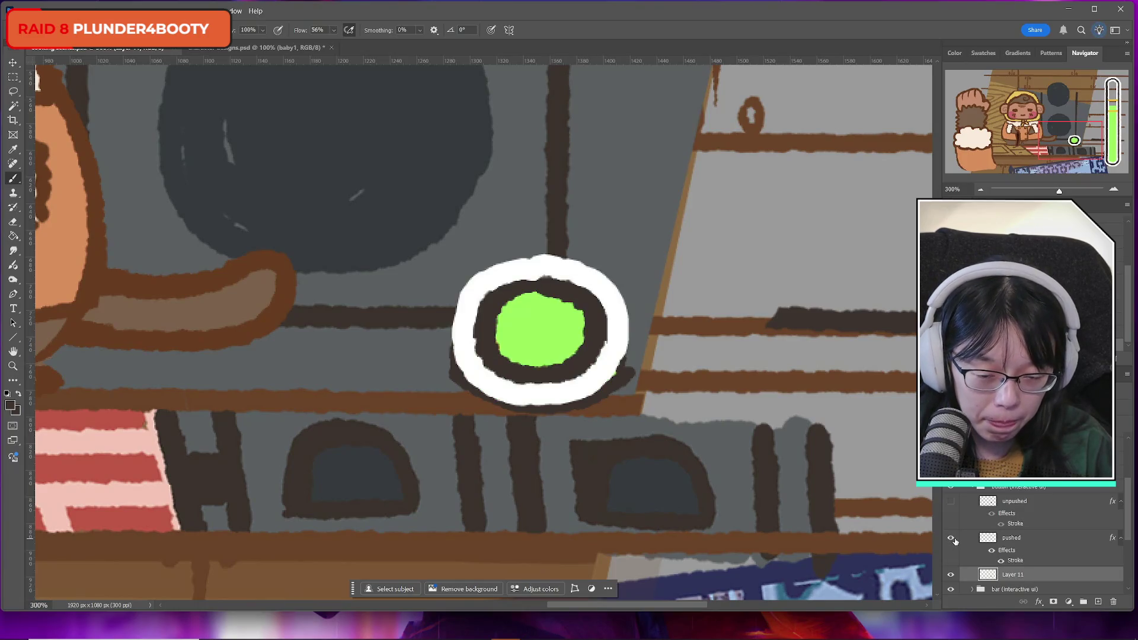
left_click(951, 538)
left_click(955, 542)
left_click(955, 541)
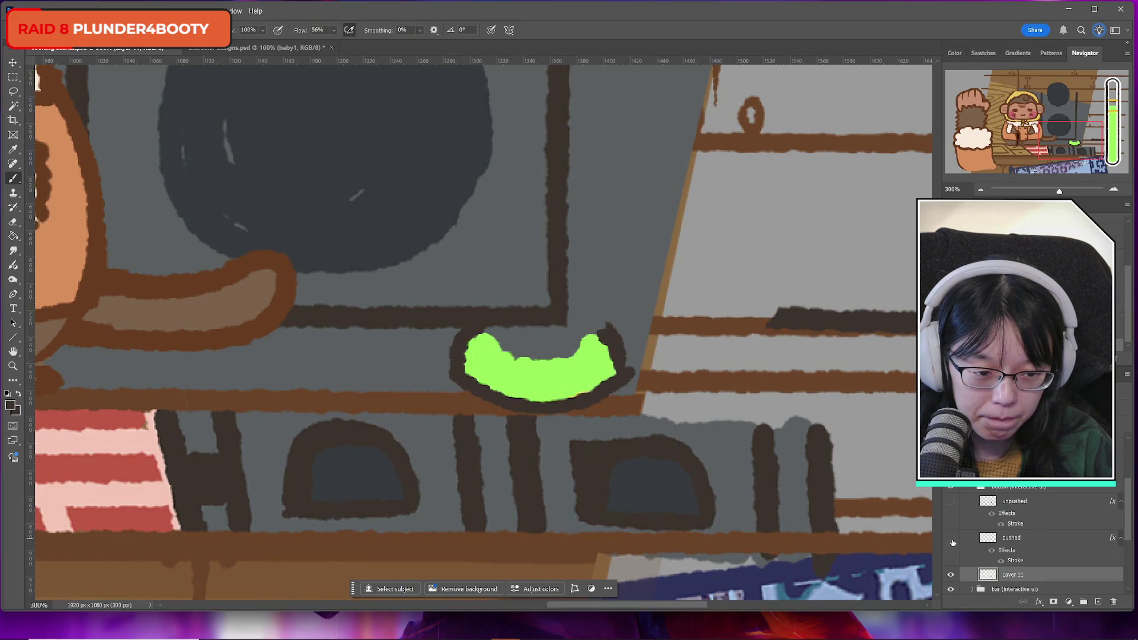
key("ctrl+e")
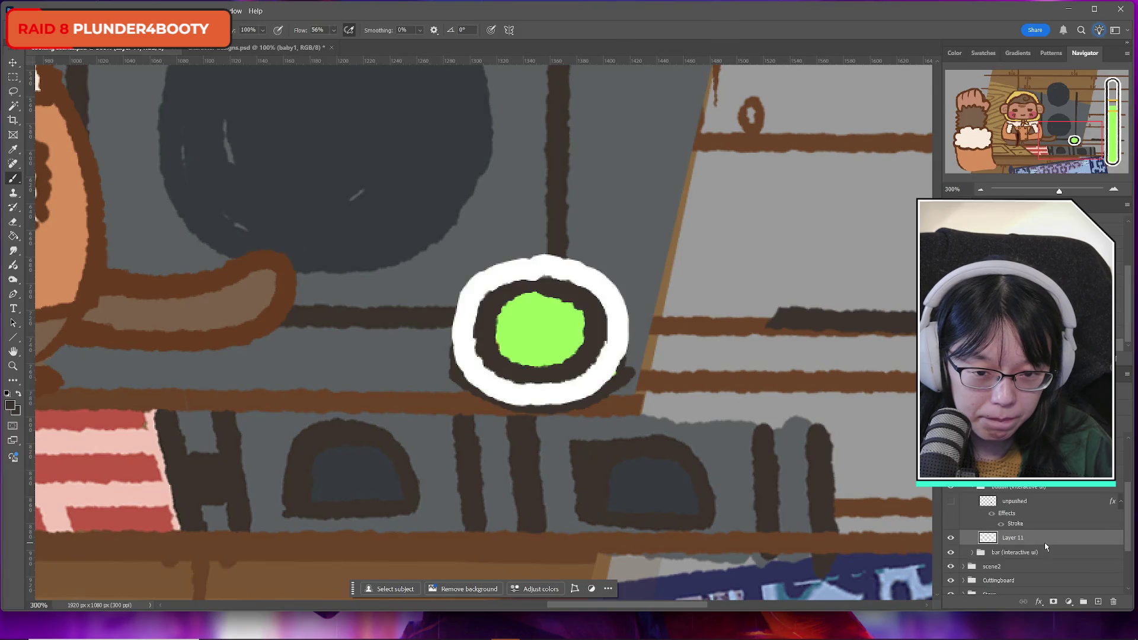
key("ctrl+z")
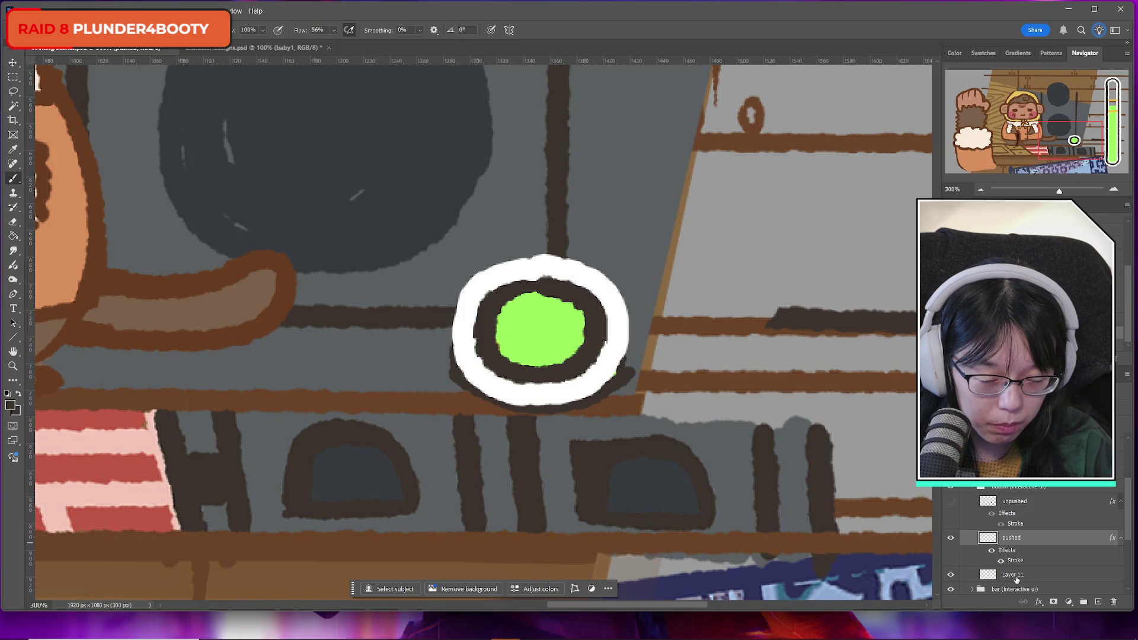
mouse_move(1017, 579)
left_mouse_down()
mouse_move(1014, 534)
mouse_move(1018, 565)
left_mouse_up()
right_click(1014, 544)
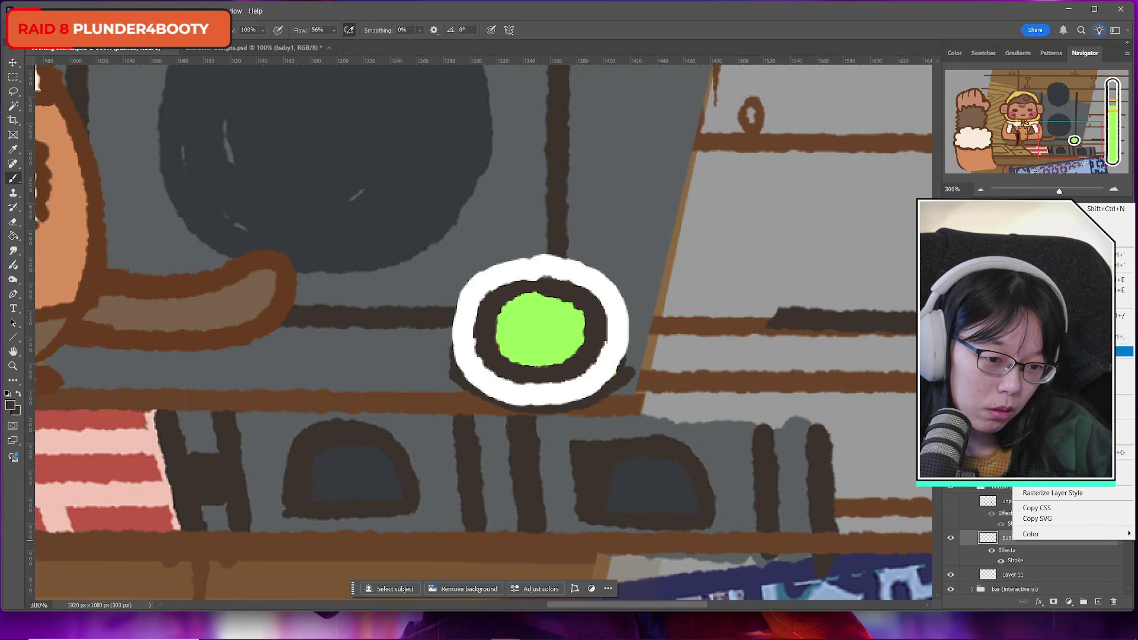
Turn off the Stroke effect in the pushed layer's Blending Options
left_click(1067, 351)
left_click(64, 409)
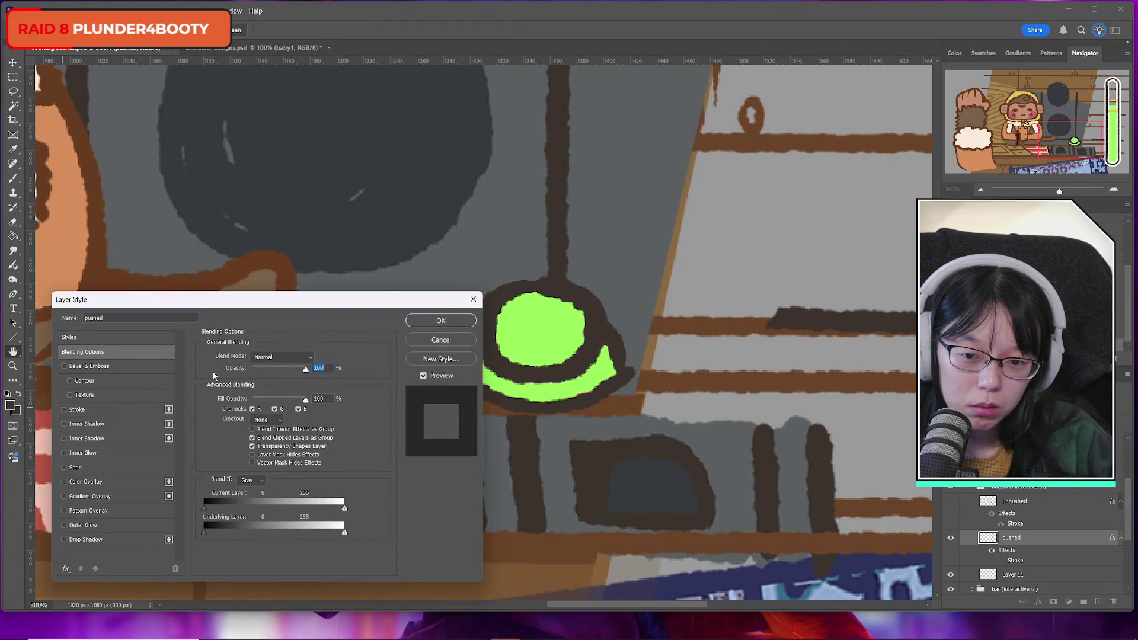
left_click(436, 322)
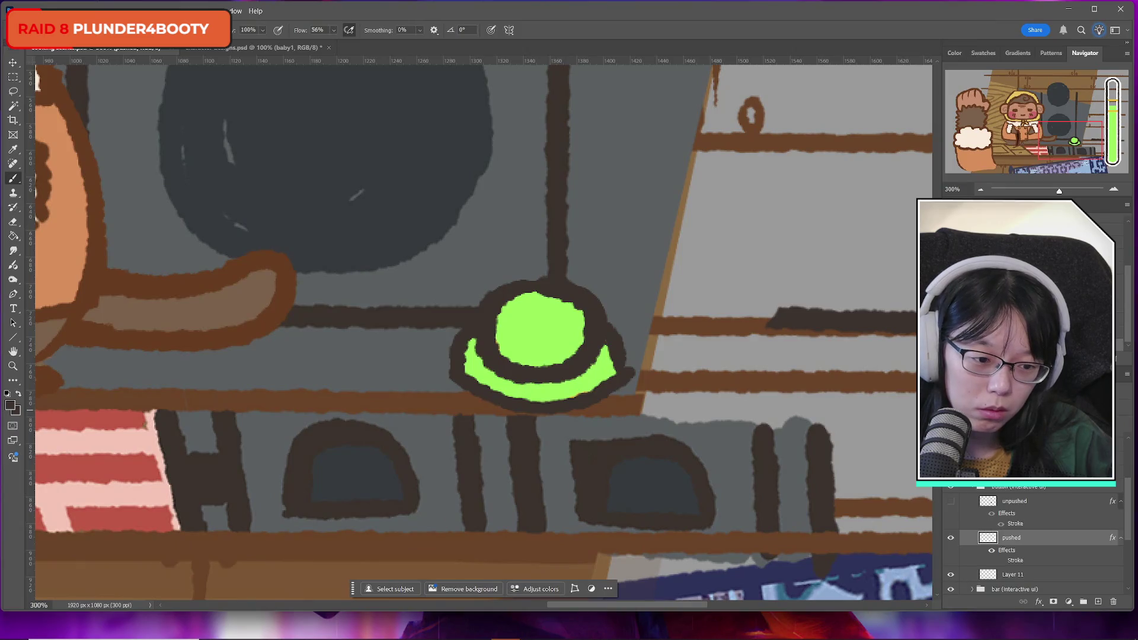
Toggle the unpushed and pushed layers to compare looks, leave unpushed hidden, and select Layer 11
left_click(952, 502)
left_click(952, 503)
left_click(952, 502)
left_click(952, 502)
left_click(952, 502)
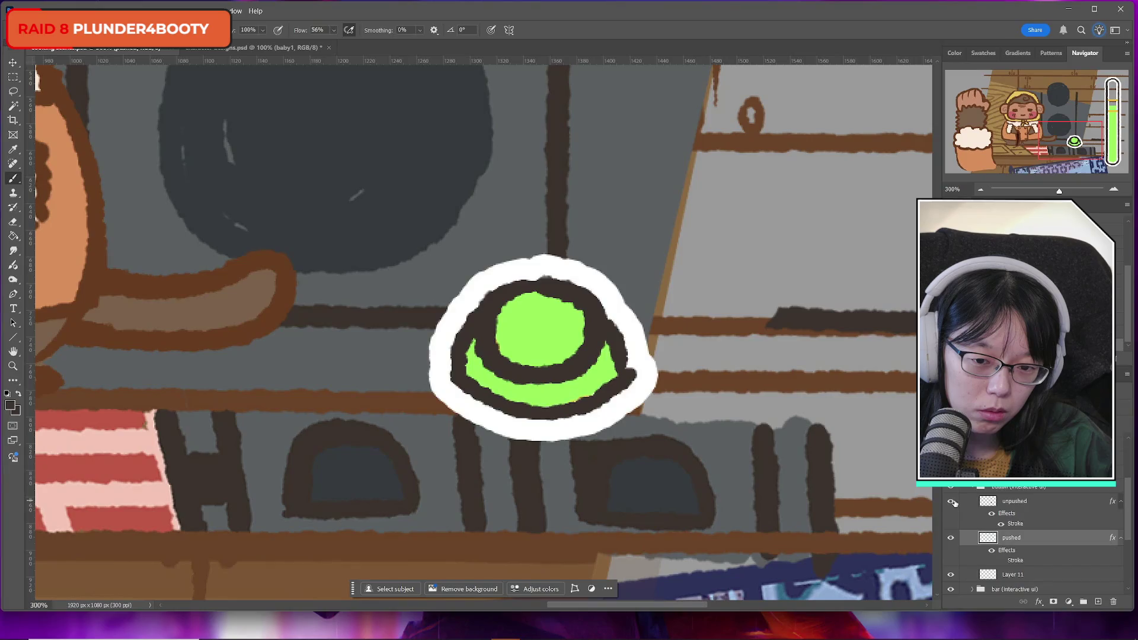
left_click(952, 502)
left_click(952, 502)
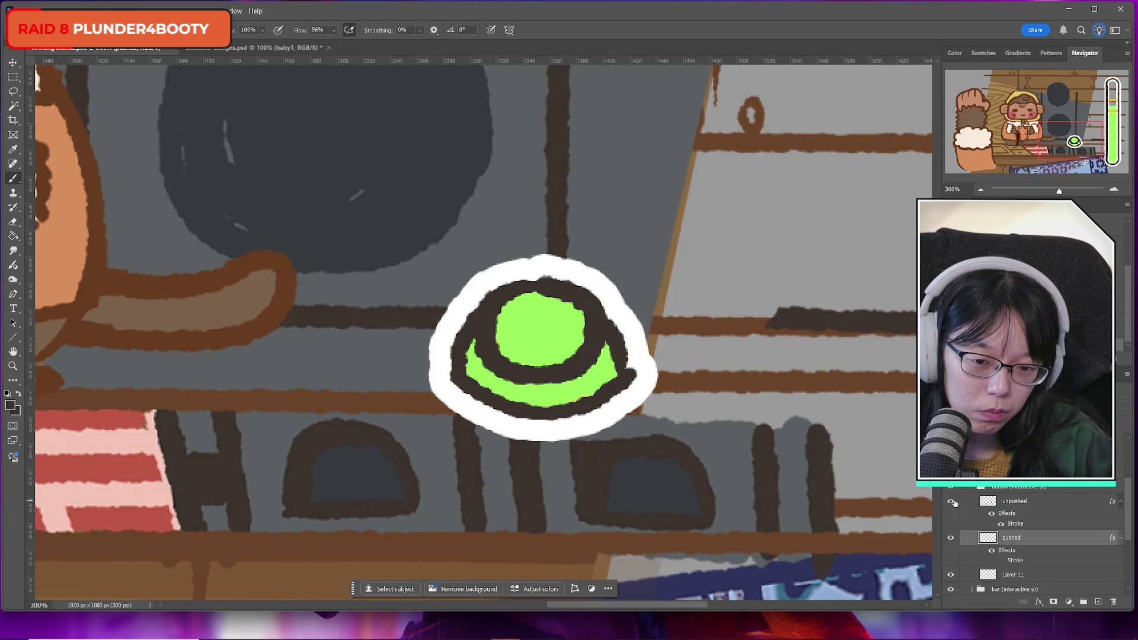
left_click(952, 502)
left_click(951, 540)
left_click(950, 540)
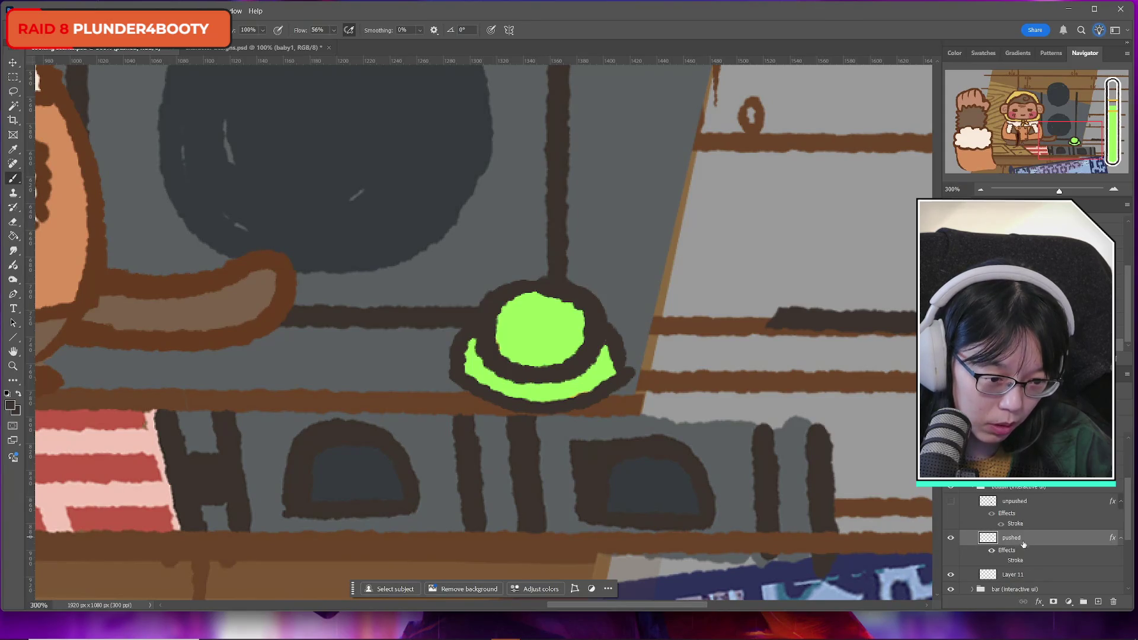
left_click(1020, 575)
Move Layer 11 above the unpushed layer and nudge it down slightly
key("ctrl+t")
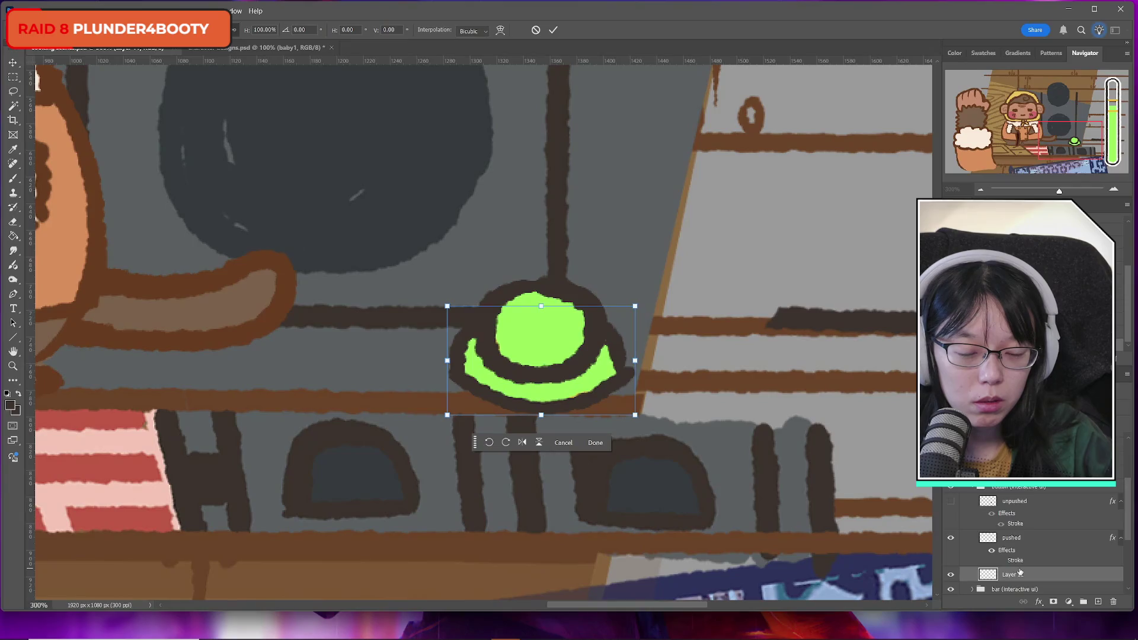
key("Escape")
left_click(951, 502)
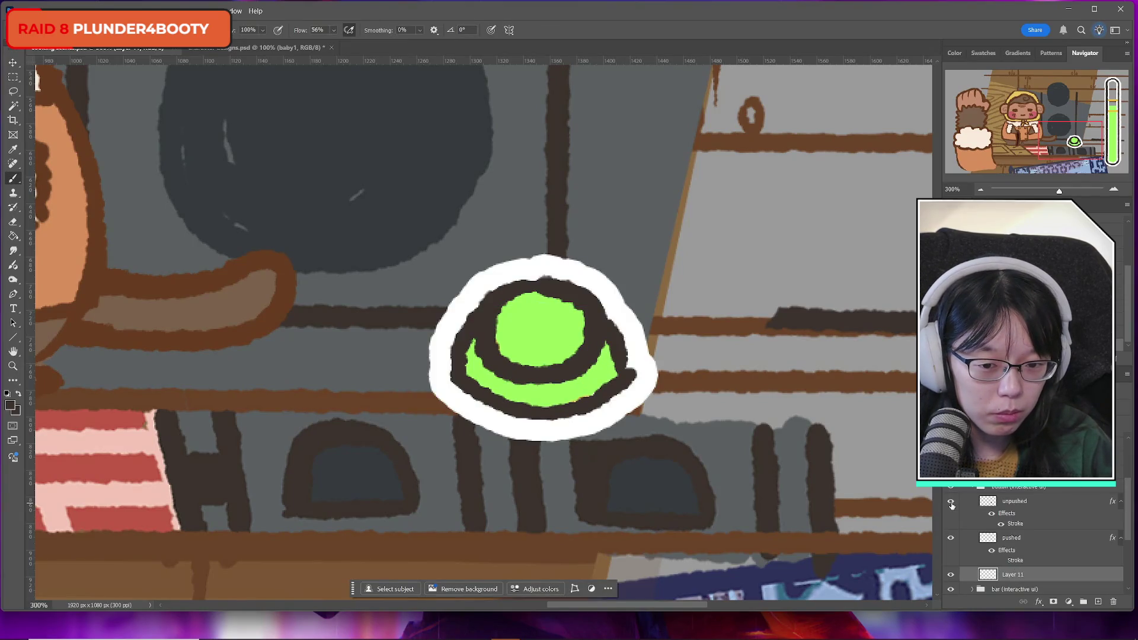
left_click_drag(1017, 574, 1018, 502)
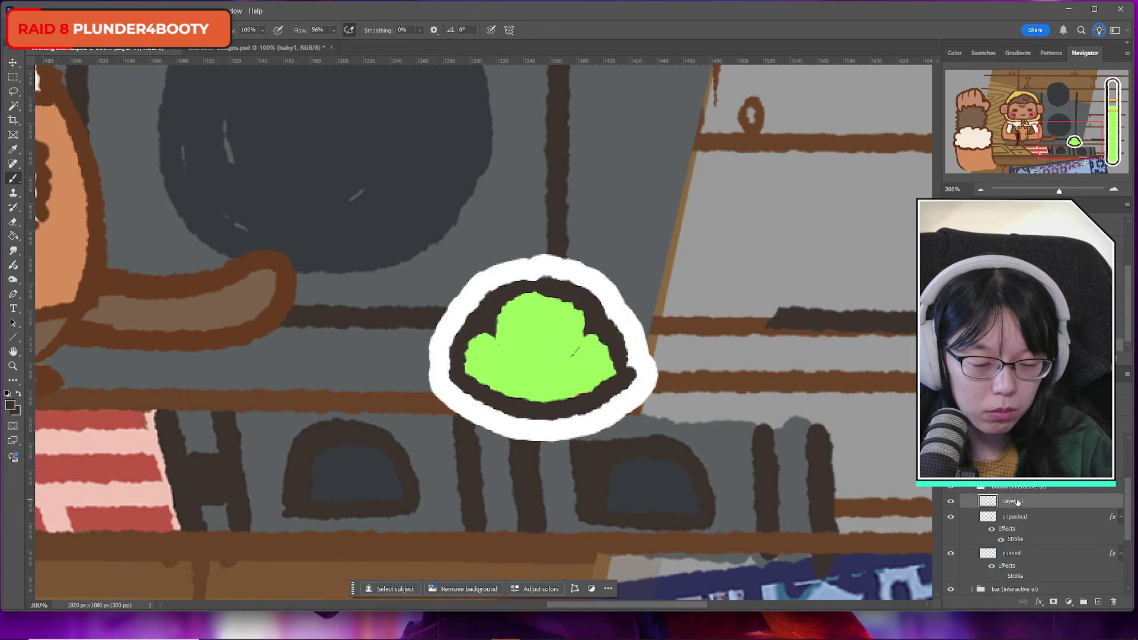
key("ctrl+t")
key("Down")
key("Down")
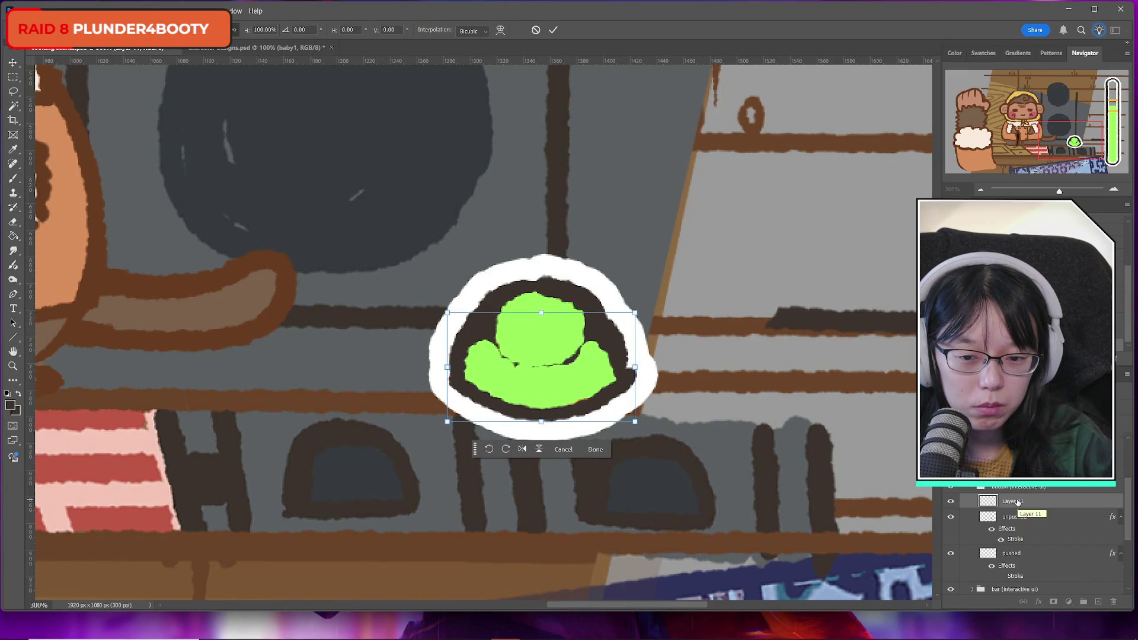
key("Return")
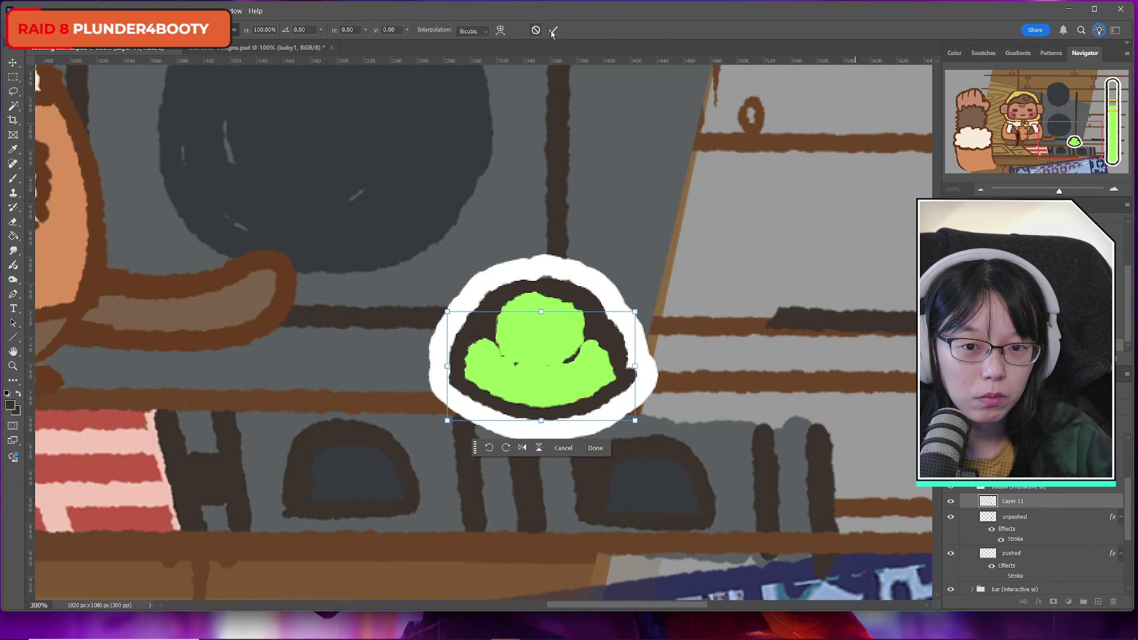
Move the pushed layer to the top of the group and nudge its button art down two steps
left_click_drag(1013, 555, 1012, 496)
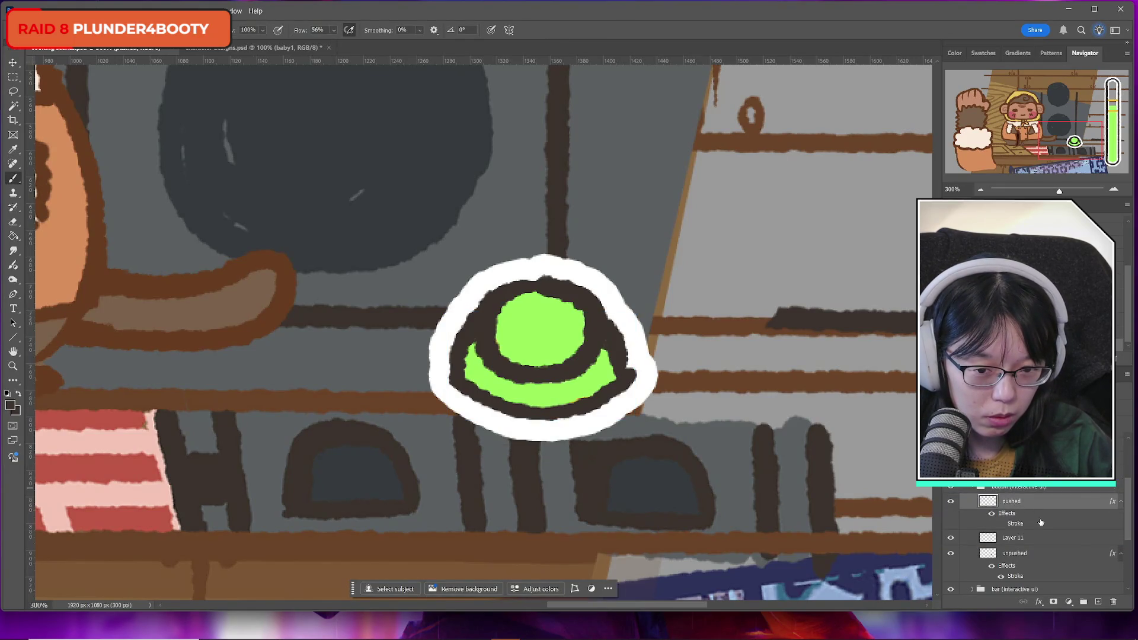
left_click(952, 502)
left_click(951, 502)
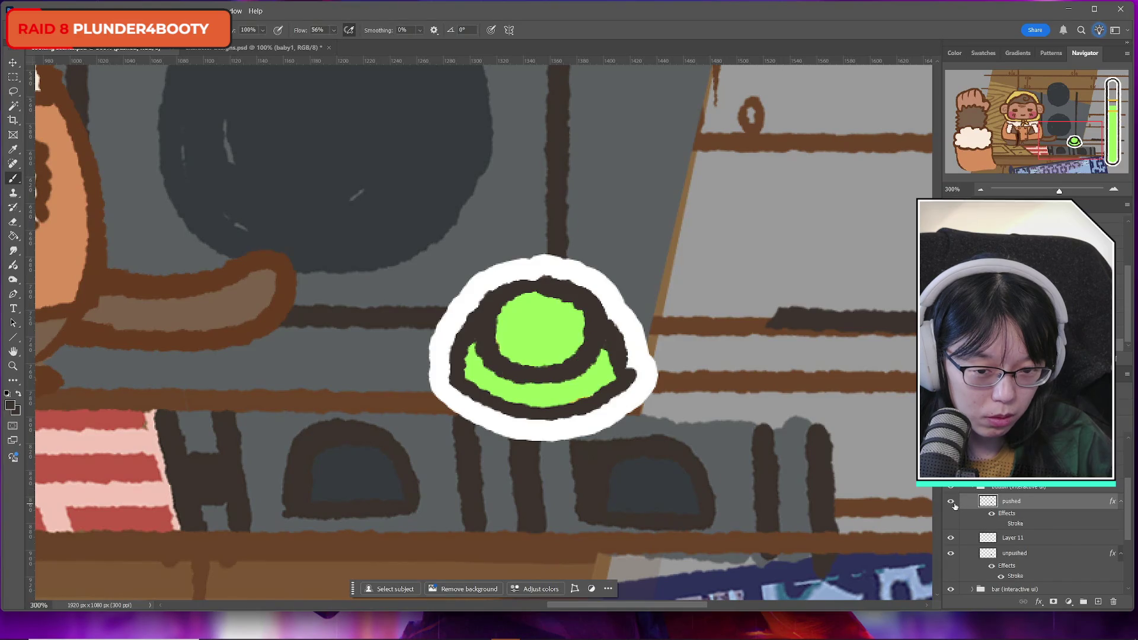
key("ctrl+t")
key("Down")
key("Down")
key("Down")
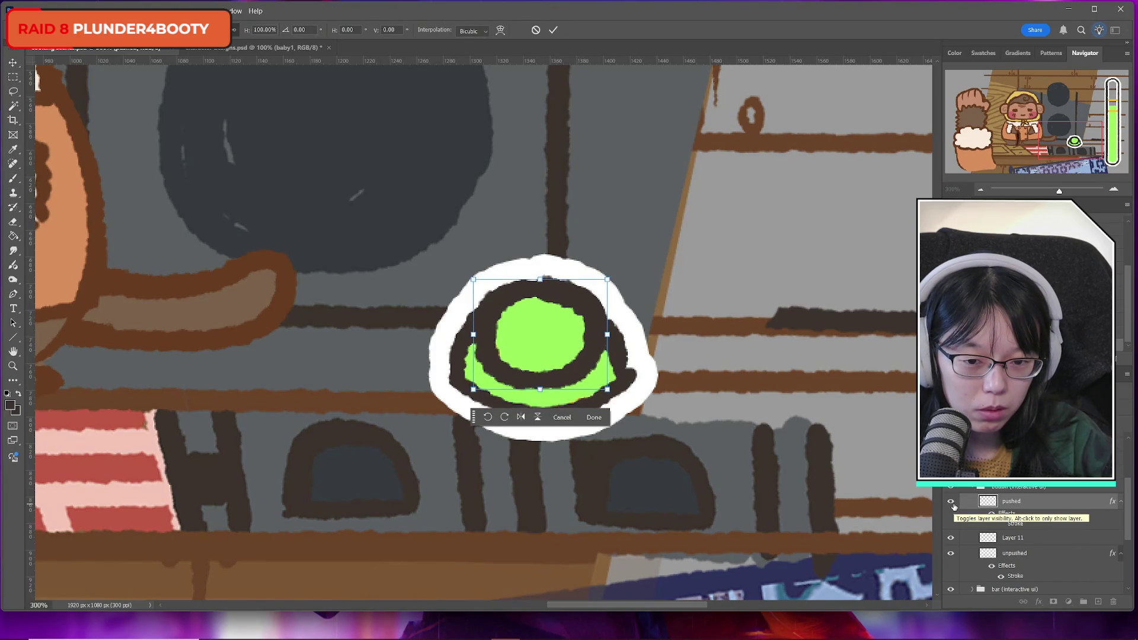
key("Down")
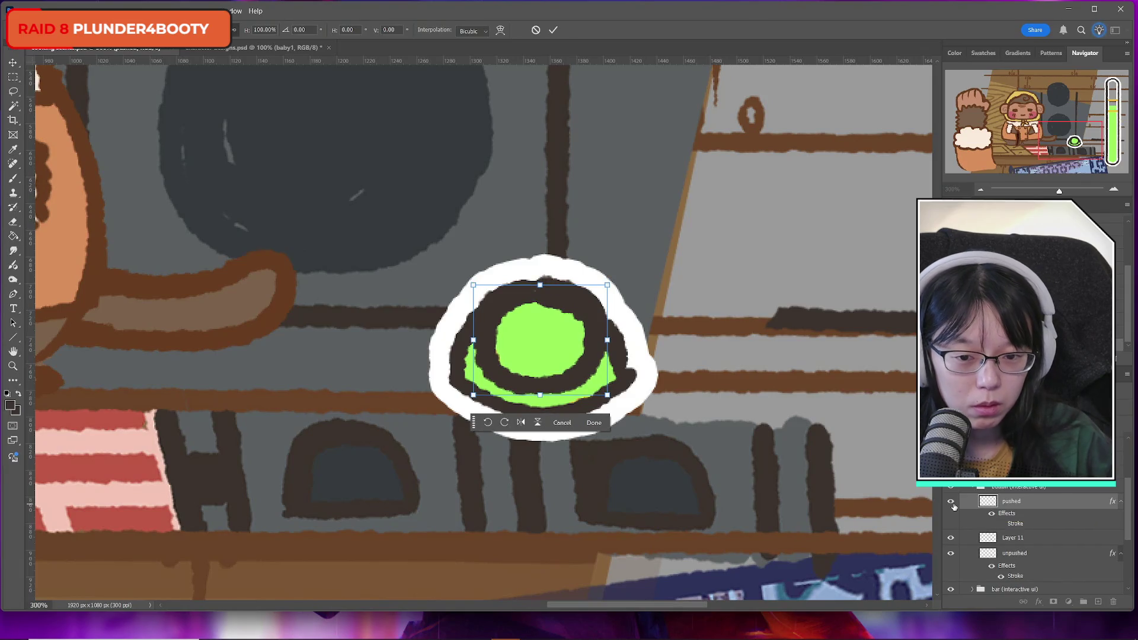
left_click(558, 29)
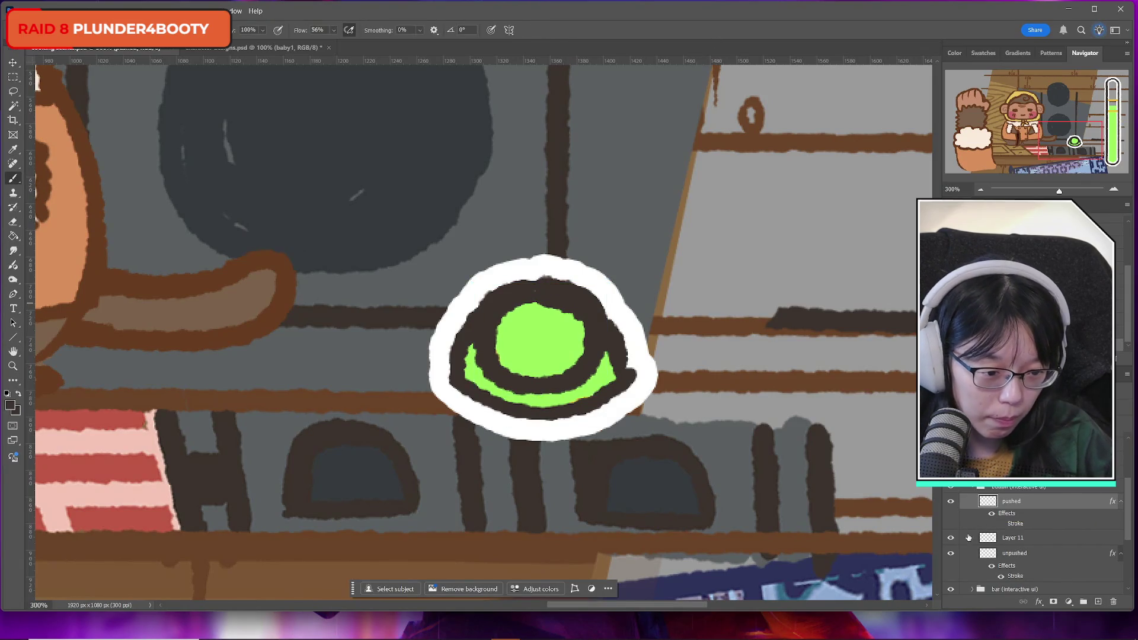
Hide the unpushed drawing and squash the green Layer 11 piece vertically with Free Transform
left_click(951, 555)
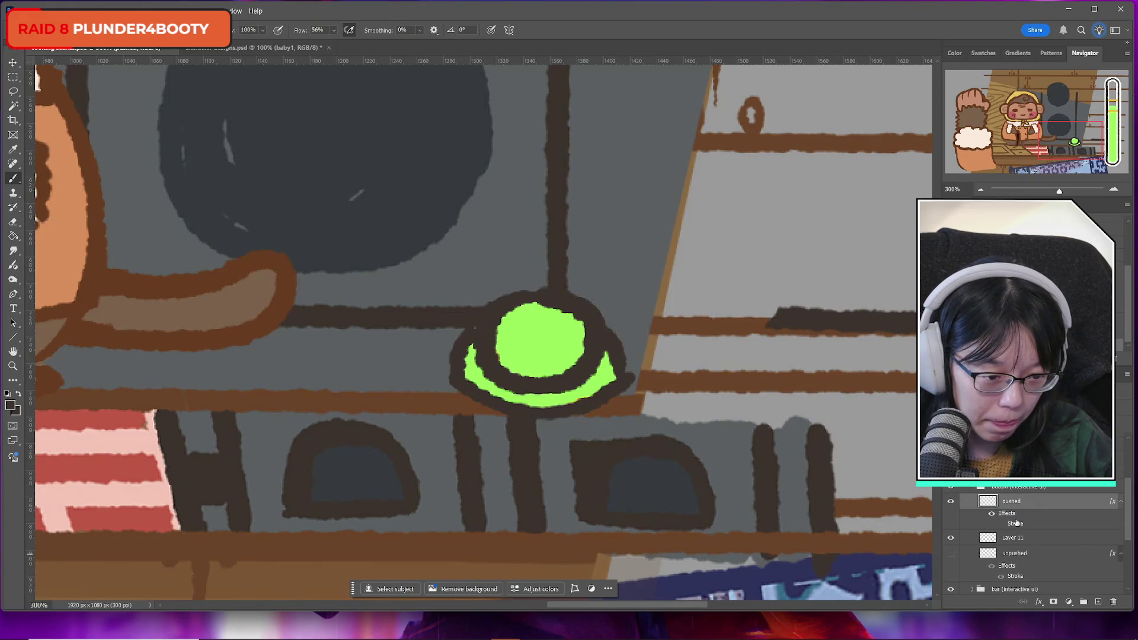
left_click(1014, 541)
left_click(951, 502)
left_click(950, 502)
key("ctrl+t")
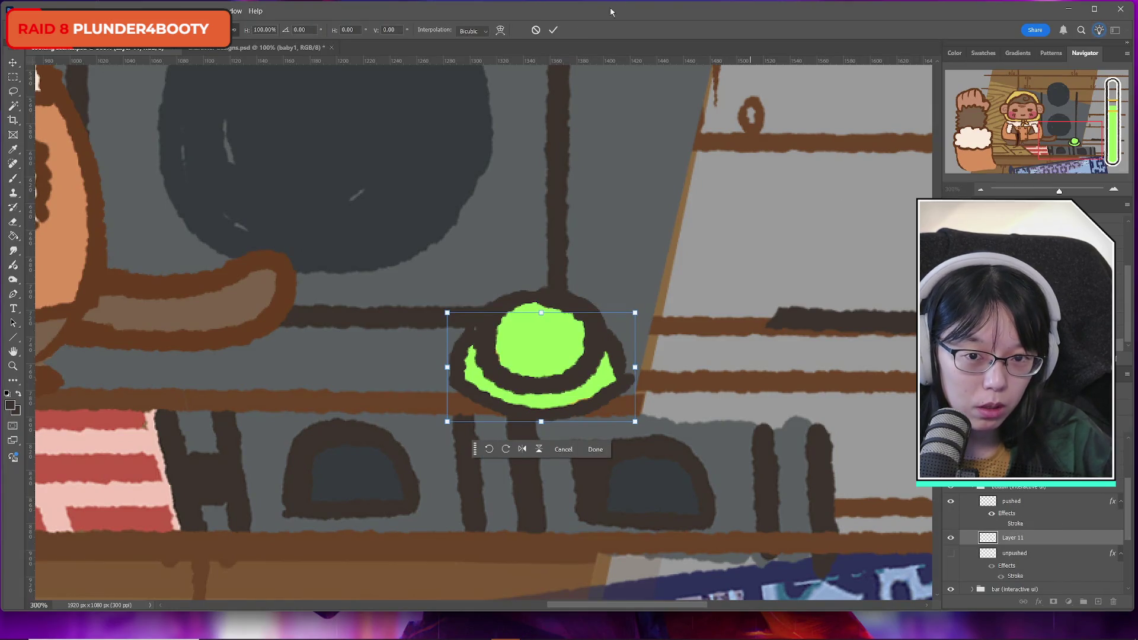
left_click(535, 32)
left_click(1030, 502)
key("ctrl+t")
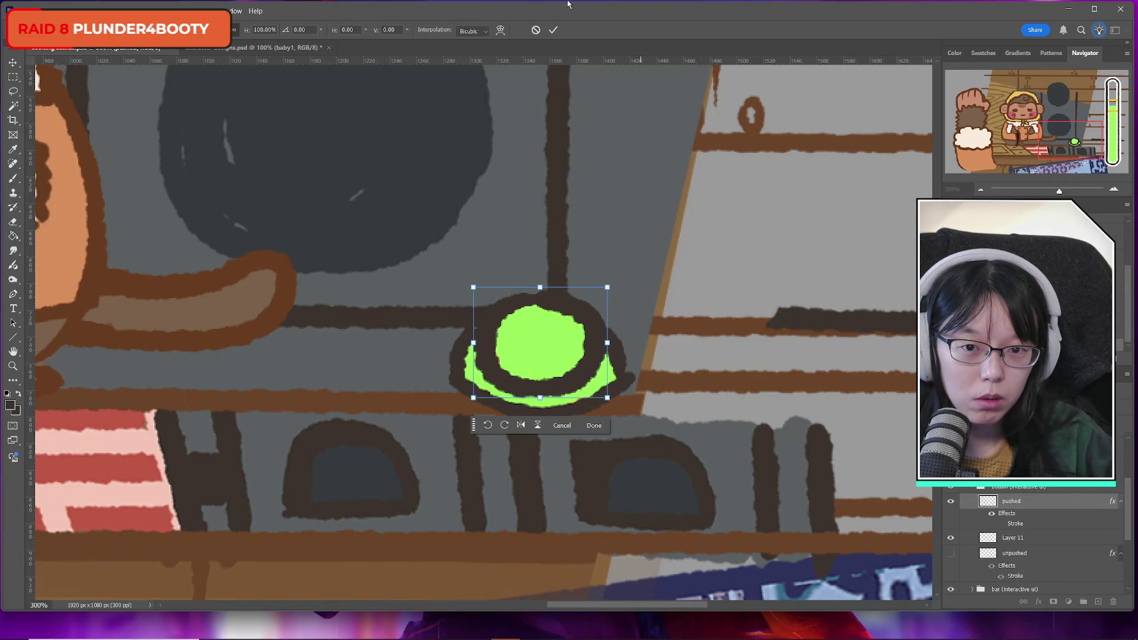
key("Return")
key("alt+bracketleft")
key("ctrl+t")
left_click_drag(540, 310, 560, 322)
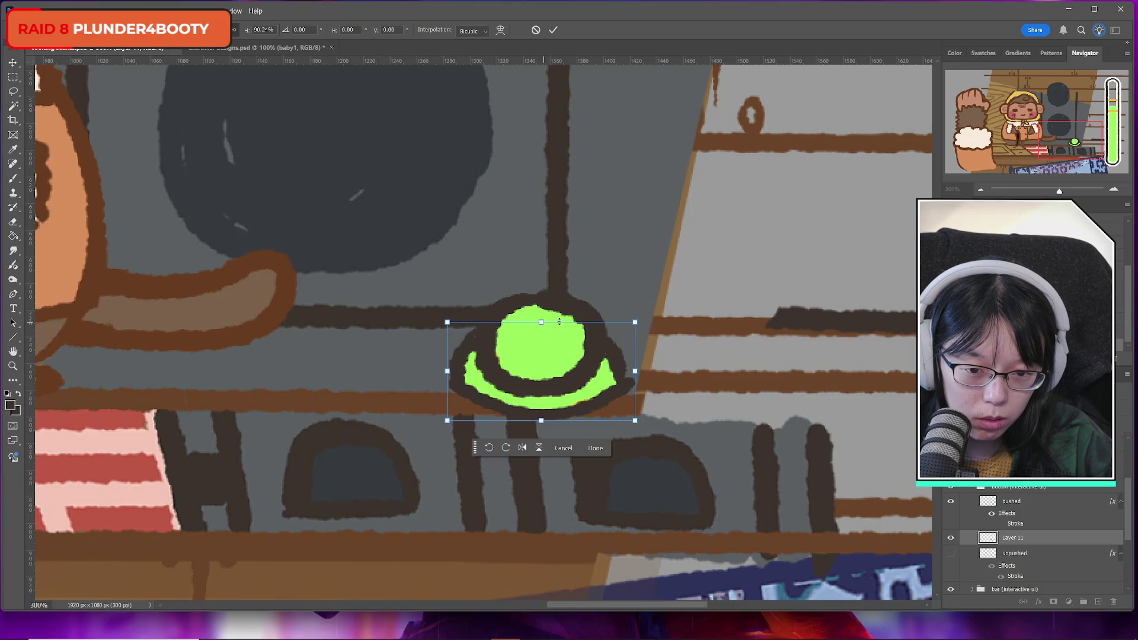
Apply the squash and brush a thicker dark outline along the button's right edge
left_click(553, 31)
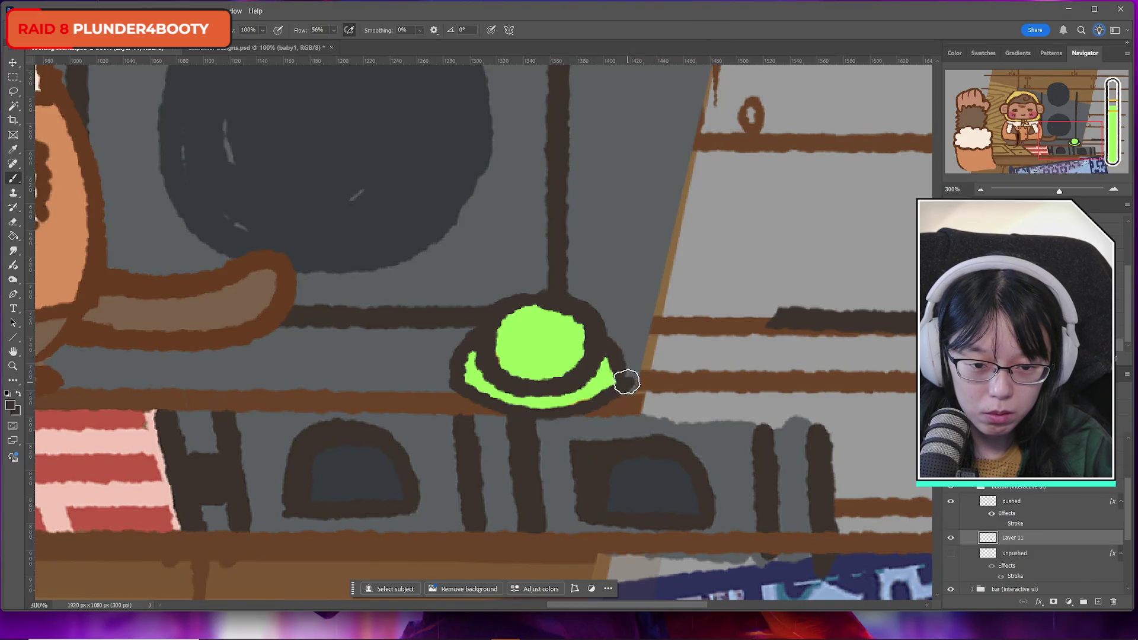
left_click_drag(620, 356, 643, 379)
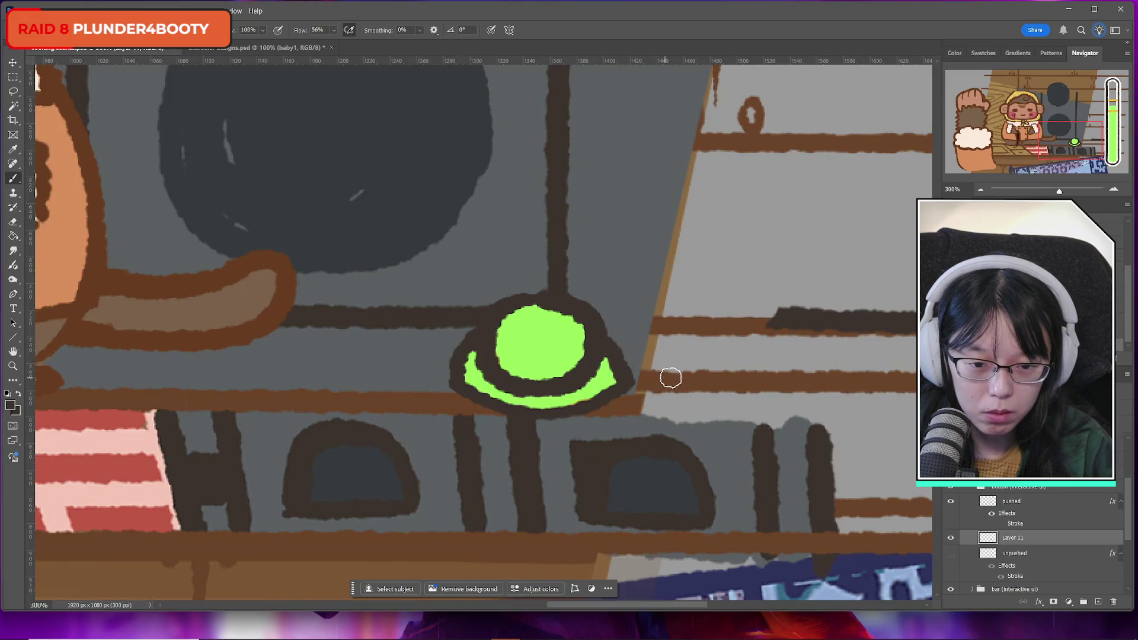
left_click(951, 504)
left_click(950, 504)
left_click(951, 504)
Compare the pushed and unpushed looks, then merge the green piece into the pushed drawing
left_click(951, 505)
left_click(951, 505)
left_click(951, 505)
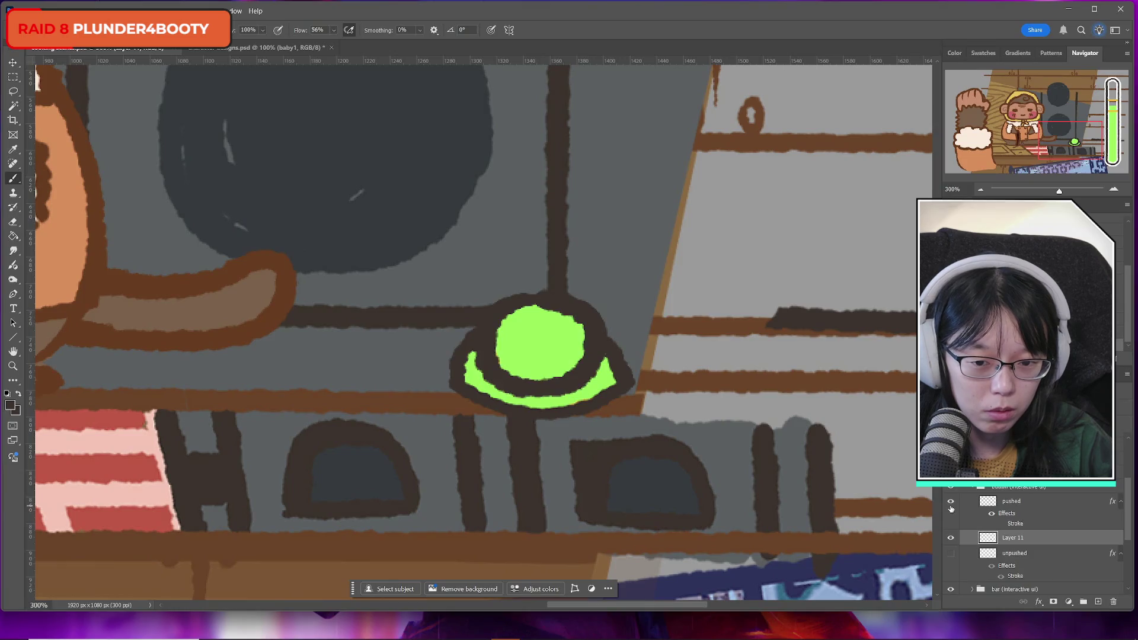
left_click(1042, 506)
key("Delete")
Rename the merged button layer to 'pushed' and compare it against the unpushed button
double_click(1017, 501)
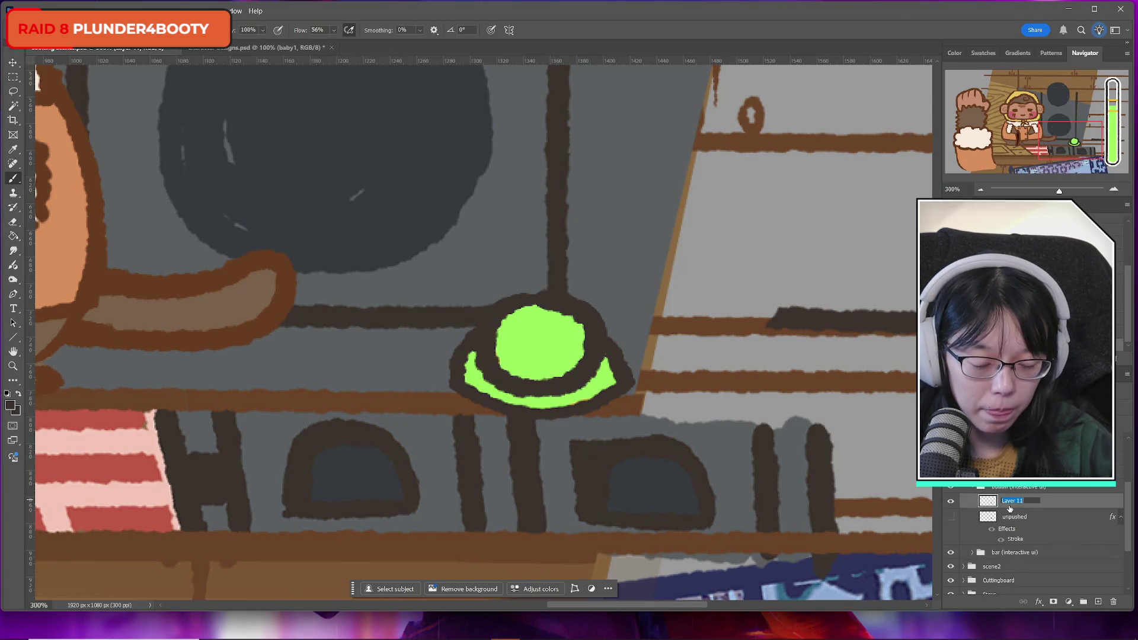
type("pushed")
key("Return")
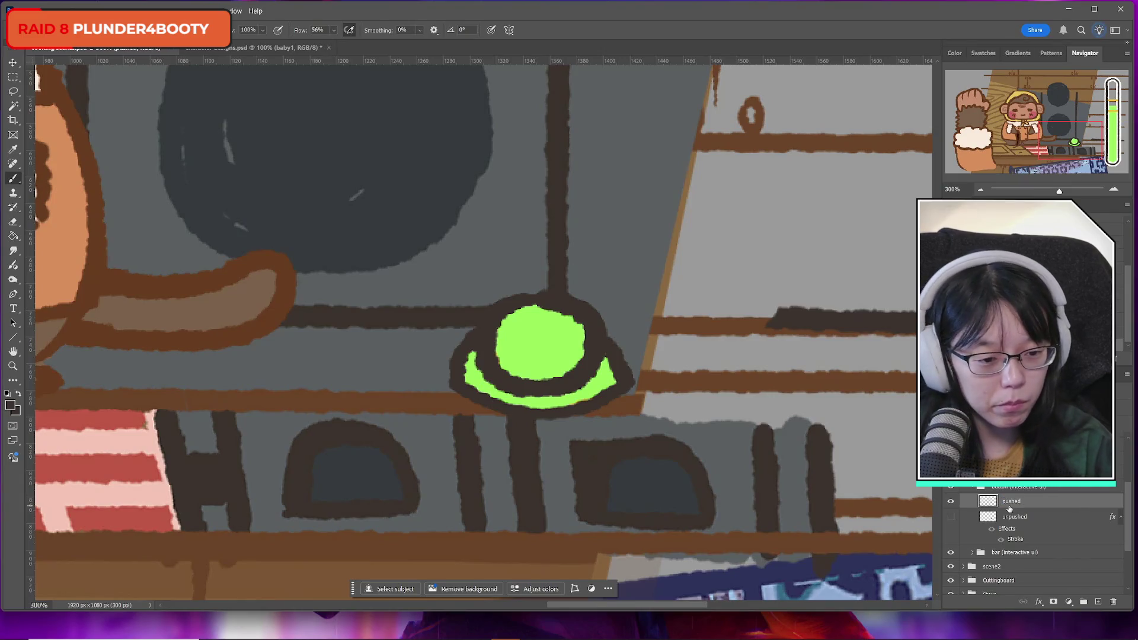
left_click(951, 517)
left_click(951, 517)
left_click(951, 517)
left_click(951, 517)
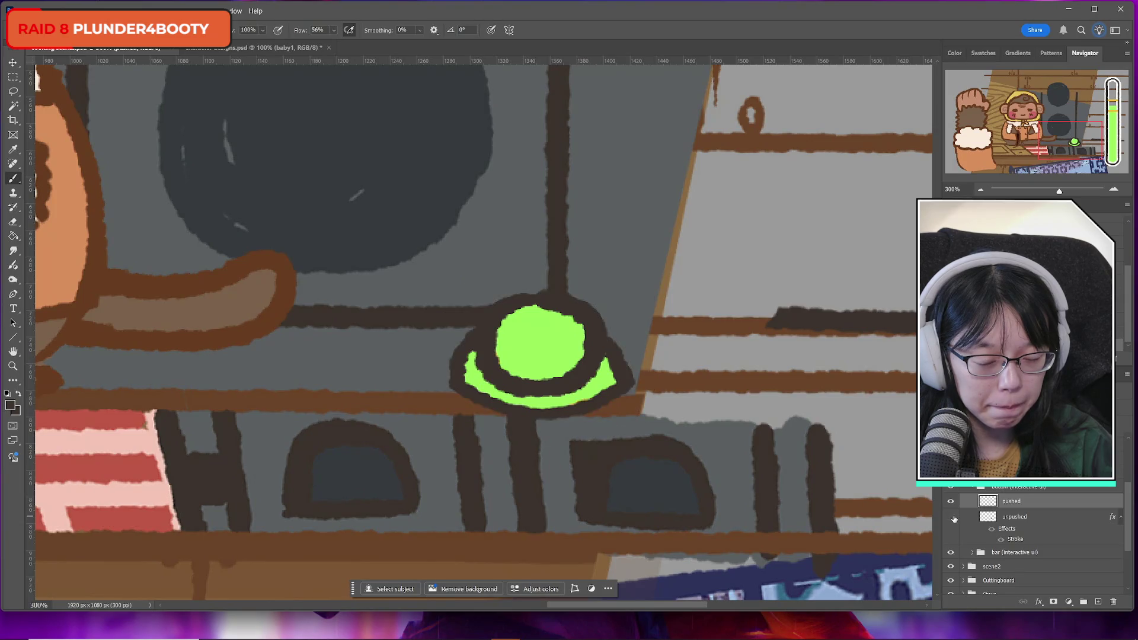
left_click(951, 517)
Enable a Stroke effect on the pushed layer through Blending Options
right_click(1024, 503)
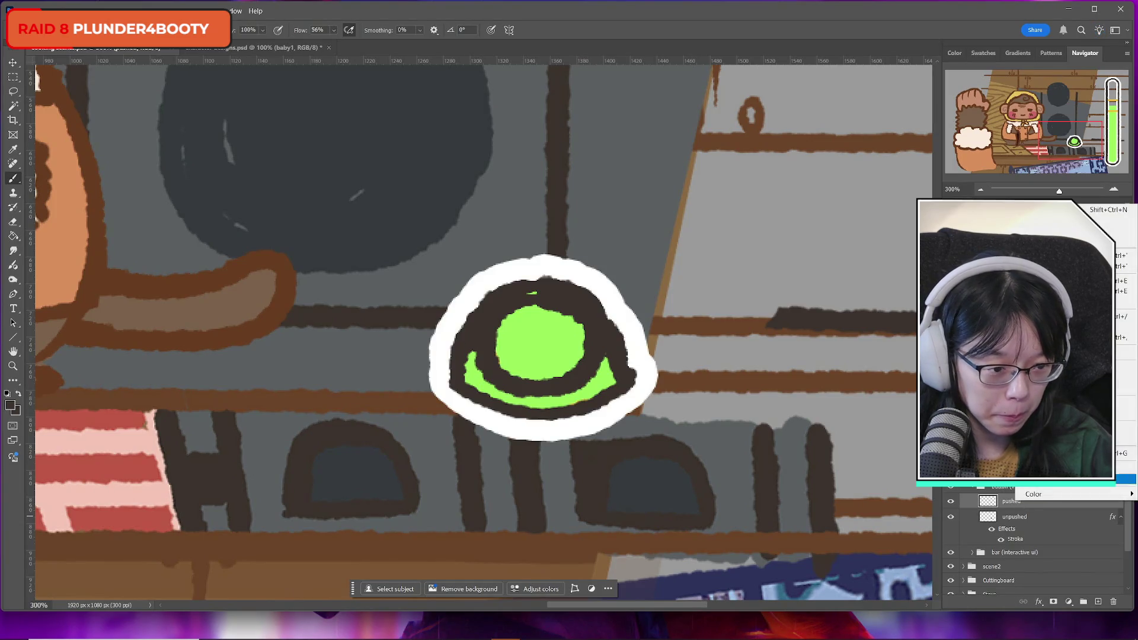
left_click(1020, 220)
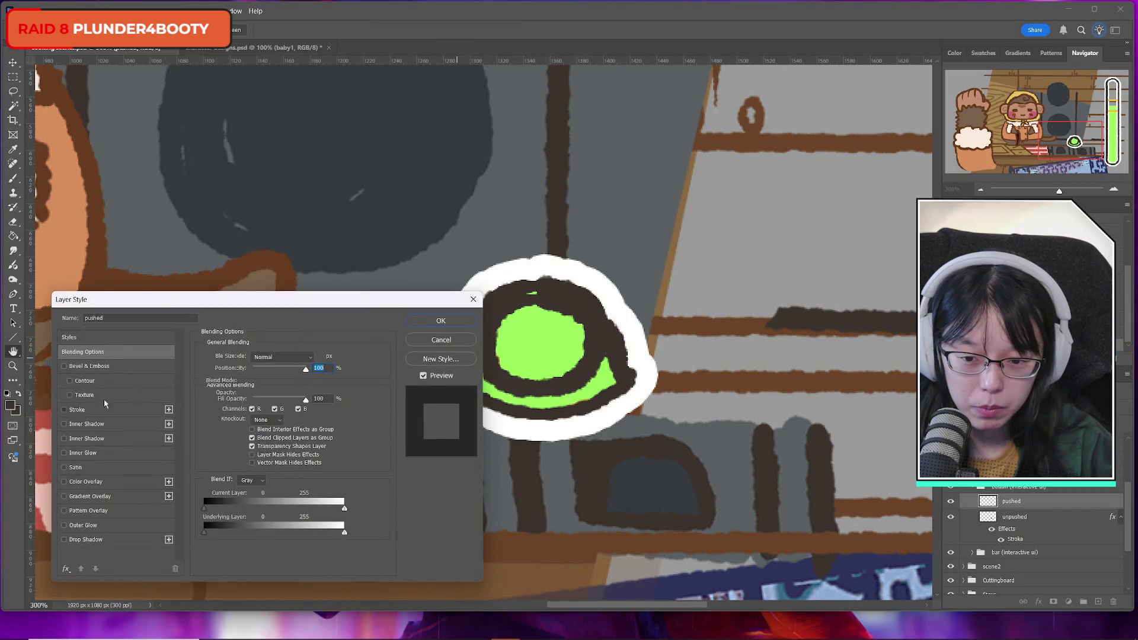
left_click(77, 409)
key("Return")
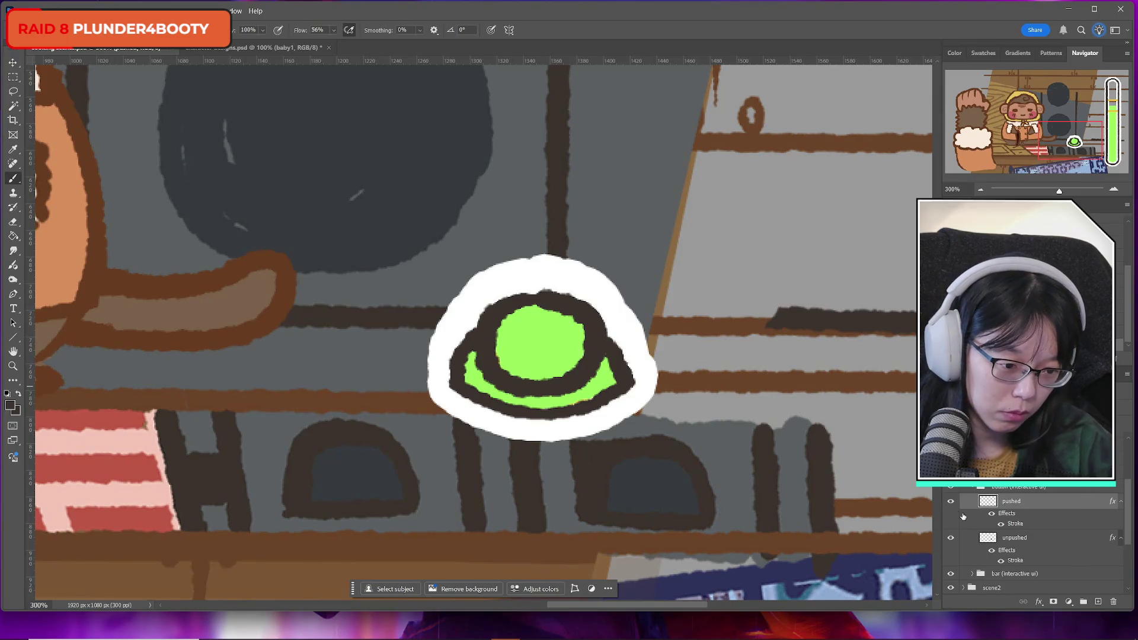
Move the unpushed layer above pushed and toggle its visibility to compare the two looks
left_click_drag(1010, 539, 1012, 502)
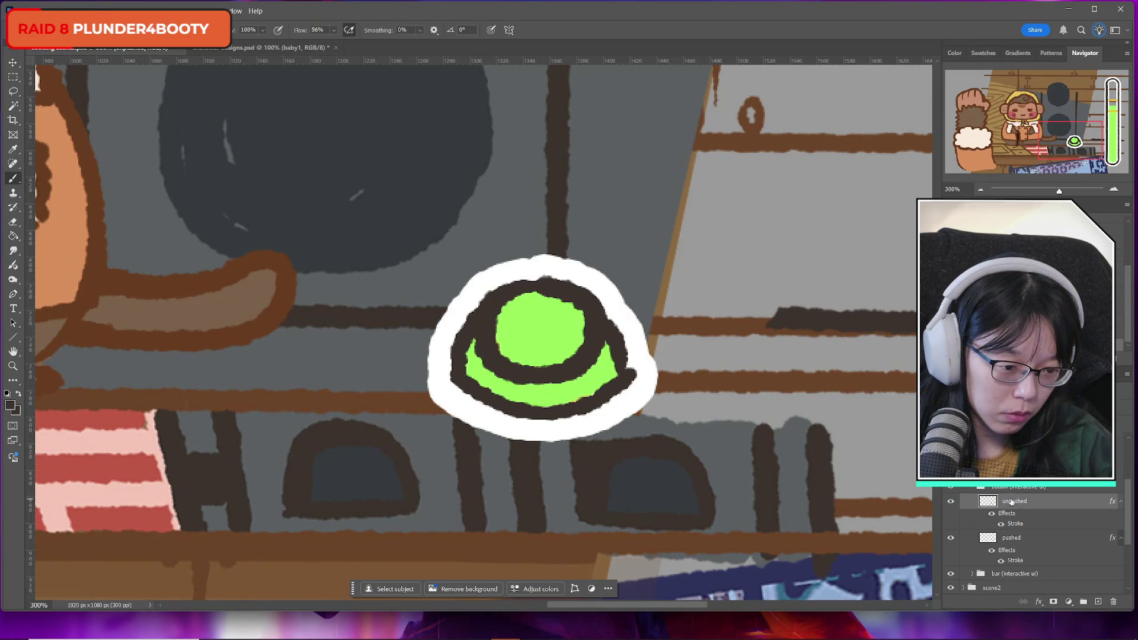
left_click(951, 503)
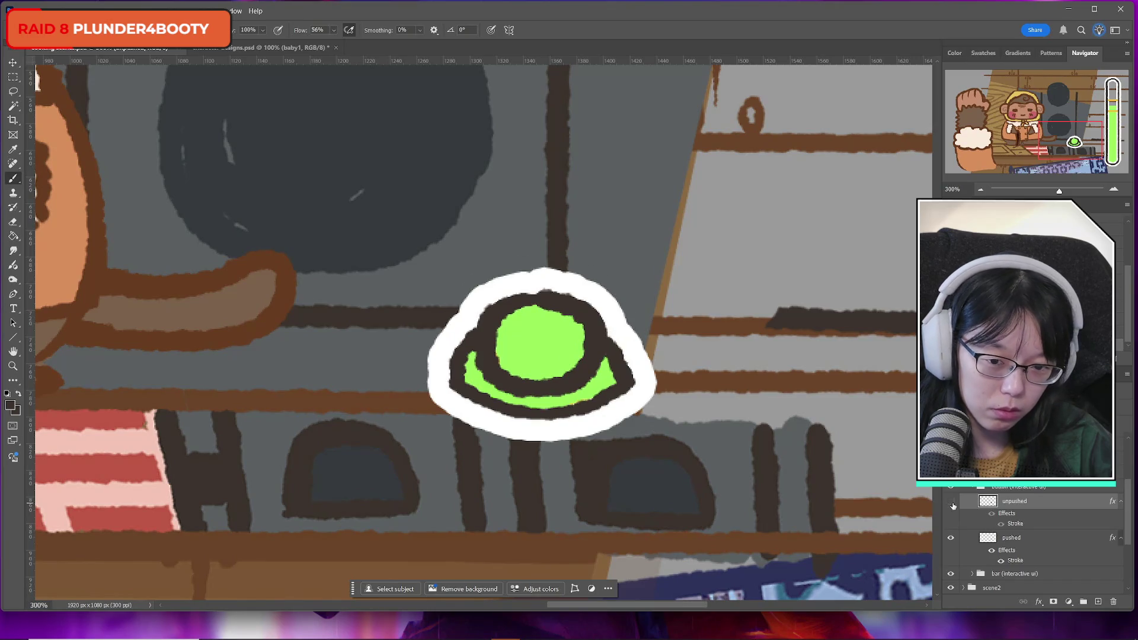
left_click(952, 503)
left_click(952, 503)
left_click(952, 503)
left_click(951, 503)
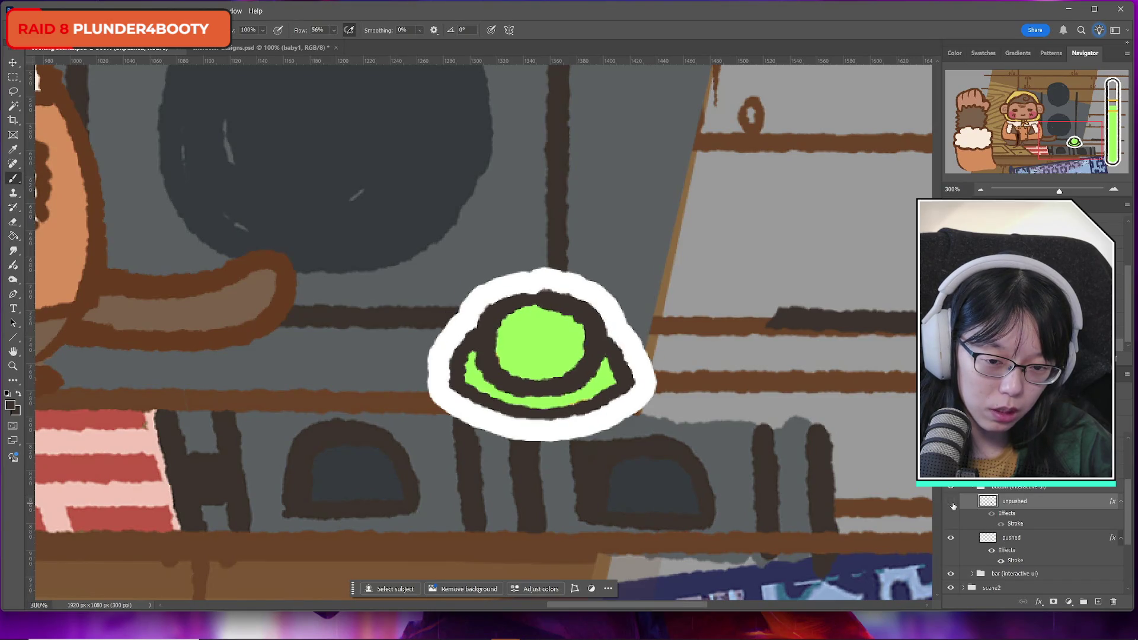
left_click(951, 502)
left_click(951, 503)
left_click(952, 503)
left_click(952, 504)
left_click(952, 504)
left_click(952, 504)
left_click(952, 504)
left_click(952, 504)
left_click(952, 504)
left_click(952, 504)
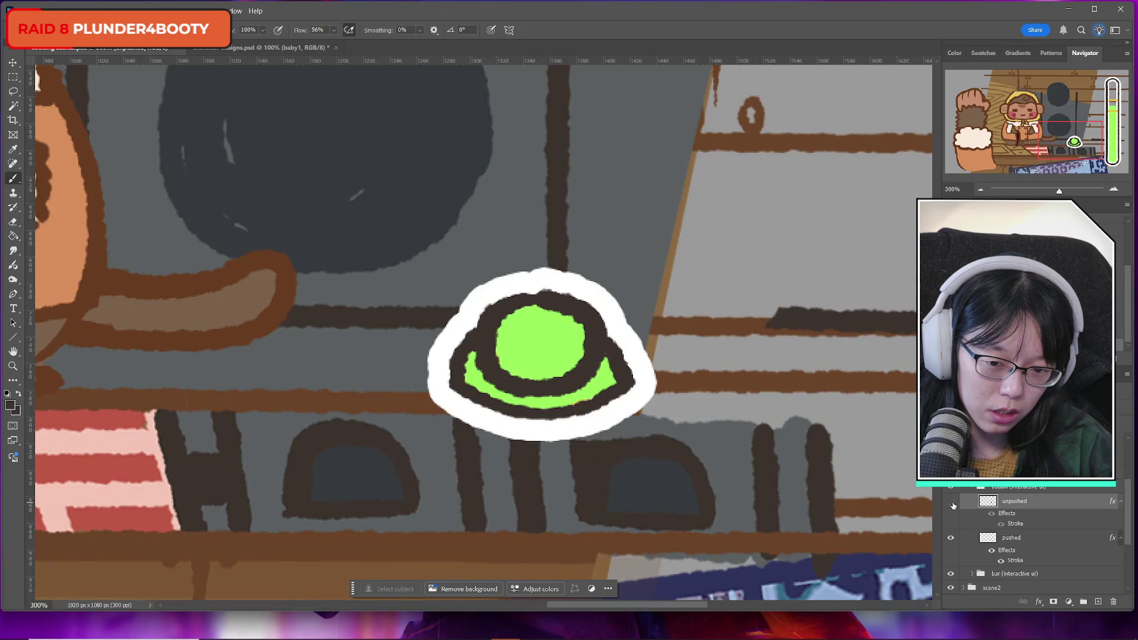
left_click(952, 504)
left_click(952, 504)
left_click(952, 504)
With unpushed hidden, brush a thicker dark outline along the pushed button's lower-left edge
left_click(1020, 538)
left_click(951, 503)
left_click(952, 502)
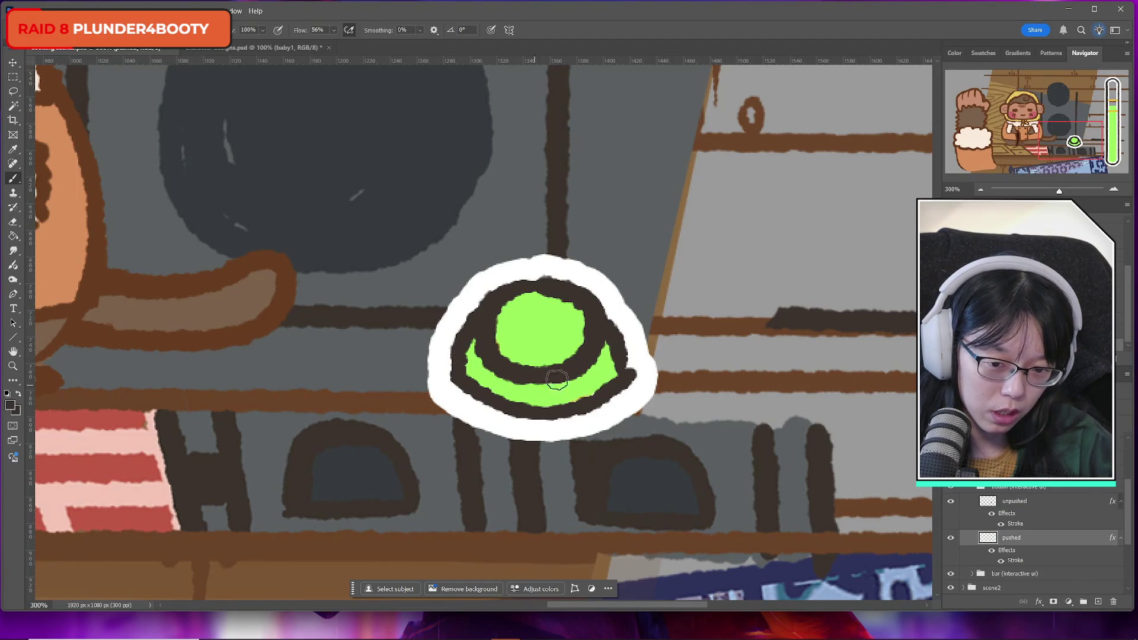
left_click(950, 502)
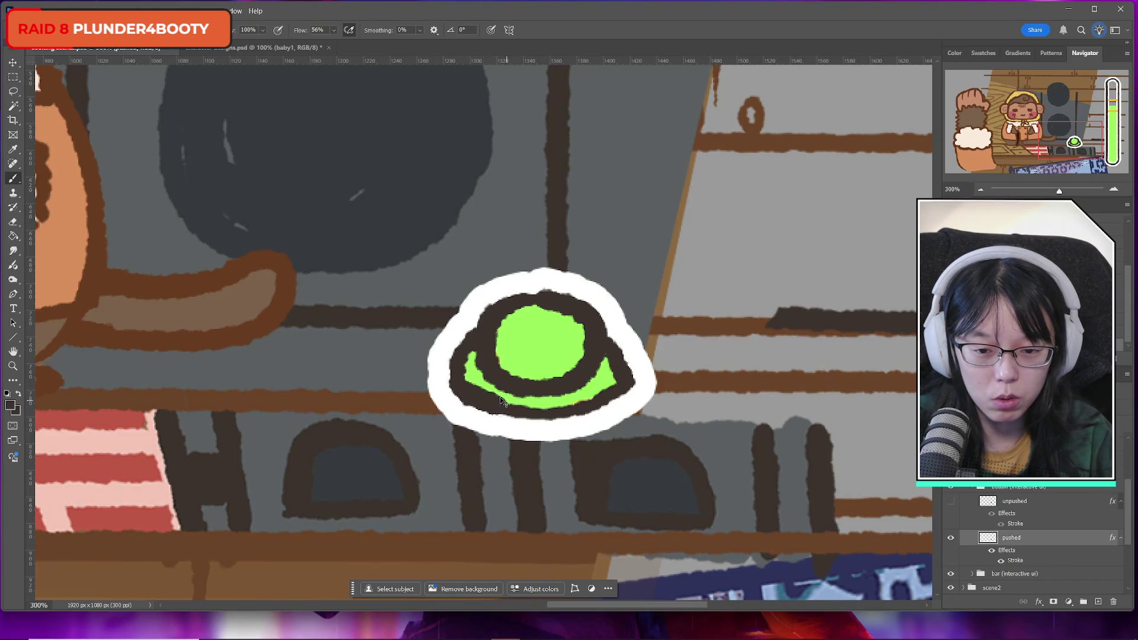
mouse_move(459, 384)
left_mouse_down()
mouse_move(508, 401)
mouse_move(596, 398)
mouse_move(494, 413)
mouse_move(534, 407)
left_mouse_up()
key("ctrl+z")
key("ctrl+z")
mouse_move(457, 379)
left_mouse_down()
mouse_move(503, 409)
mouse_move(551, 415)
mouse_move(611, 403)
mouse_move(627, 384)
left_mouse_up()
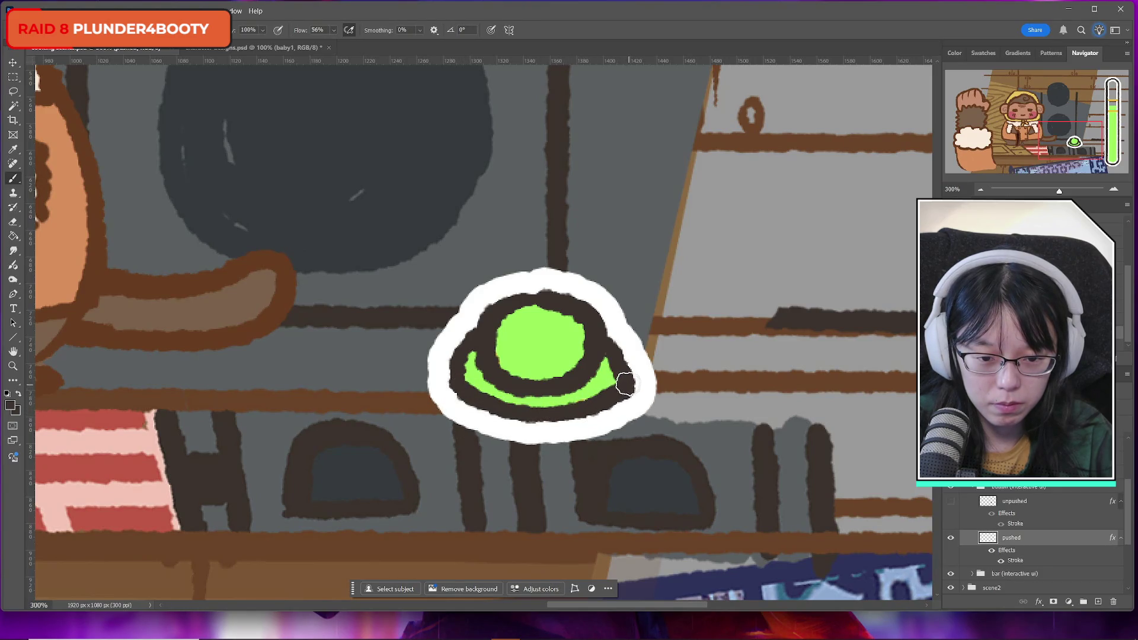
left_click(10, 405)
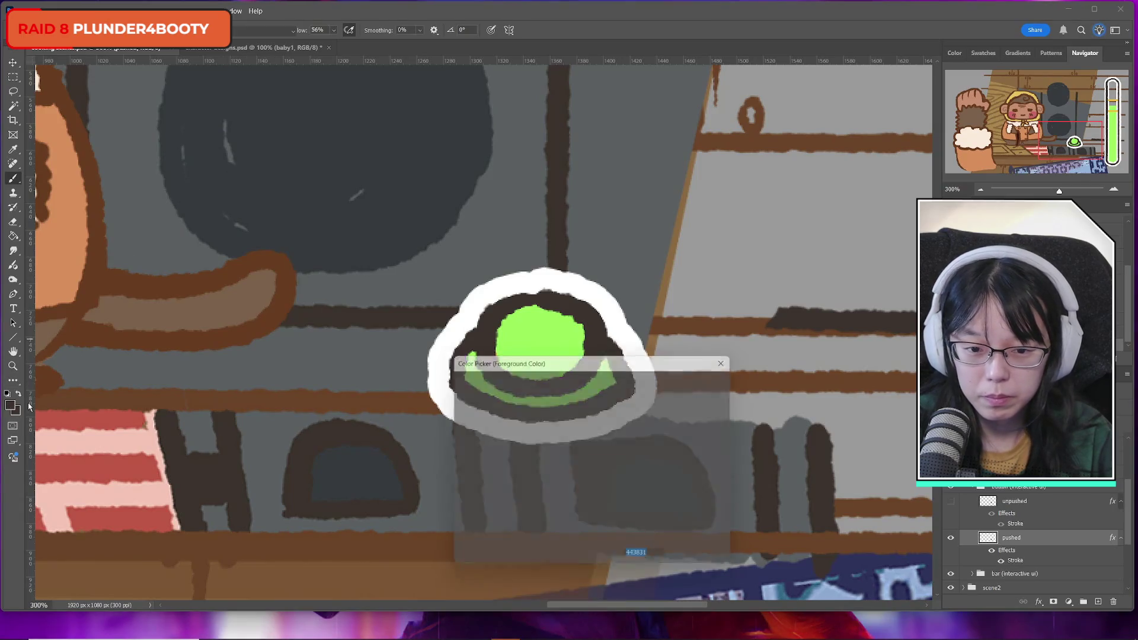
Set the foreground colour to a darker green, 58b836, sampled from the button
left_click(536, 333)
left_click_drag(553, 410, 552, 424)
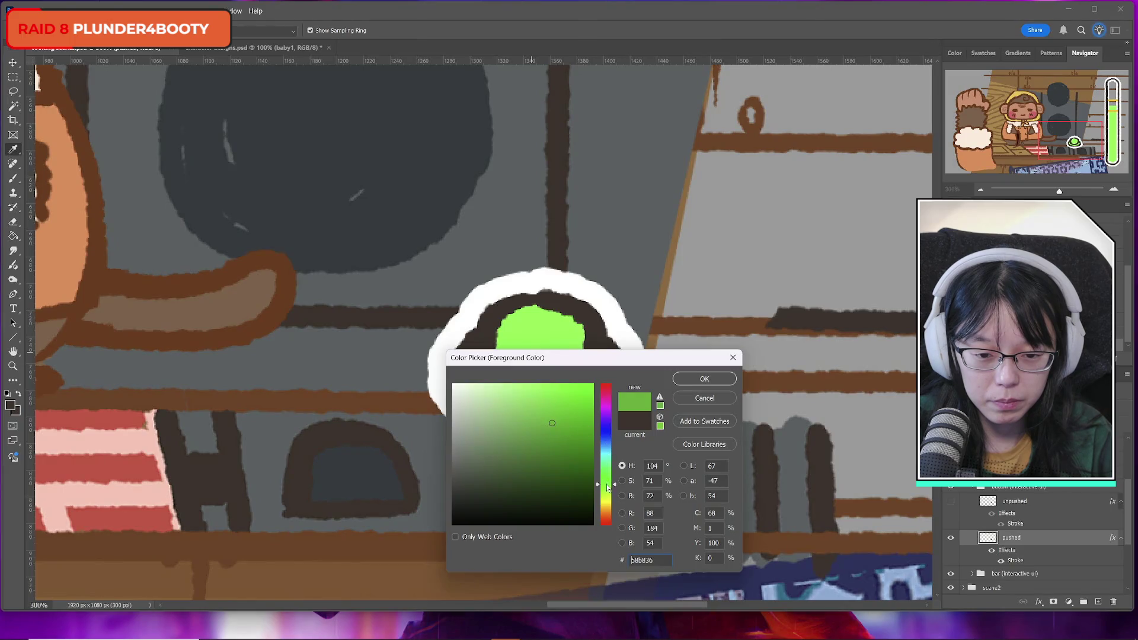
left_click(713, 384)
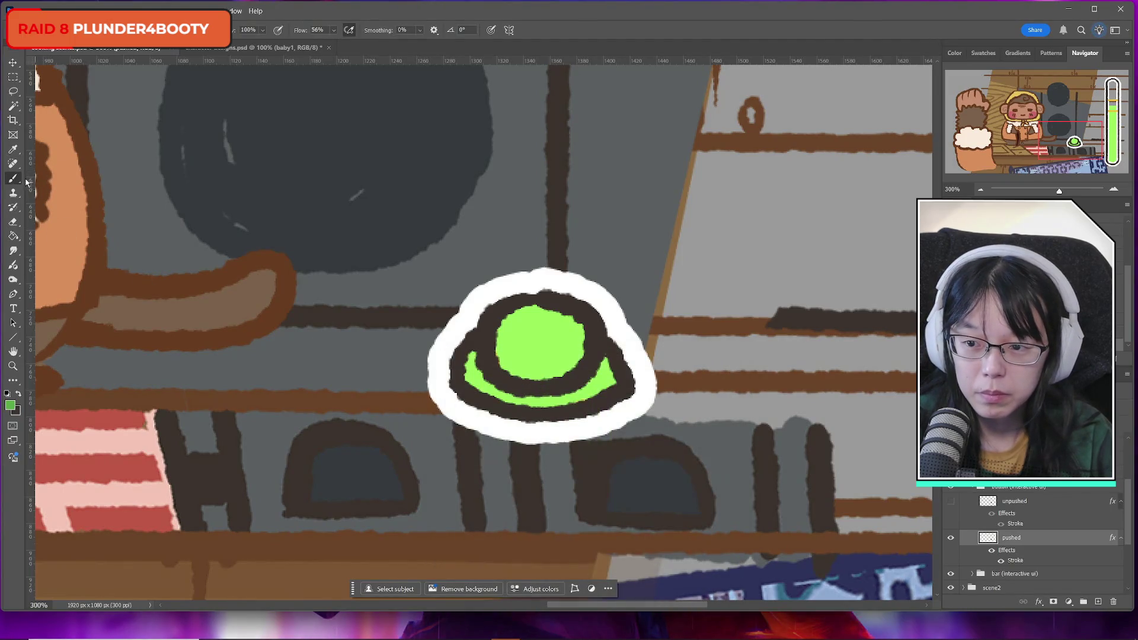
Paint darker green shading along the button's band on a new layer
left_click(1099, 603)
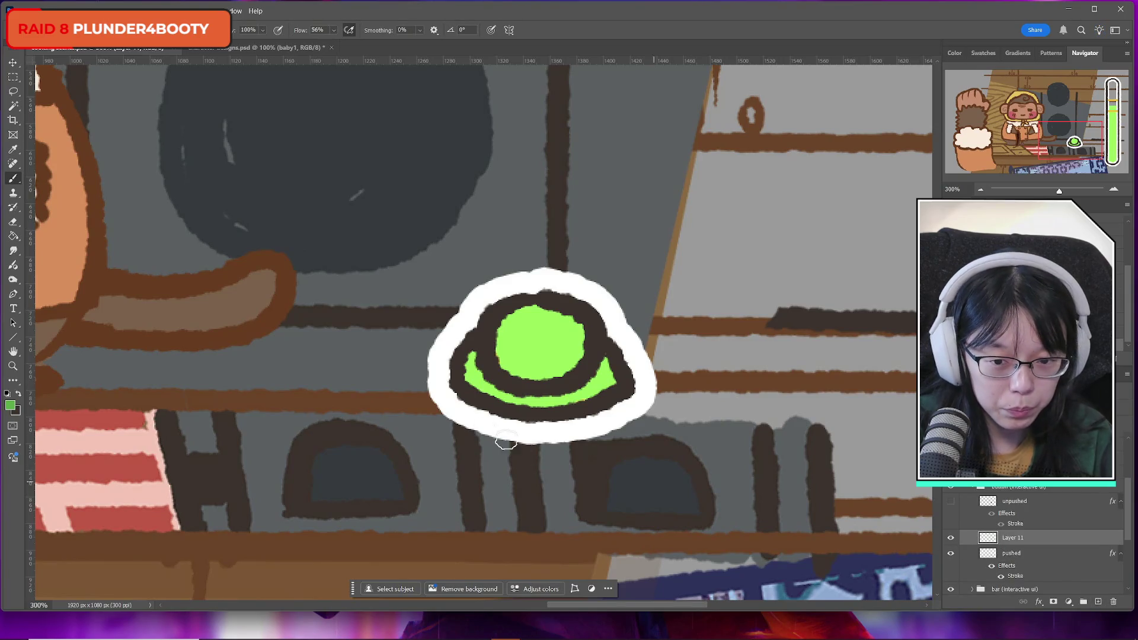
mouse_move(473, 355)
left_mouse_down()
mouse_move(498, 396)
mouse_move(475, 368)
mouse_move(537, 398)
mouse_move(599, 389)
mouse_move(615, 372)
mouse_move(611, 354)
left_mouse_up()
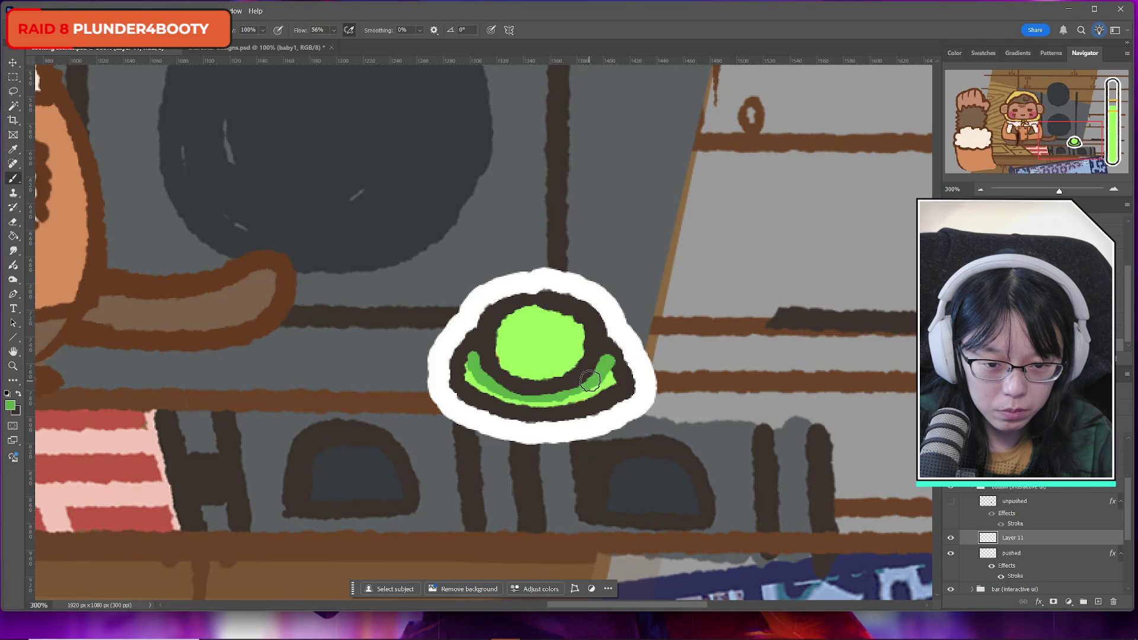
left_click(13, 221)
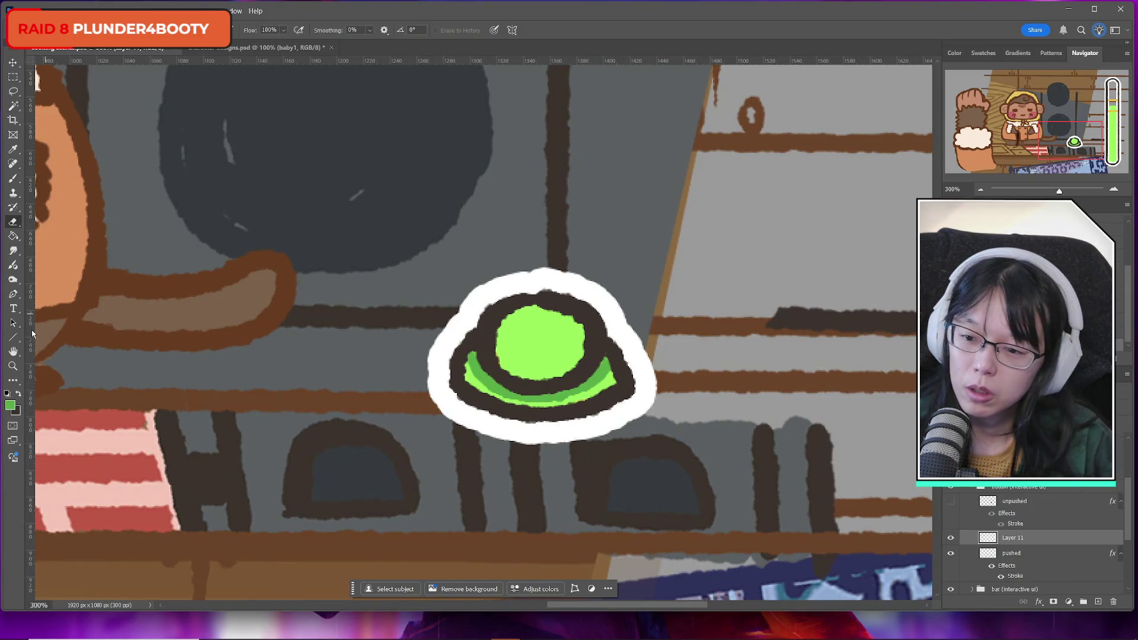
left_click(12, 365)
left_click(520, 188, "alt")
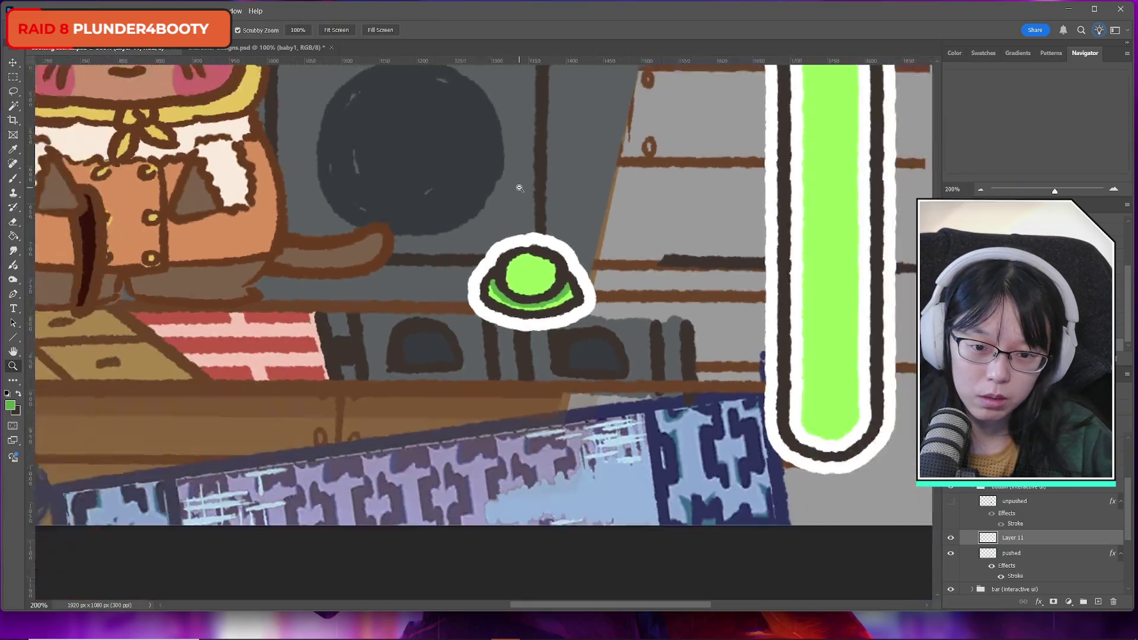
Delete Layer 11, then toggle the unpushed layer repeatedly to compare, leaving it visible
scroll(454, 255, "up", 3)
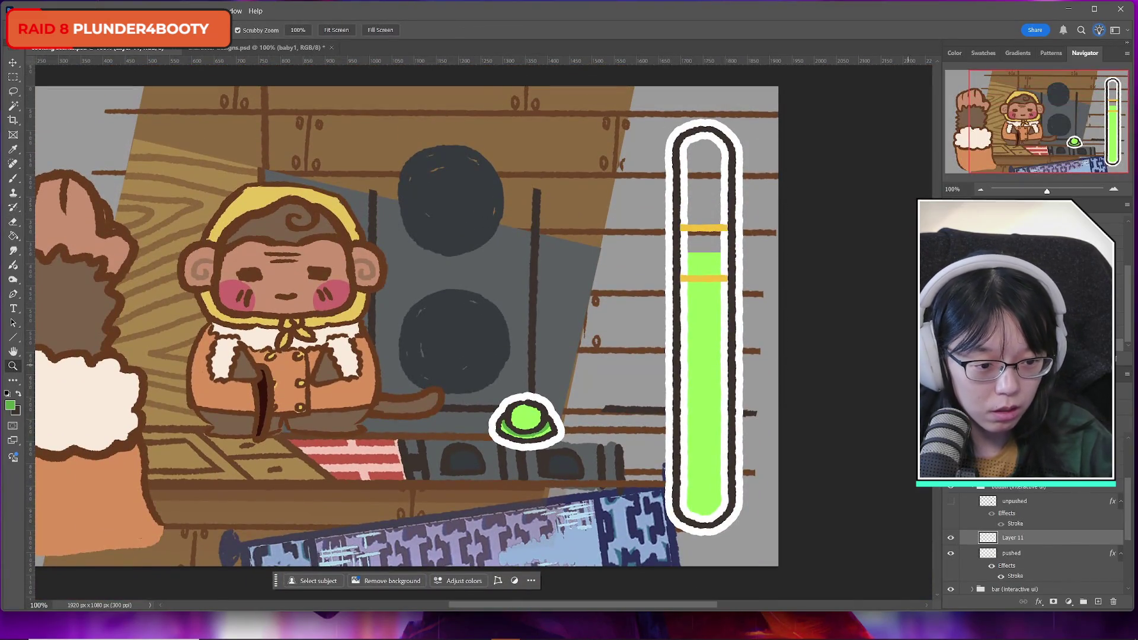
key("Delete")
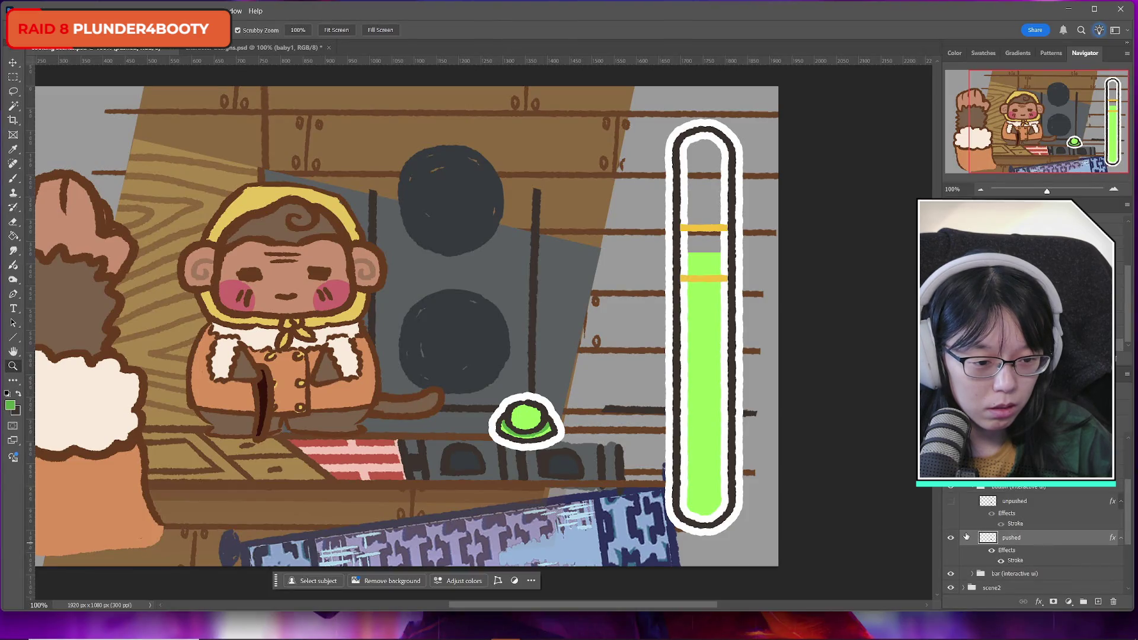
left_click(952, 502)
left_click(953, 504)
left_click(952, 502)
left_click(952, 502)
left_click(952, 501)
left_click(952, 501)
left_click(952, 500)
left_click(952, 501)
left_click(952, 501)
left_click(952, 500)
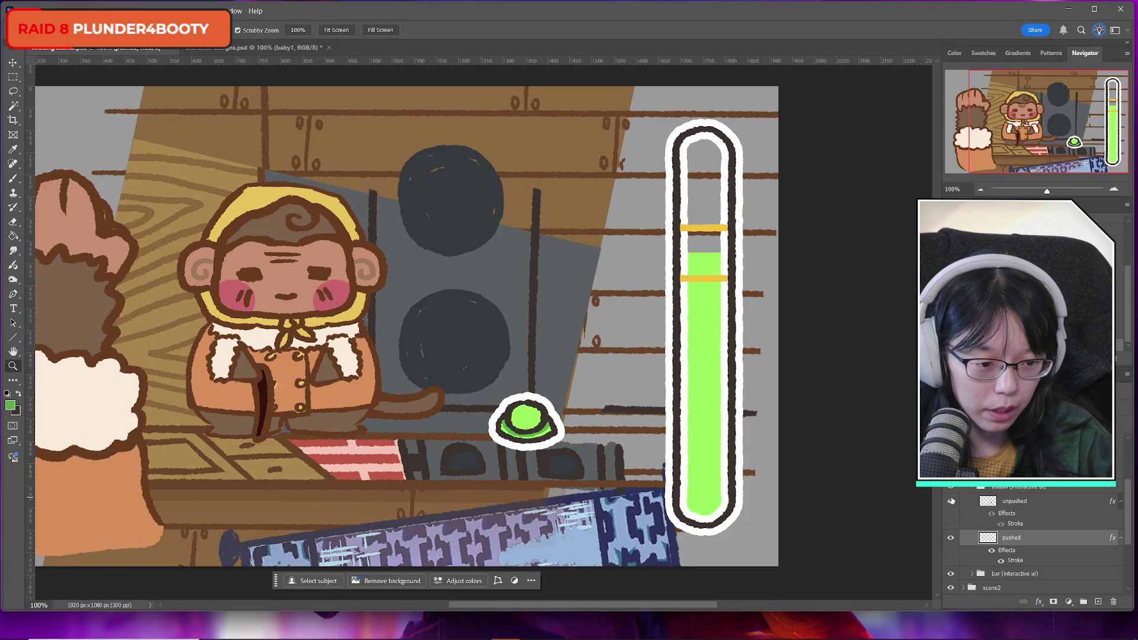
left_click(952, 501)
left_click(952, 501)
left_click(952, 500)
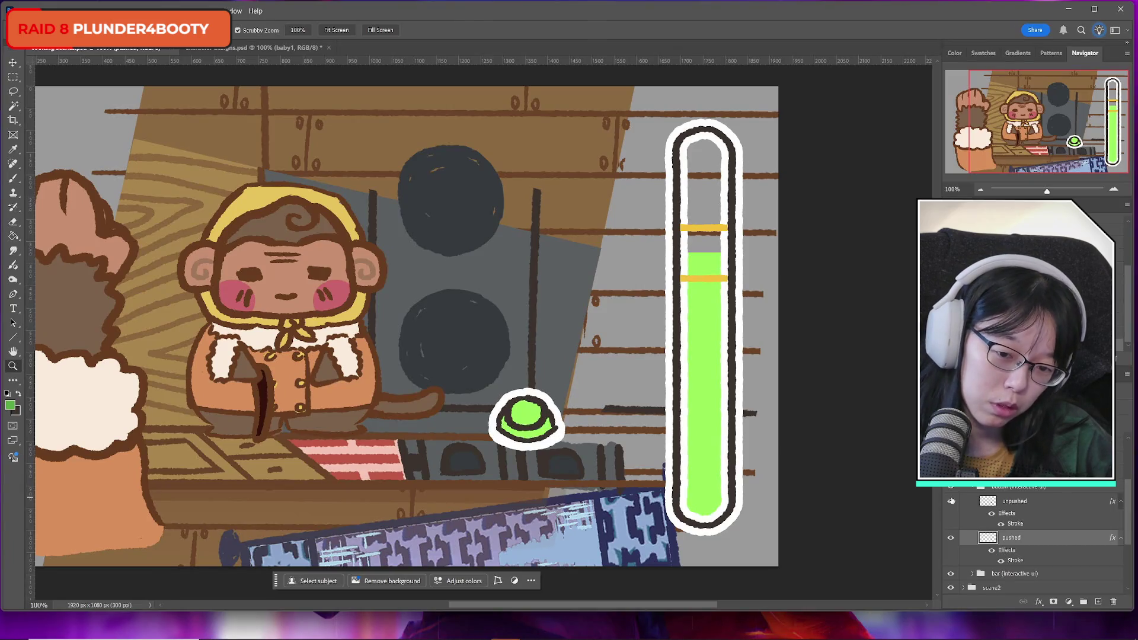
left_click(952, 501)
left_click(952, 501)
left_click(952, 501)
left_click(952, 501)
left_click(952, 500)
left_click(952, 501)
left_click(952, 501)
left_click(952, 500)
left_click(952, 501)
left_click(952, 501)
left_click(952, 501)
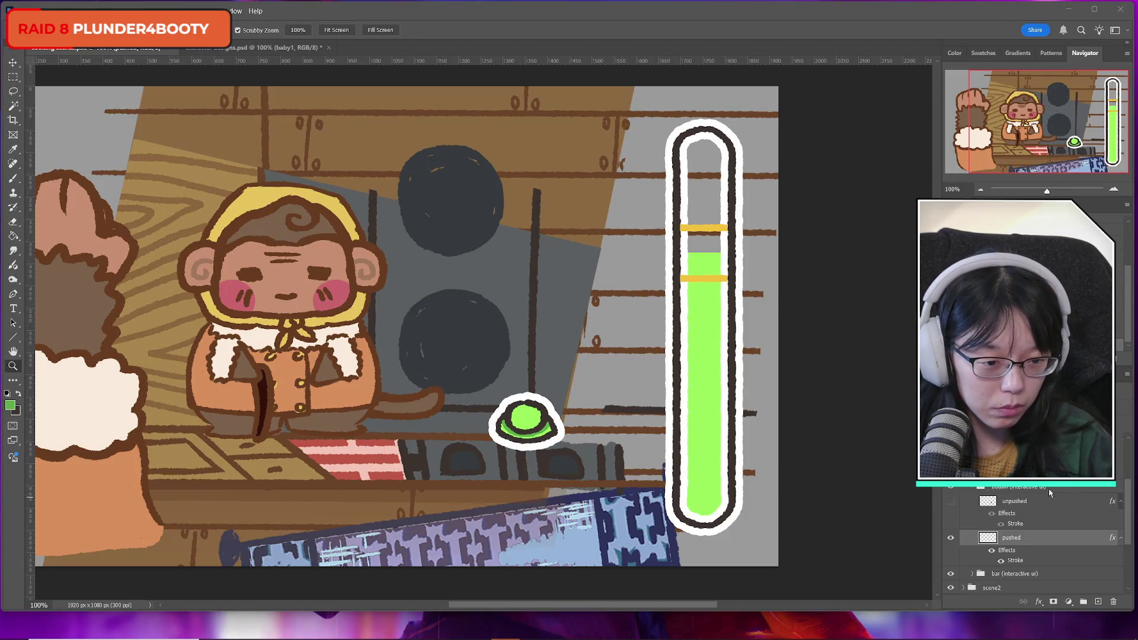
left_click(951, 502)
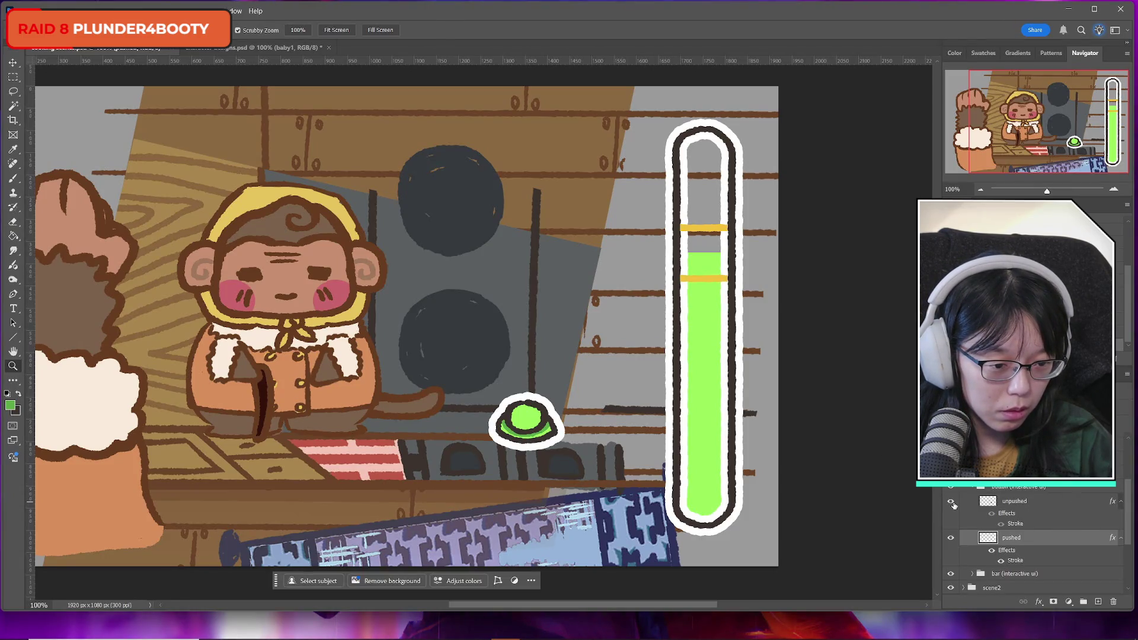
Collapse the interactive UI button group and save the document with Ctrl+S
left_click(975, 487)
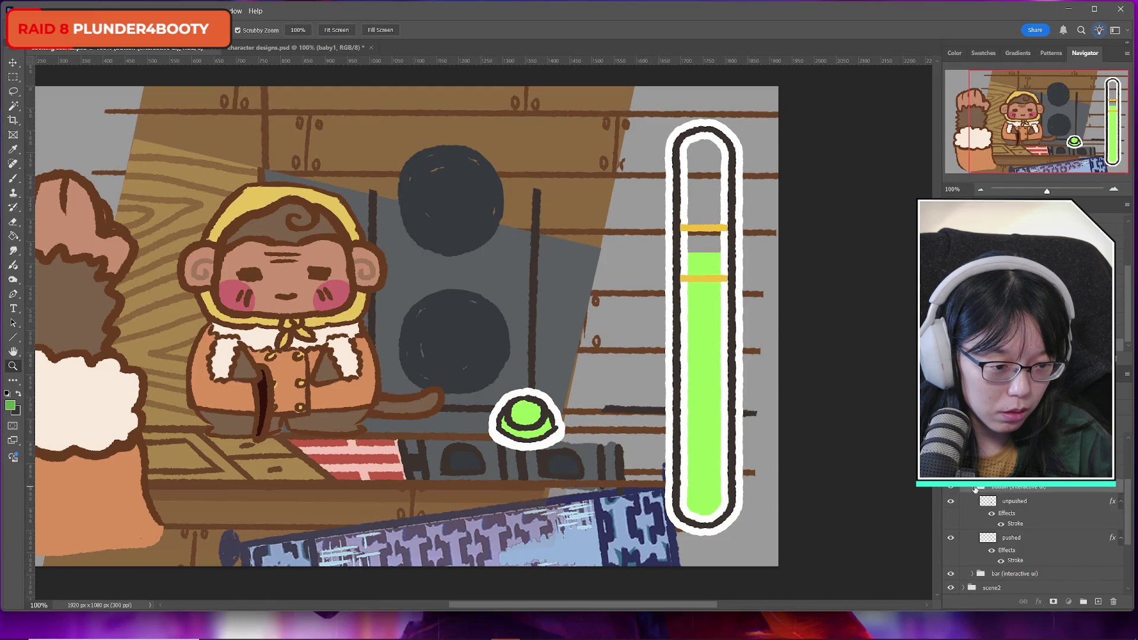
key("ctrl+s")
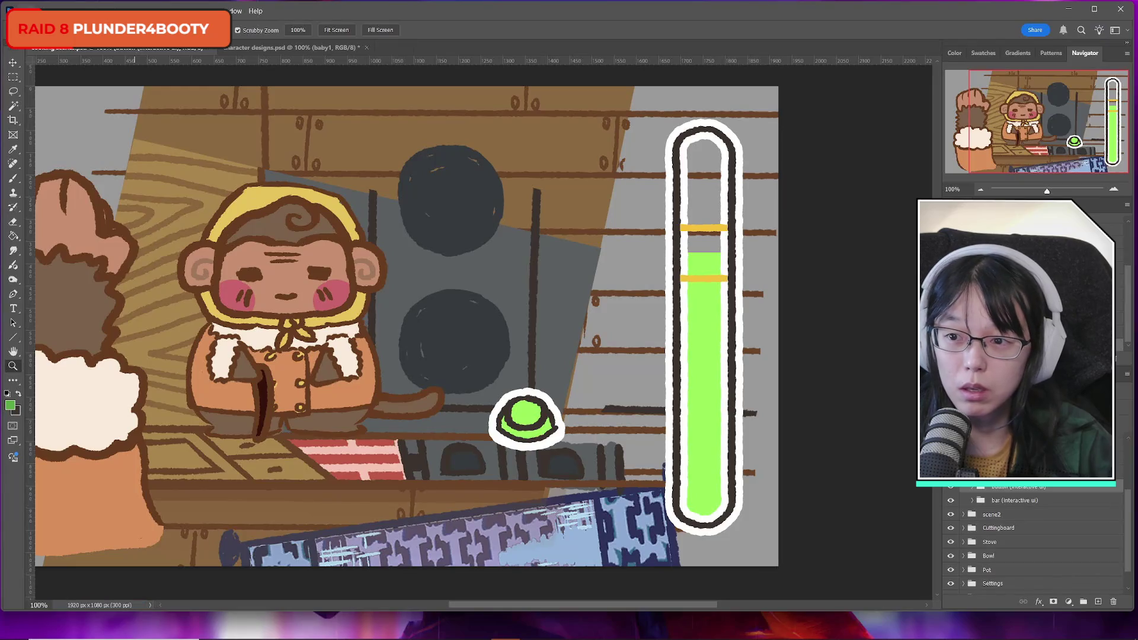
left_click(23, 10)
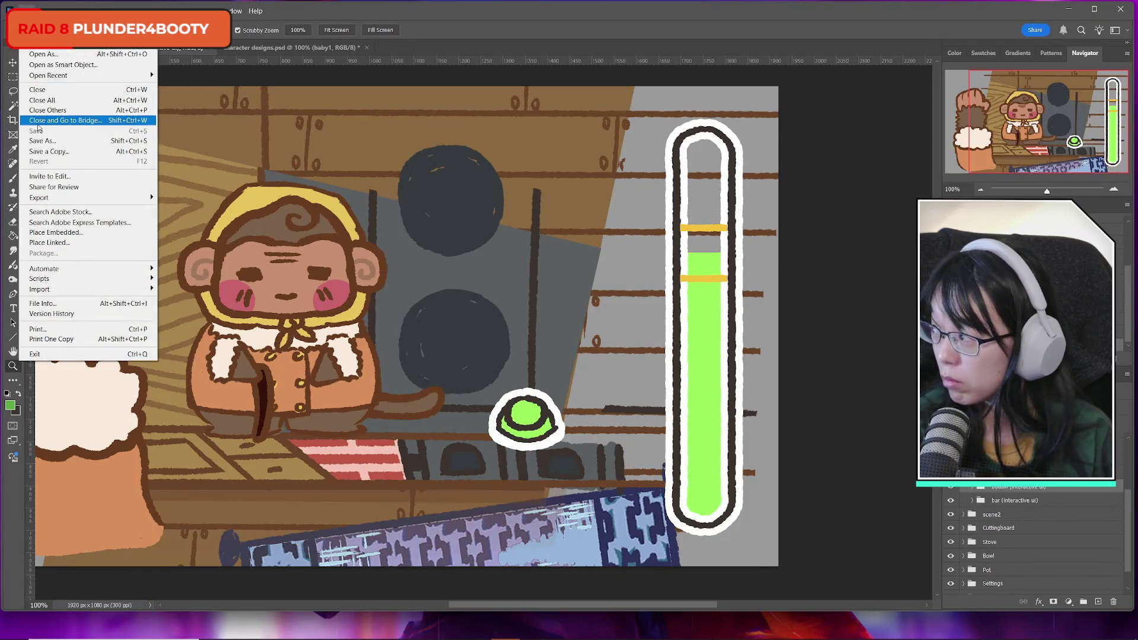
Dismiss the File menu, scroll across the kitchen scene, and open the Windows taskbar search
key("Escape")
left_click_drag(672, 604, 634, 612)
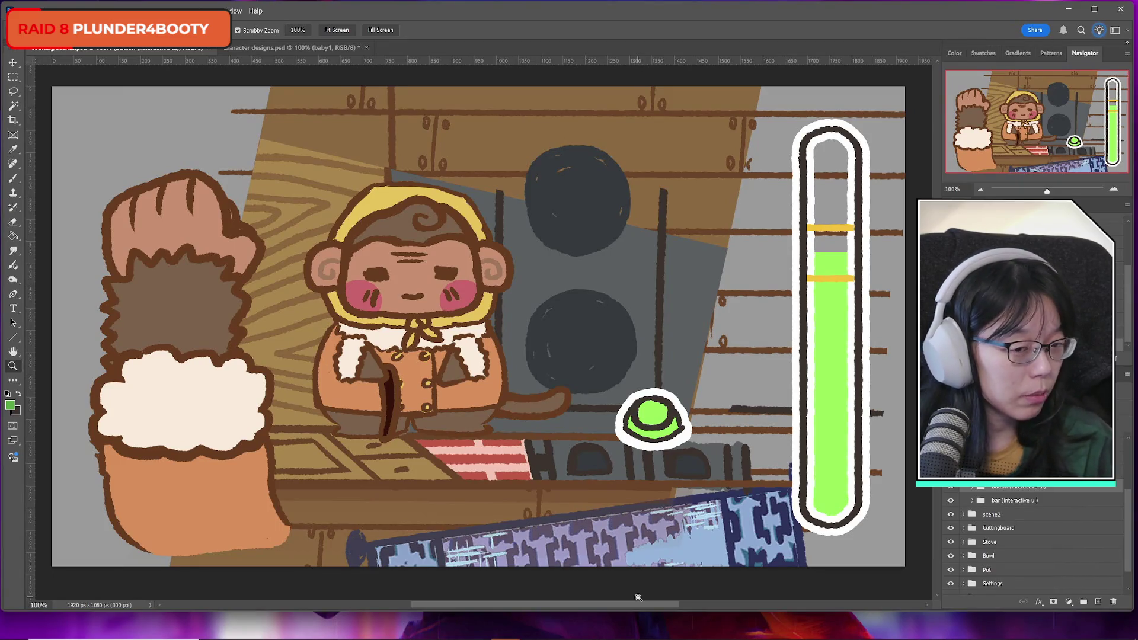
scroll(1032, 557, "up", 5)
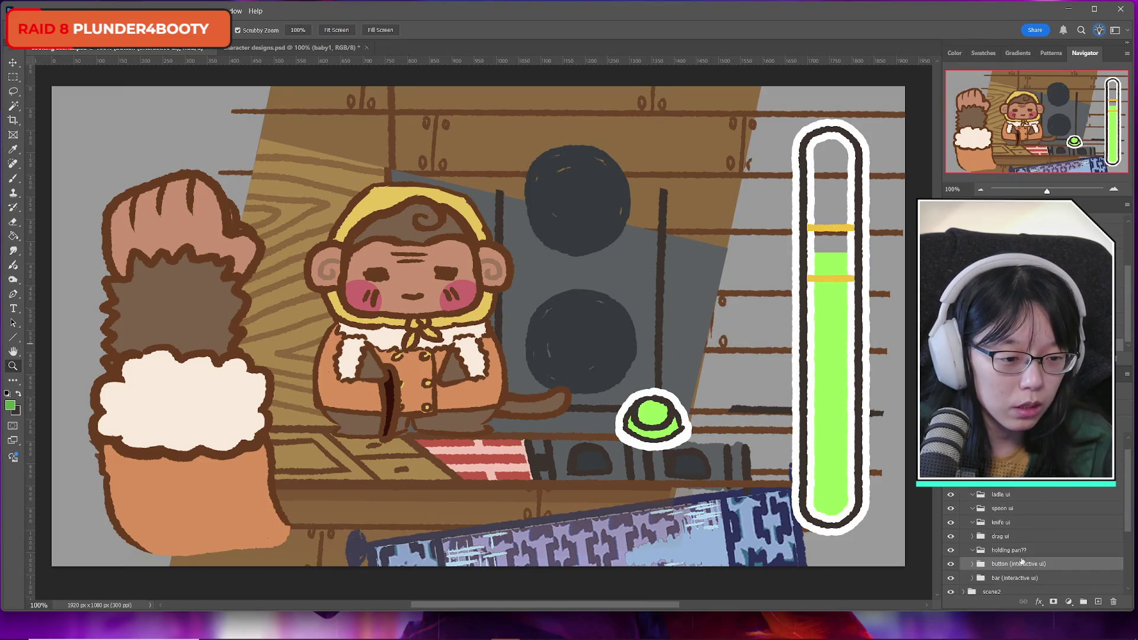
left_click(19, 11)
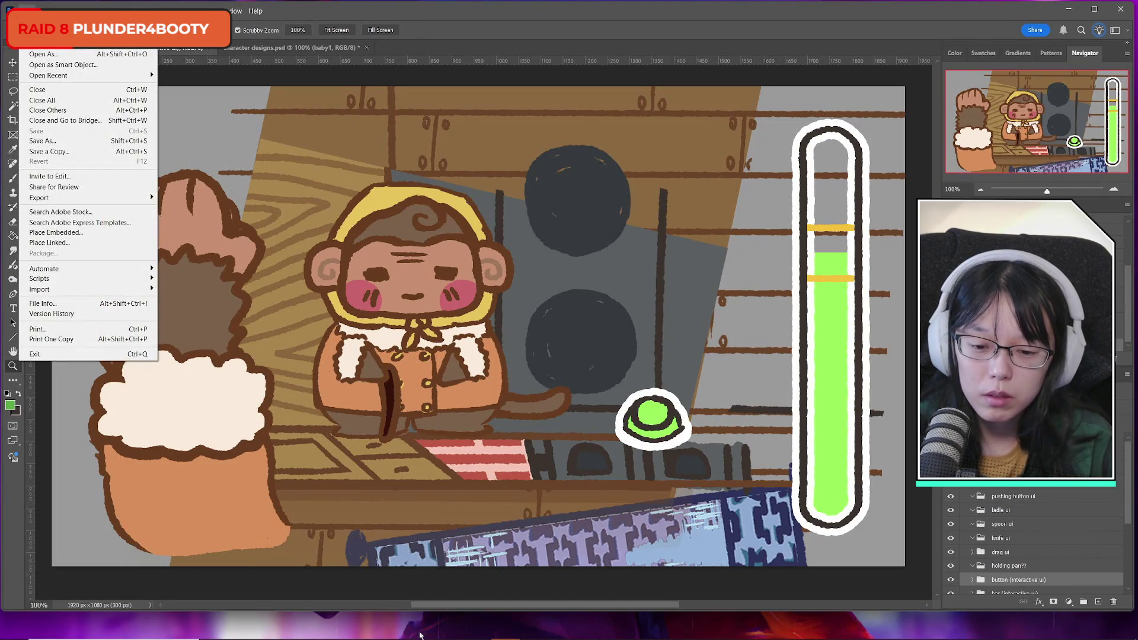
left_click(105, 629)
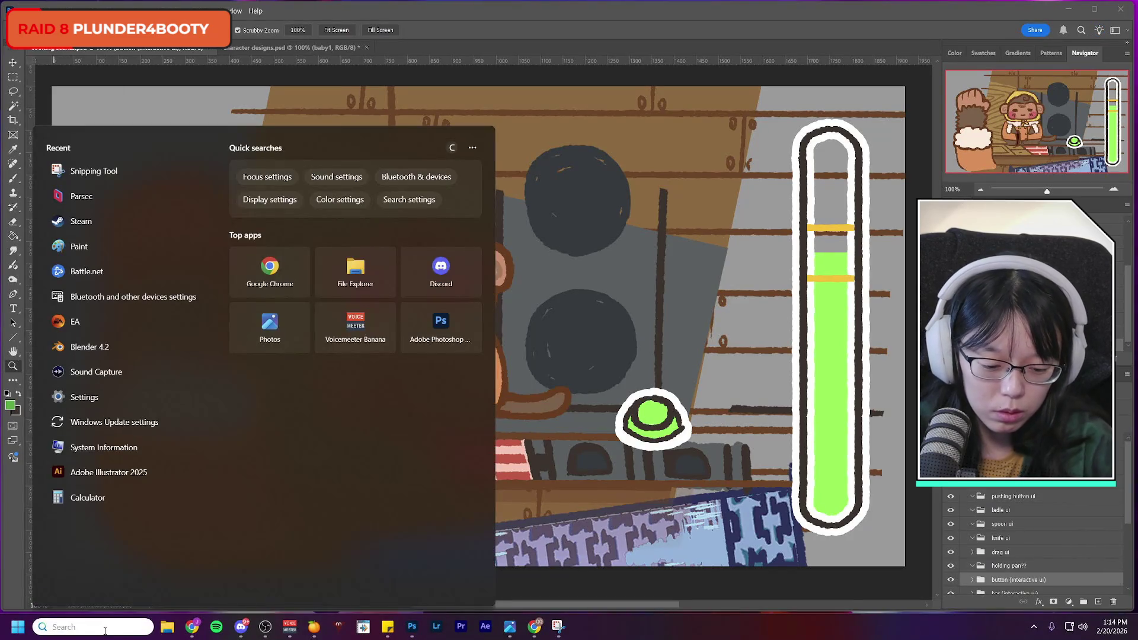
Launch Microsoft Paint and fill the blank canvas grey
type("paint")
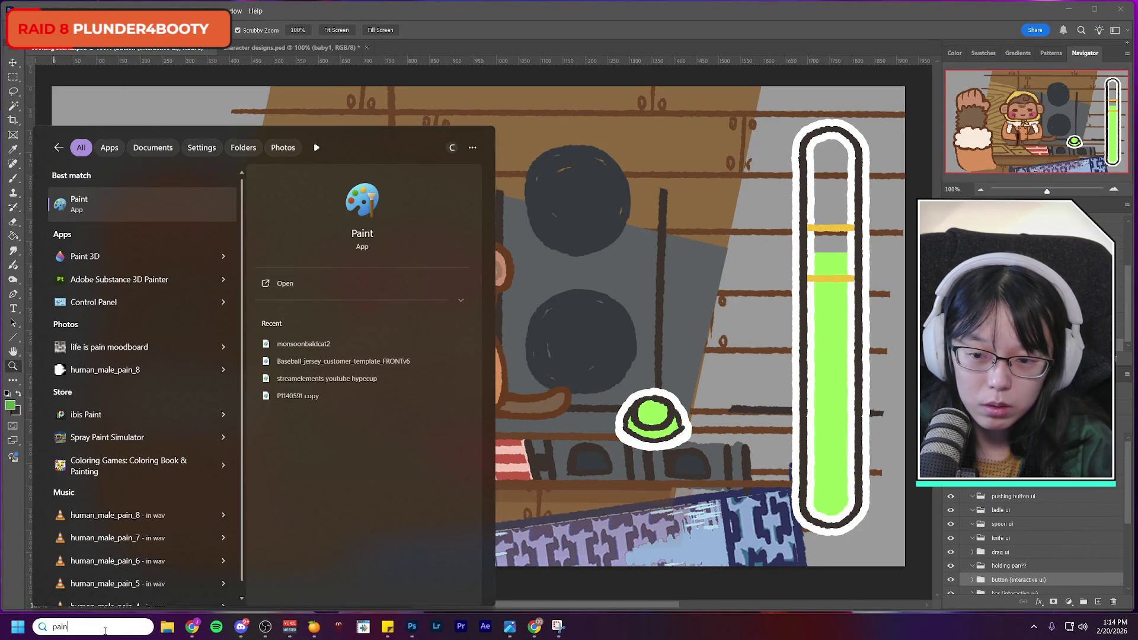
key("Return")
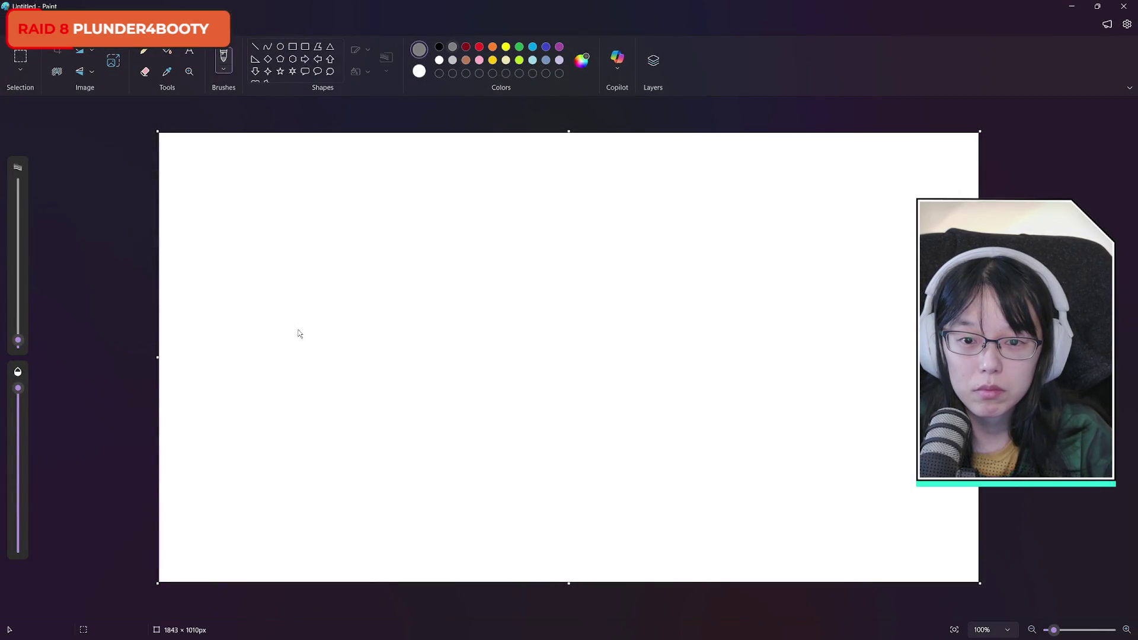
key("f")
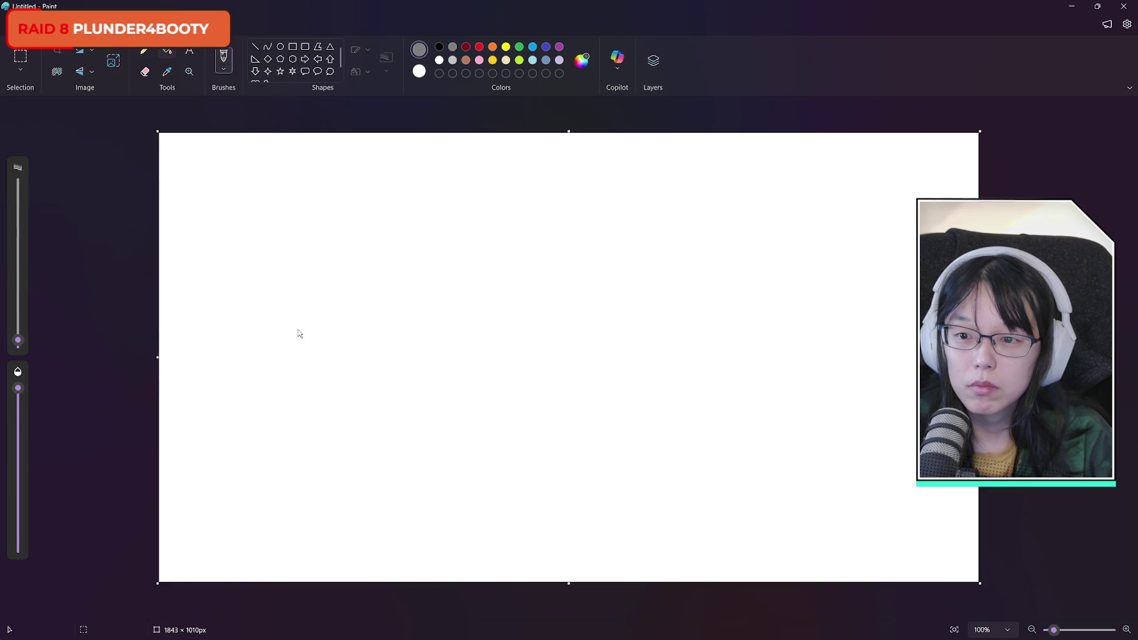
left_click(299, 334)
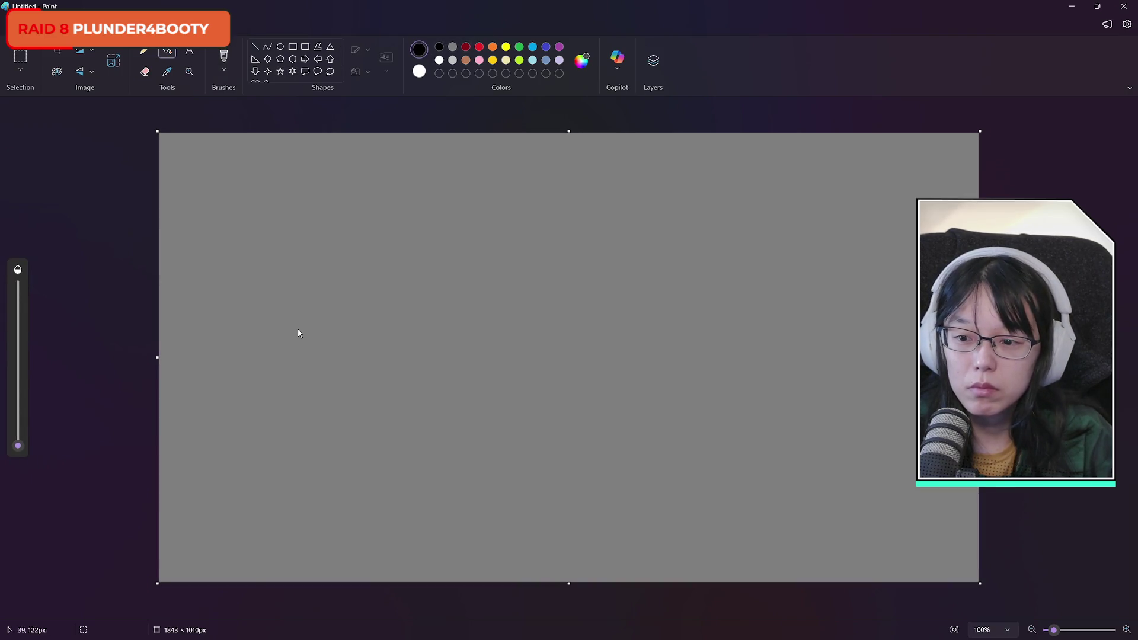
key("ctrl+plus")
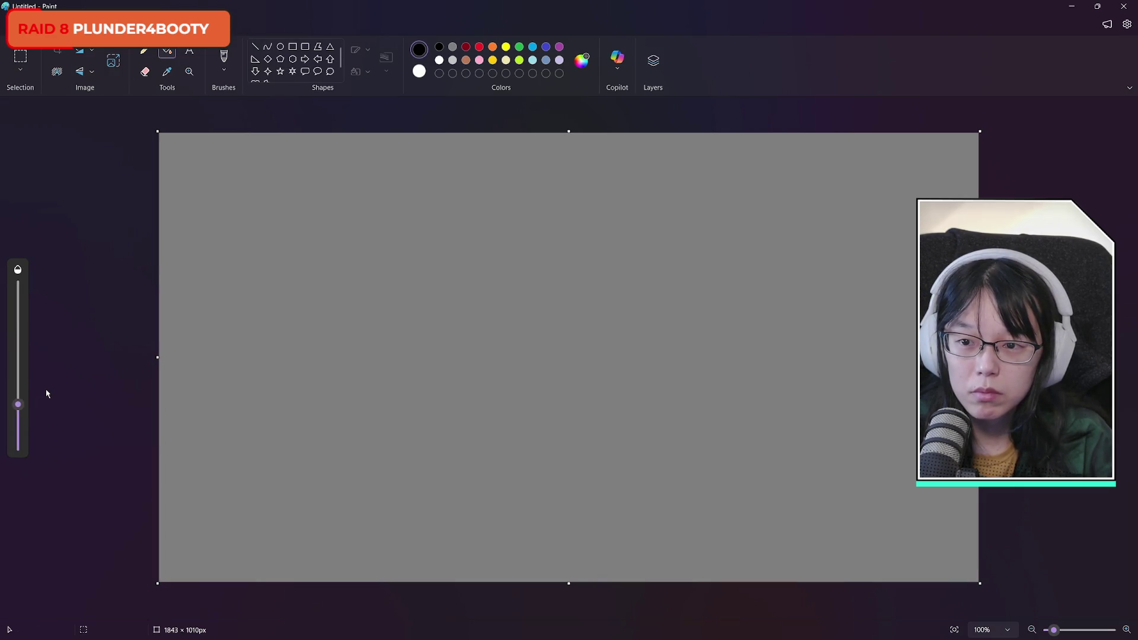
With a thicker black pencil, handwrite 'gunna check on our husband'
key("p")
key("ctrl+plus")
key("ctrl+plus")
key("ctrl+plus")
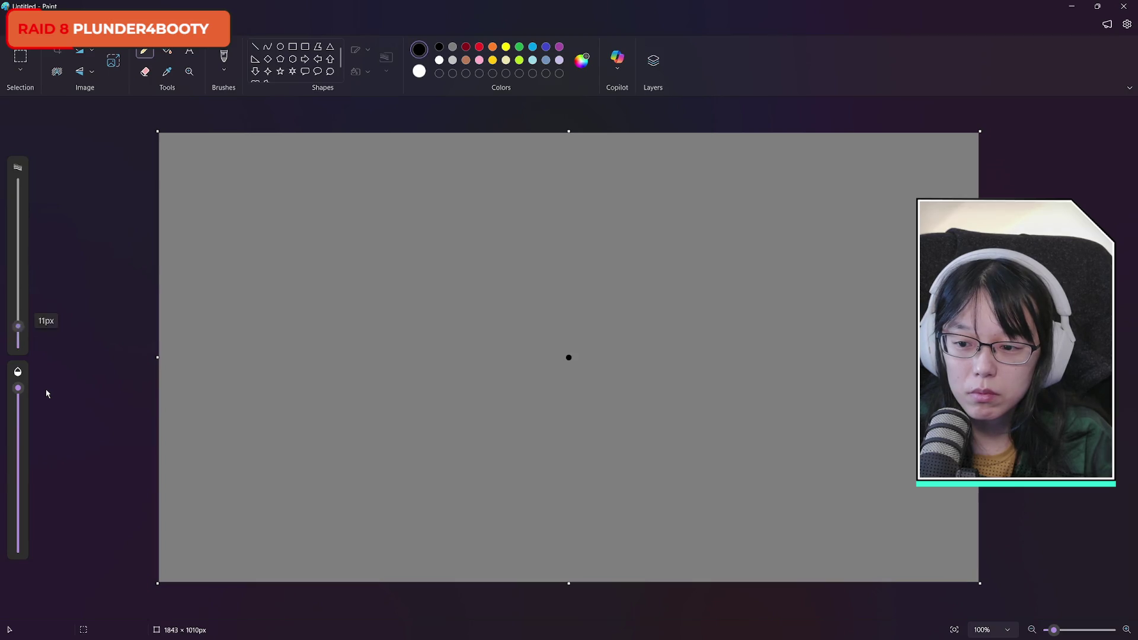
mouse_move(294, 205)
left_mouse_down()
mouse_move(294, 219)
mouse_move(249, 256)
mouse_move(340, 191)
mouse_move(341, 220)
left_mouse_up()
mouse_move(357, 219)
left_mouse_down()
mouse_move(379, 193)
mouse_move(394, 220)
left_mouse_up()
mouse_move(404, 219)
left_mouse_down()
mouse_move(448, 199)
mouse_move(455, 223)
left_mouse_up()
left_click_drag(503, 197, 519, 223)
mouse_move(619, 195)
left_mouse_down()
mouse_move(631, 228)
mouse_move(837, 230)
left_mouse_up()
left_click_drag(246, 284, 320, 310)
mouse_move(407, 288)
left_mouse_down()
mouse_move(464, 310)
mouse_move(505, 290)
left_mouse_up()
mouse_move(575, 267)
left_mouse_down()
mouse_move(575, 310)
mouse_move(612, 317)
left_mouse_up()
mouse_move(621, 290)
left_mouse_down()
mouse_move(637, 320)
mouse_move(658, 320)
left_mouse_up()
left_click_drag(704, 291, 669, 320)
mouse_move(726, 274)
left_mouse_down()
mouse_move(726, 292)
mouse_move(758, 310)
mouse_move(860, 325)
left_mouse_up()
left_click_drag(904, 269, 898, 325)
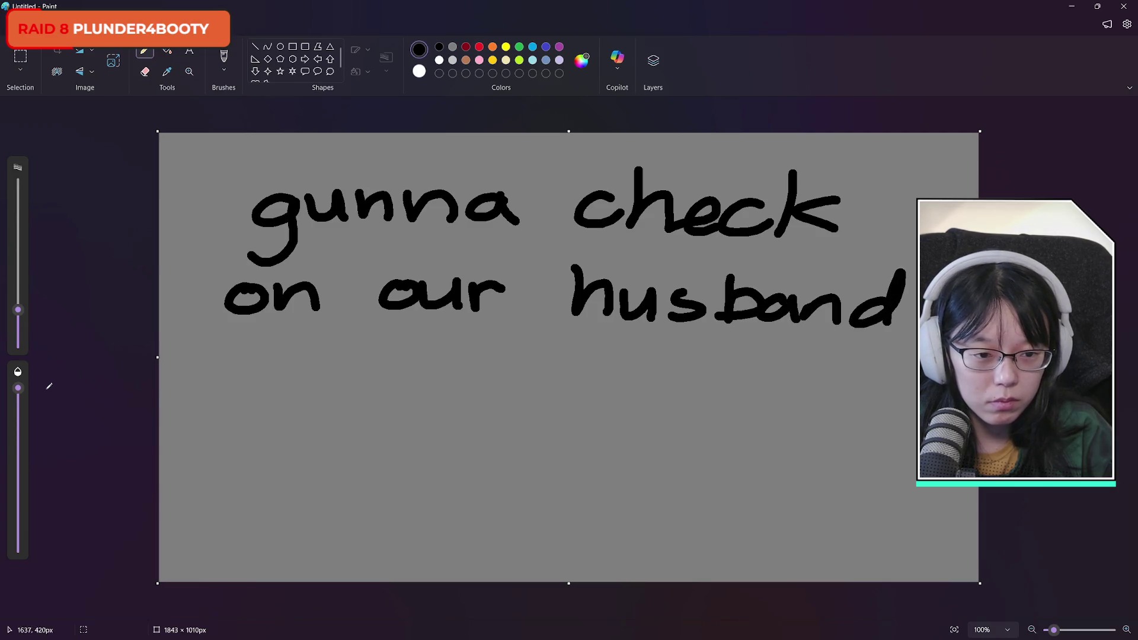
Handwrite 'really quick!' on a new line and 'brb' below, dotting a smiley's eyes
mouse_move(226, 394)
left_mouse_down()
mouse_move(276, 394)
mouse_move(299, 418)
mouse_move(338, 422)
left_mouse_up()
left_click_drag(350, 367, 356, 422)
mouse_move(370, 363)
left_mouse_down()
mouse_move(380, 415)
mouse_move(410, 420)
left_mouse_up()
left_click_drag(418, 383, 398, 442)
mouse_move(516, 393)
left_mouse_down()
mouse_move(522, 384)
mouse_move(510, 437)
left_mouse_up()
left_click_drag(538, 388, 560, 415)
left_click(598, 407)
mouse_move(570, 391)
left_mouse_down()
mouse_move(572, 422)
mouse_move(635, 419)
left_mouse_up()
left_click(583, 379)
left_click_drag(657, 369, 646, 420)
left_click_drag(687, 389, 690, 418)
mouse_move(722, 371)
left_mouse_down()
mouse_move(708, 429)
mouse_move(728, 422)
left_mouse_up()
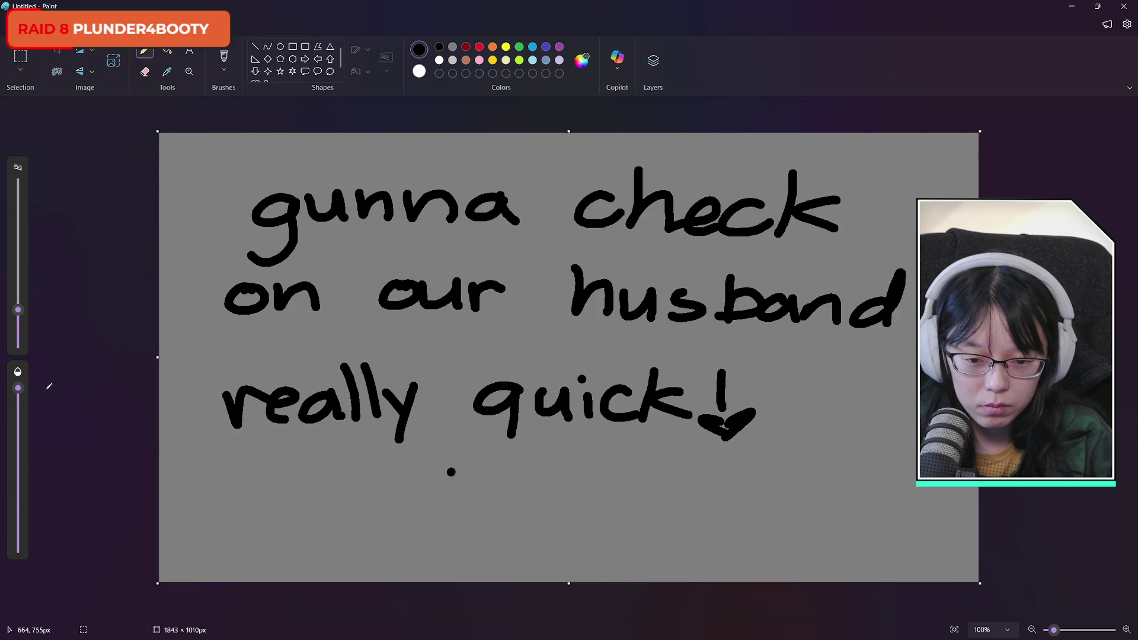
mouse_move(475, 498)
left_mouse_down()
mouse_move(509, 525)
mouse_move(561, 504)
mouse_move(607, 525)
mouse_move(725, 512)
left_mouse_up()
left_click(666, 505)
left_click(690, 504)
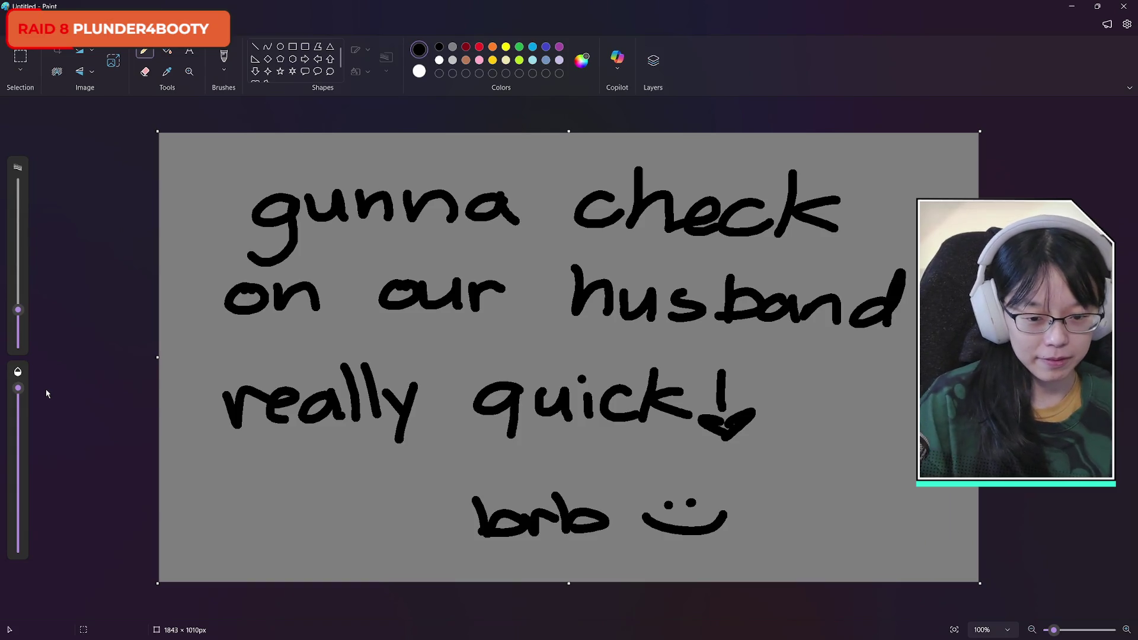
Restore down the Paint window and close it without saving the note
left_click(1098, 7)
left_click(1042, 29)
left_click(621, 342)
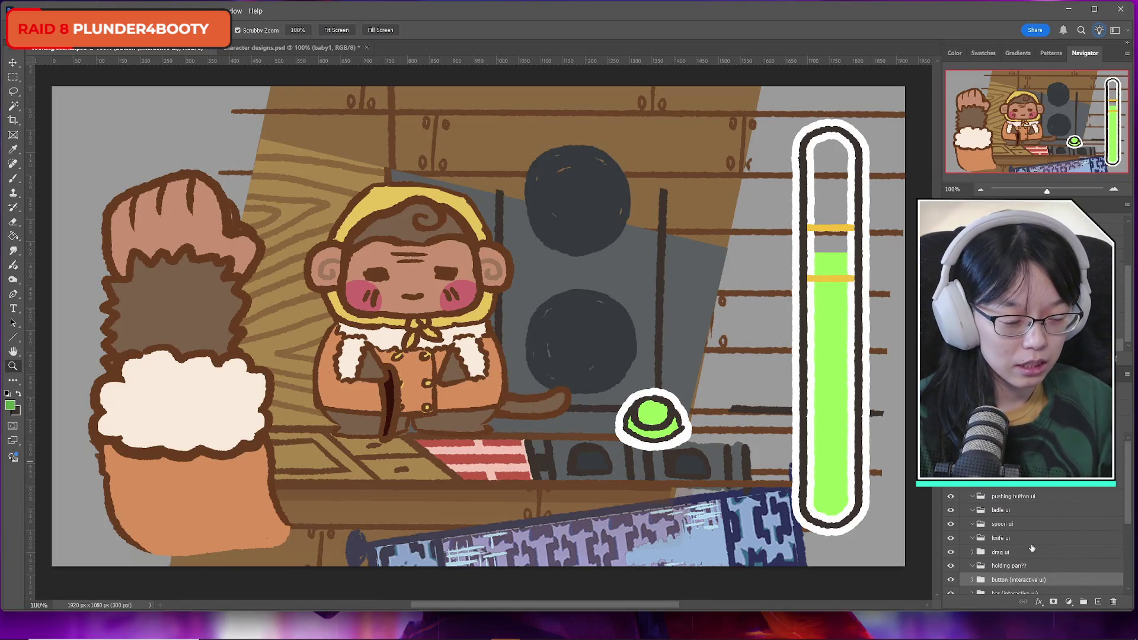
Toggle the drag ui group's visibility to compare, then hide the holding pan?? group
scroll(1036, 541, "down", 2)
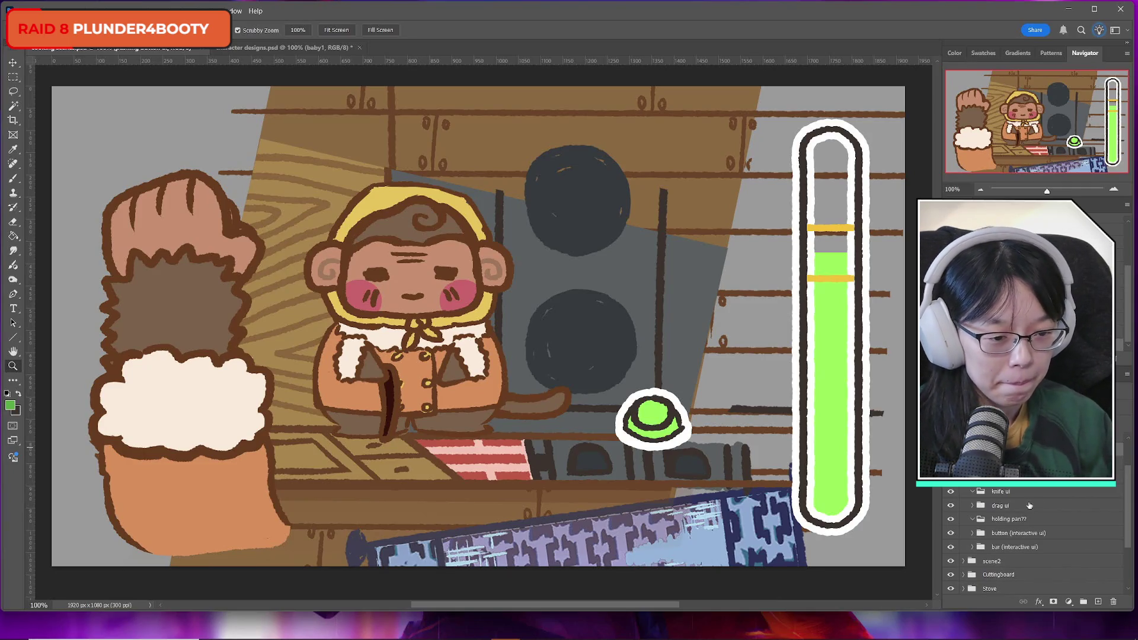
left_click(951, 506)
left_click(951, 506)
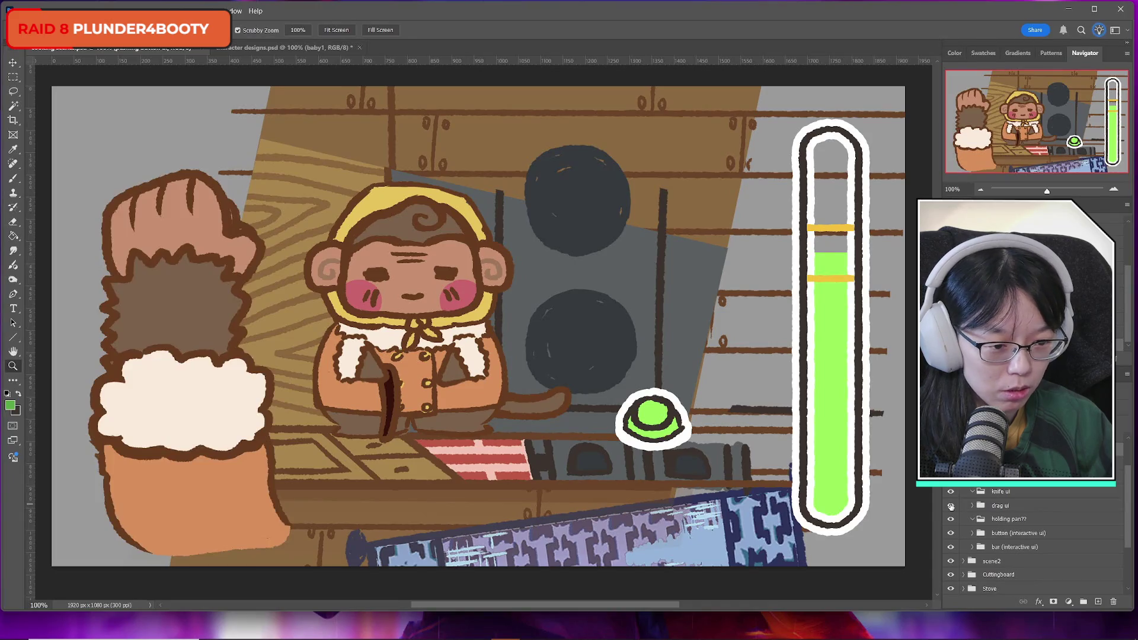
left_click(951, 506)
left_click(950, 505)
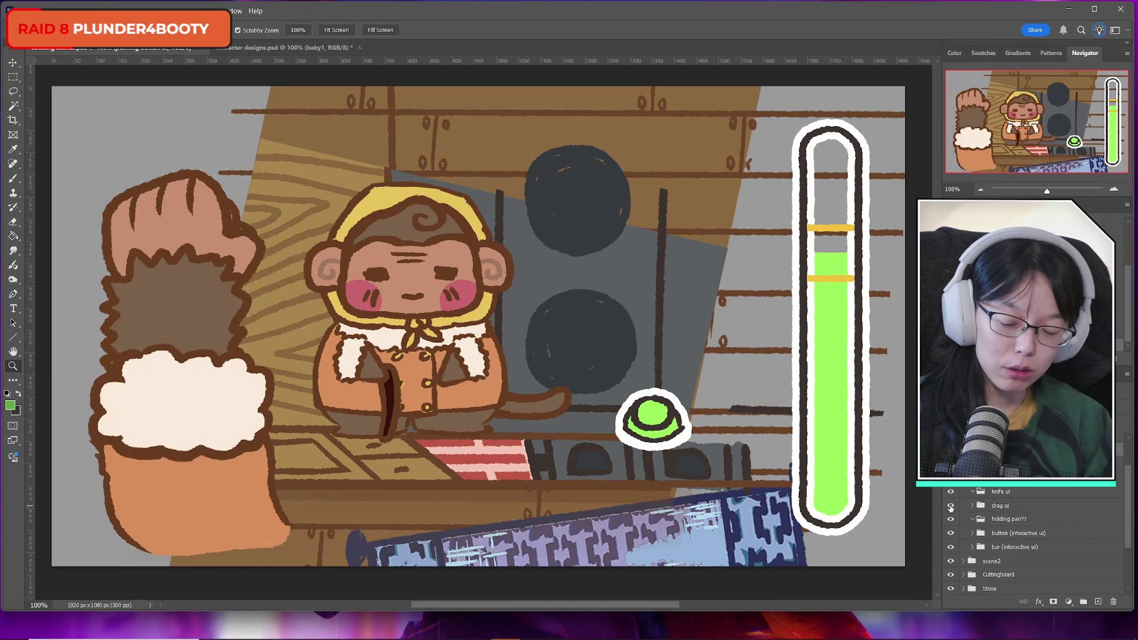
left_click(951, 506)
left_click(951, 506)
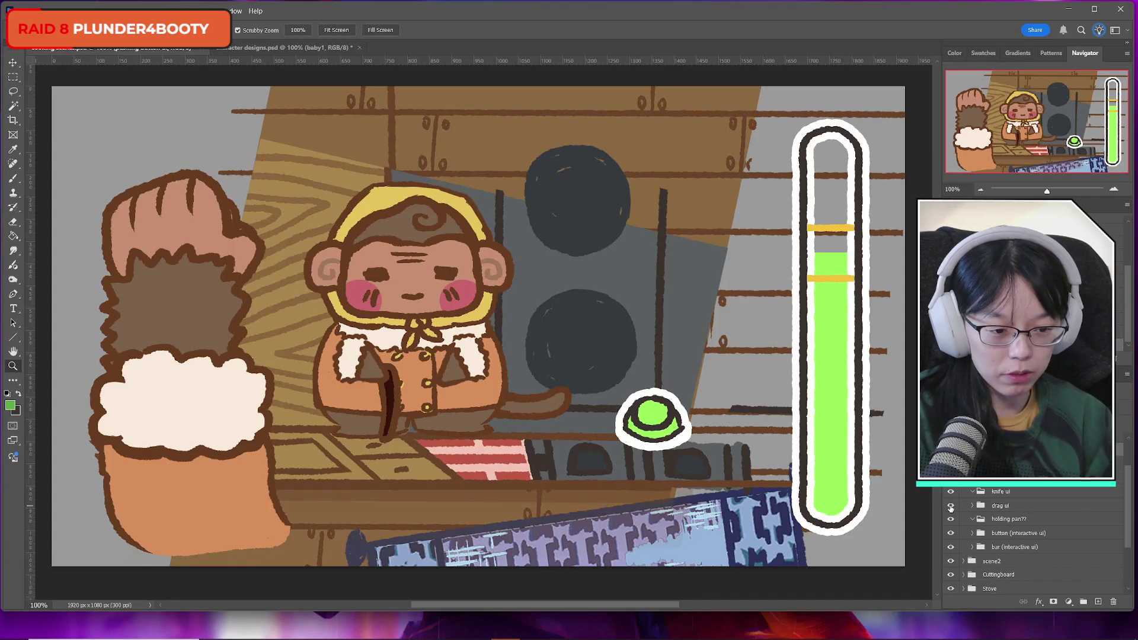
left_click(951, 506)
left_click(951, 504)
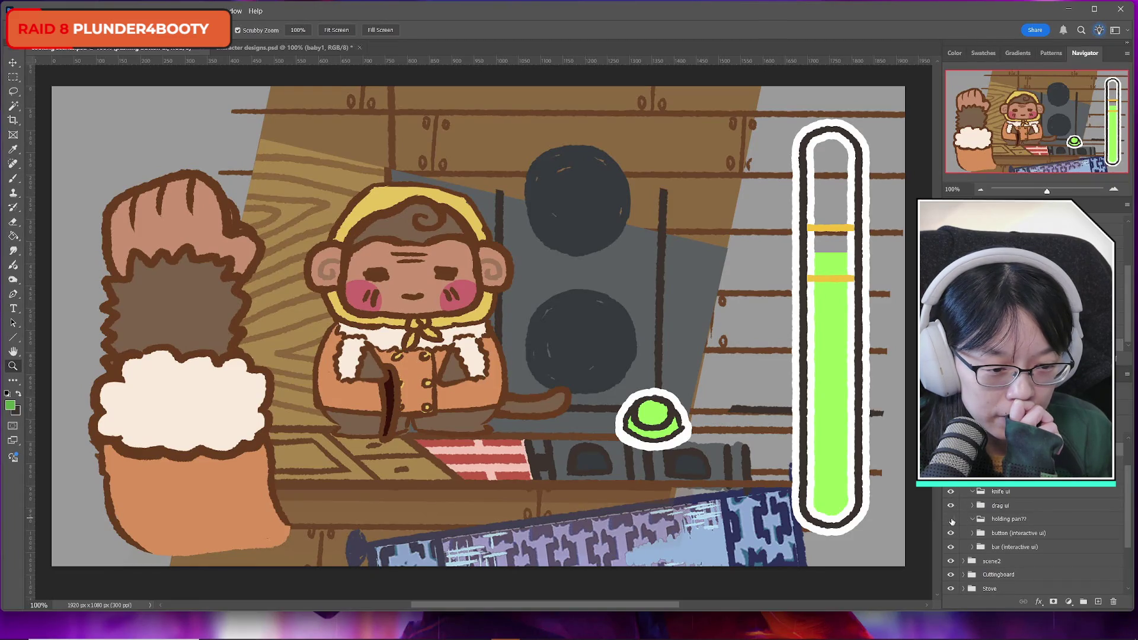
left_click(952, 520)
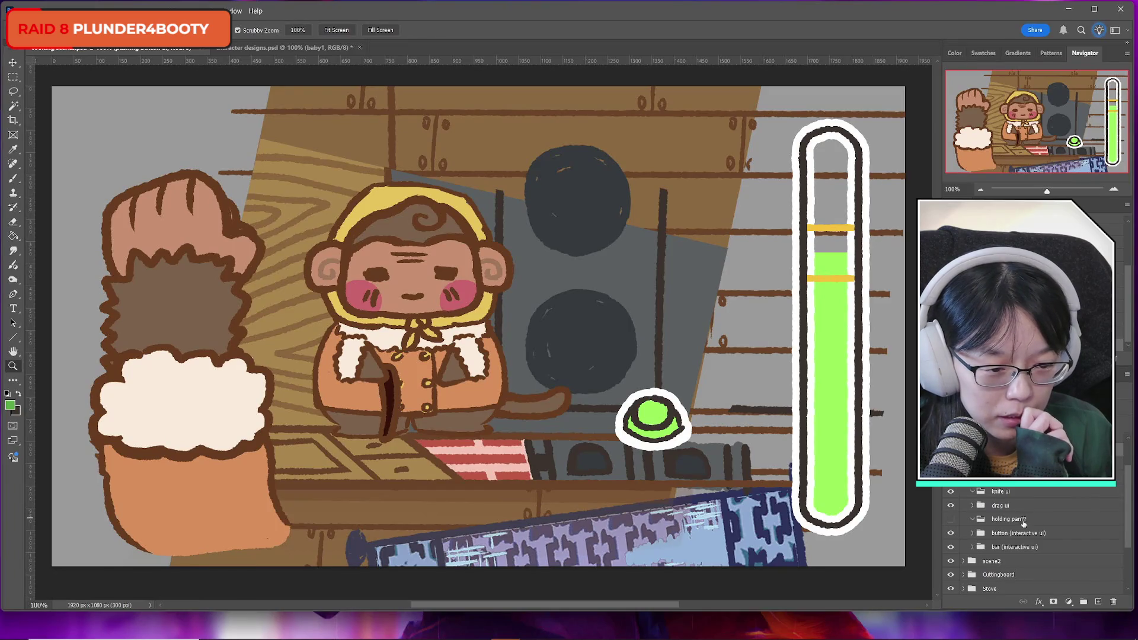
Expand drag ui and hide its monkey hand opened layer so the closed hand shows
left_click(972, 506)
left_click(1016, 522)
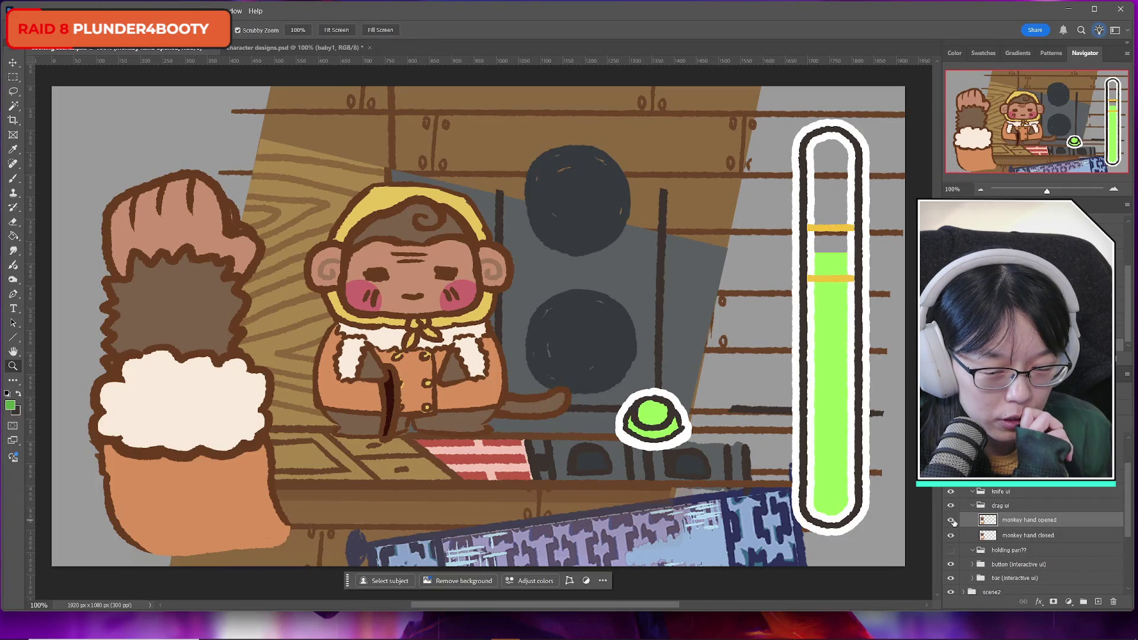
left_click(952, 521)
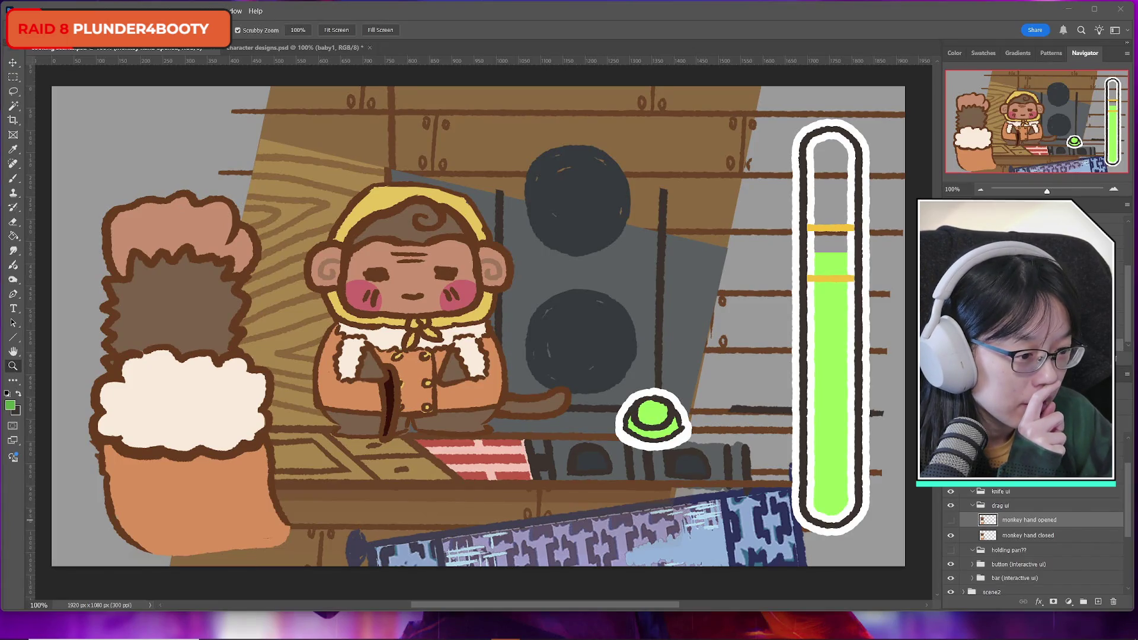
key("alt+Tab")
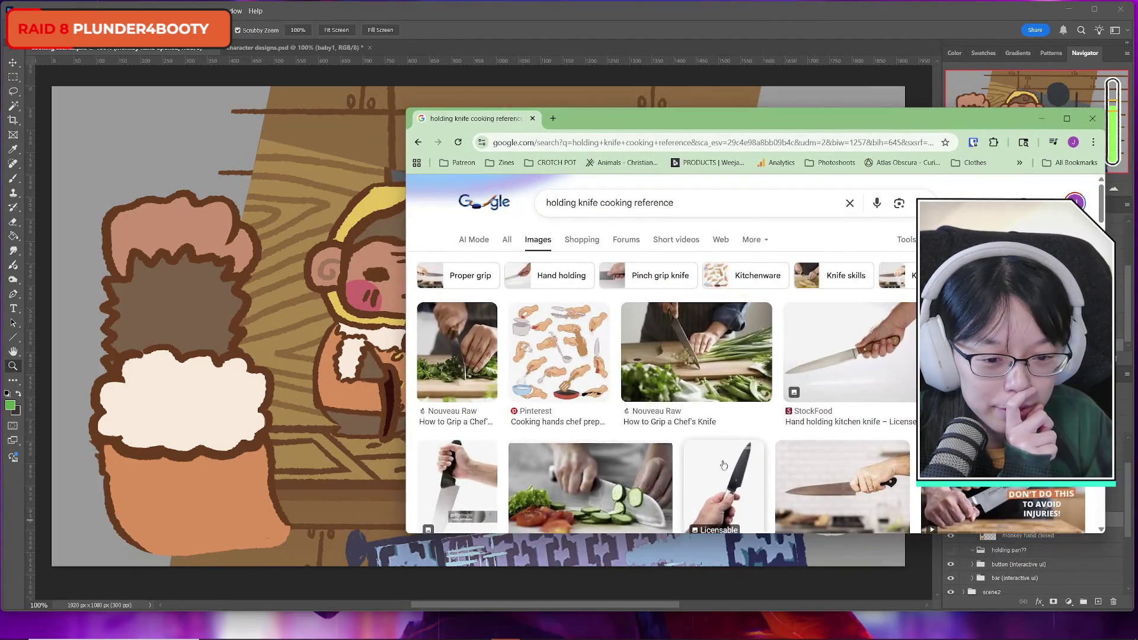
Add 'top down view' to the knife-holding reference search and run it
scroll(724, 465, "down", 3)
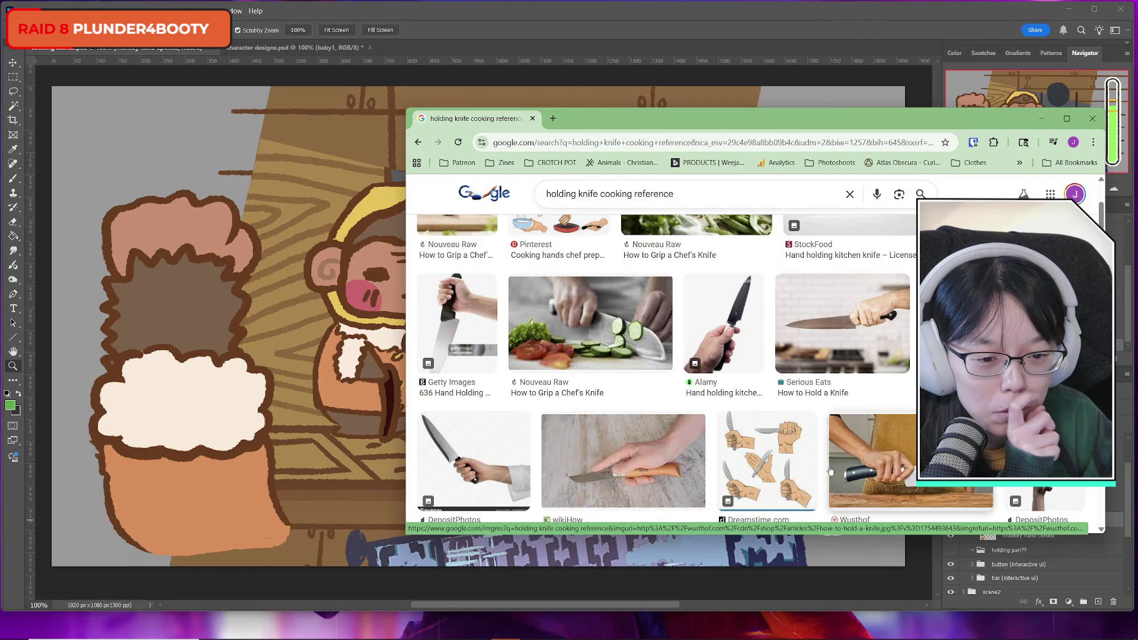
scroll(767, 464, "down", 5)
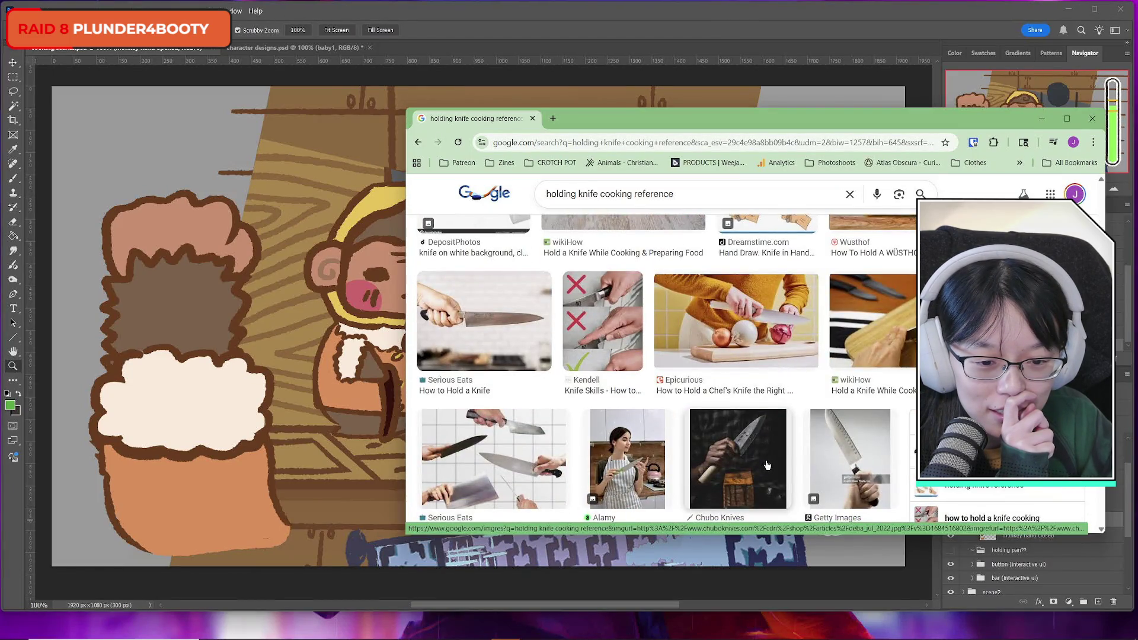
scroll(767, 465, "up", 8)
left_click(700, 210)
type("top down view")
key("Return")
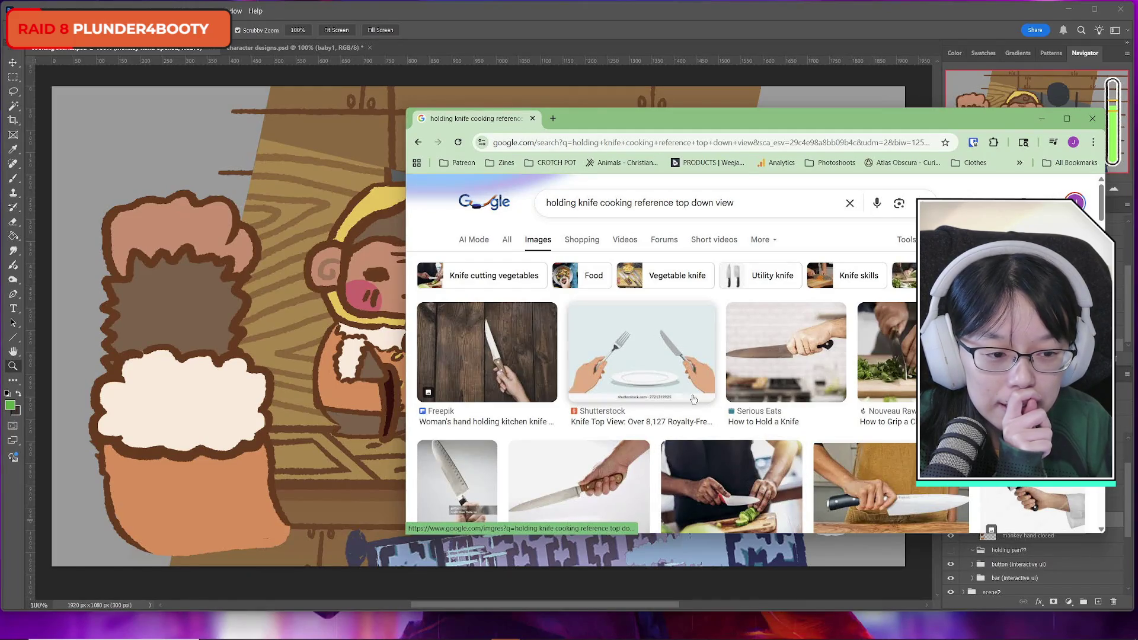
Open the Freepik knife-and-fork result in a new tab, reposition Chrome, and set it aside
scroll(697, 459, "down", 2)
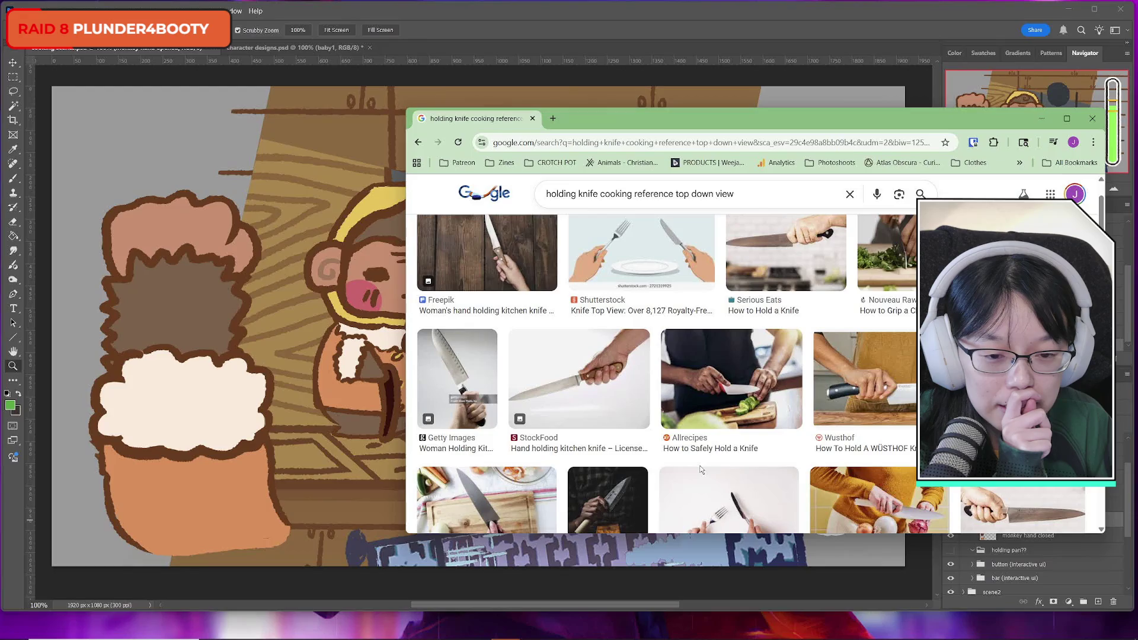
scroll(702, 470, "down", 4)
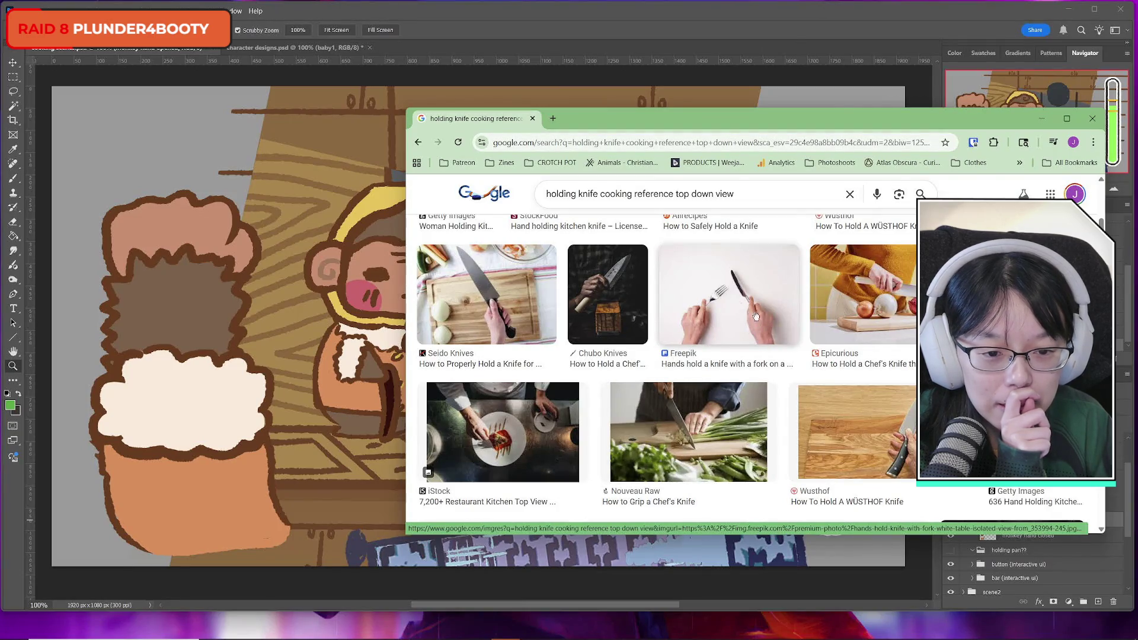
right_click(713, 283)
left_click(752, 292)
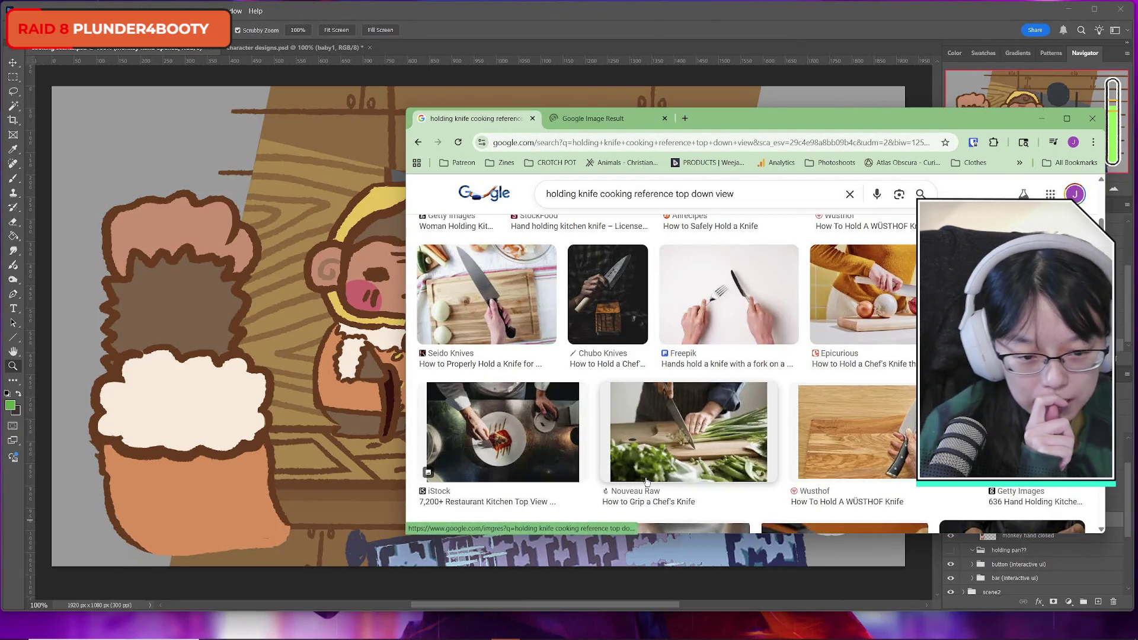
mouse_move(755, 115)
left_mouse_down()
mouse_move(409, 374)
mouse_move(569, 107)
mouse_move(564, 121)
mouse_move(587, 129)
left_mouse_up()
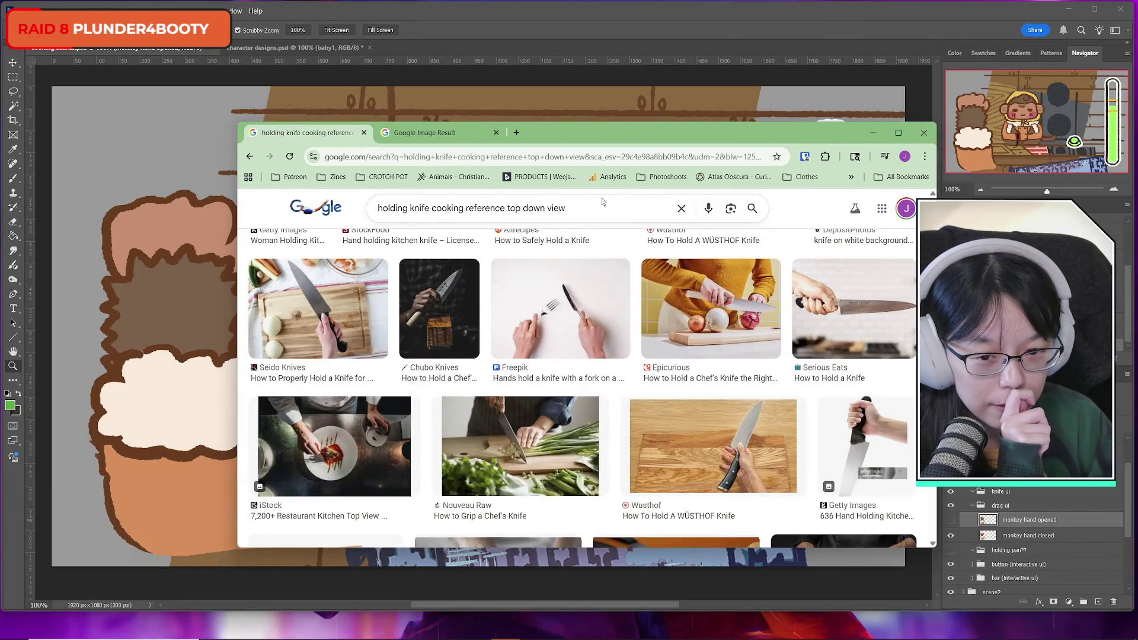
scroll(564, 328, "up", 5)
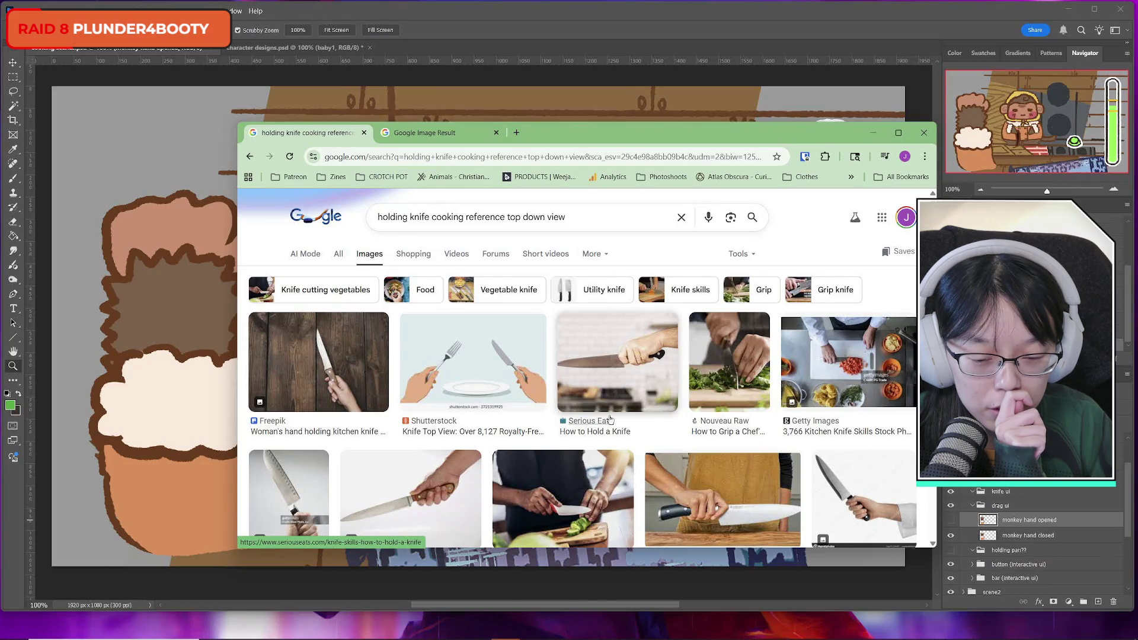
scroll(610, 419, "down", 5)
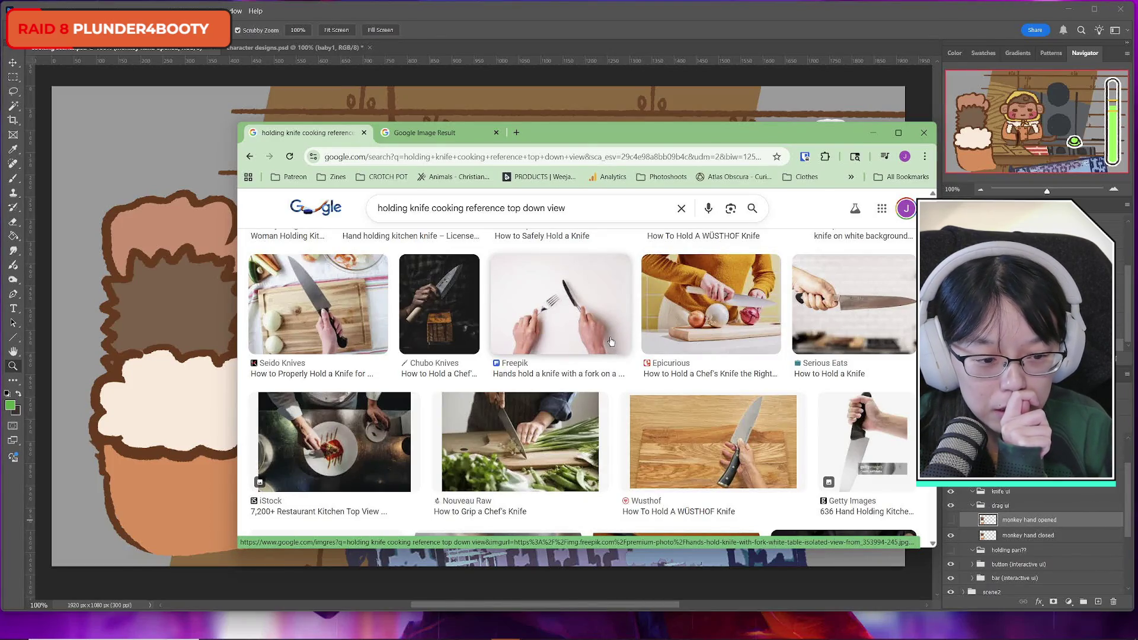
key("alt+Tab")
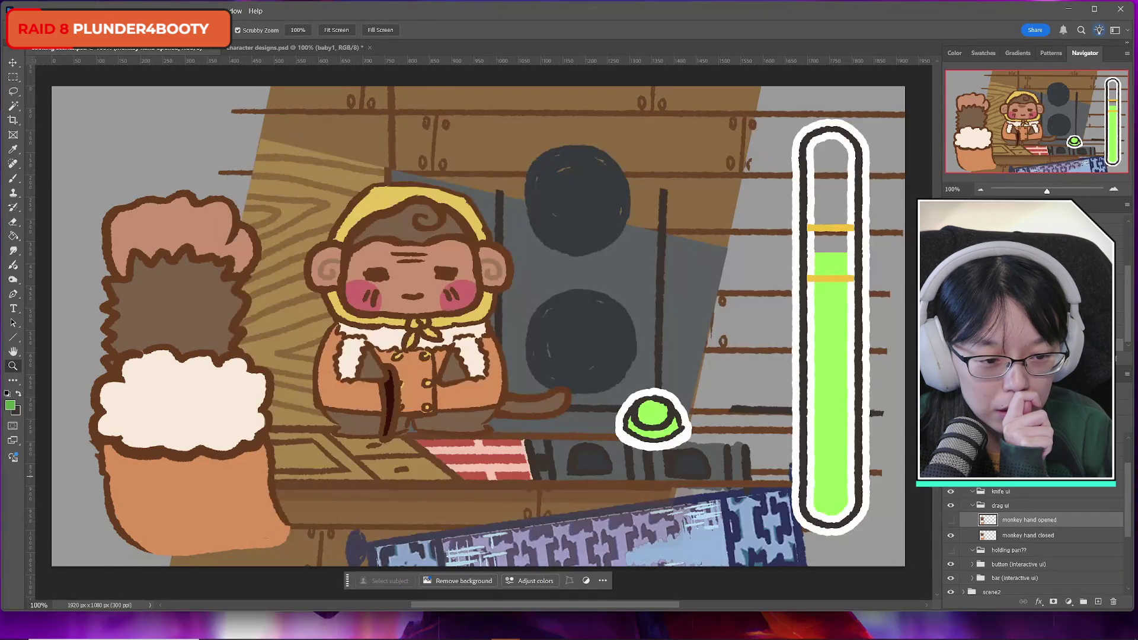
Bring Chrome back and change the query to 'holding ladle cooking reference top down view'
mouse_move(483, 636)
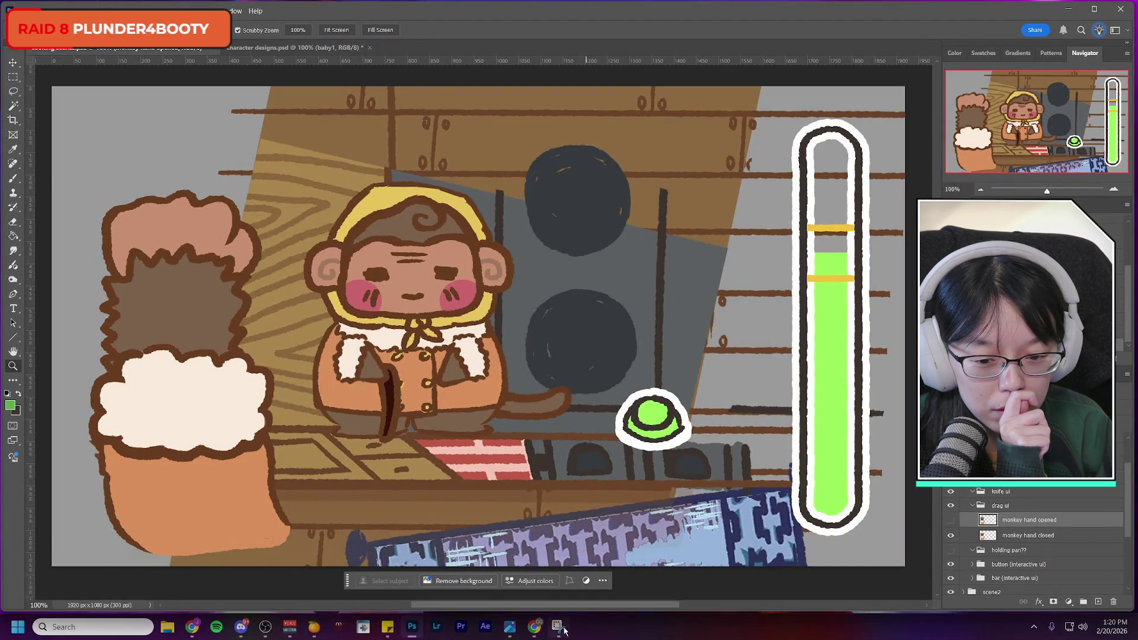
mouse_move(527, 624)
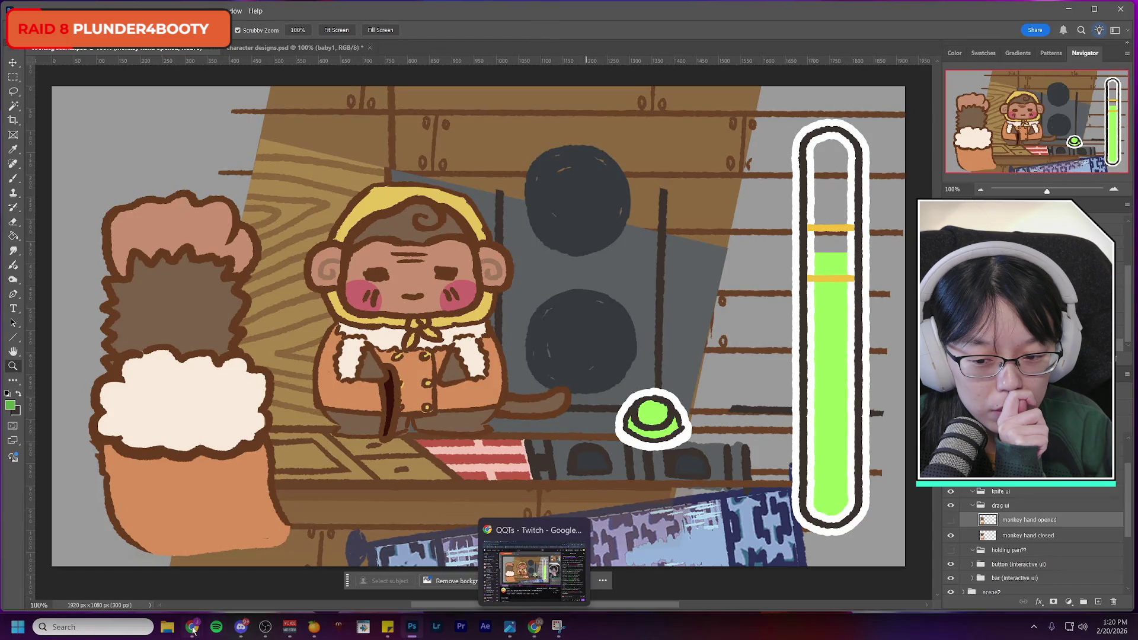
mouse_move(193, 630)
left_click(255, 572)
left_click(472, 217)
left_click_drag(430, 208, 342, 214)
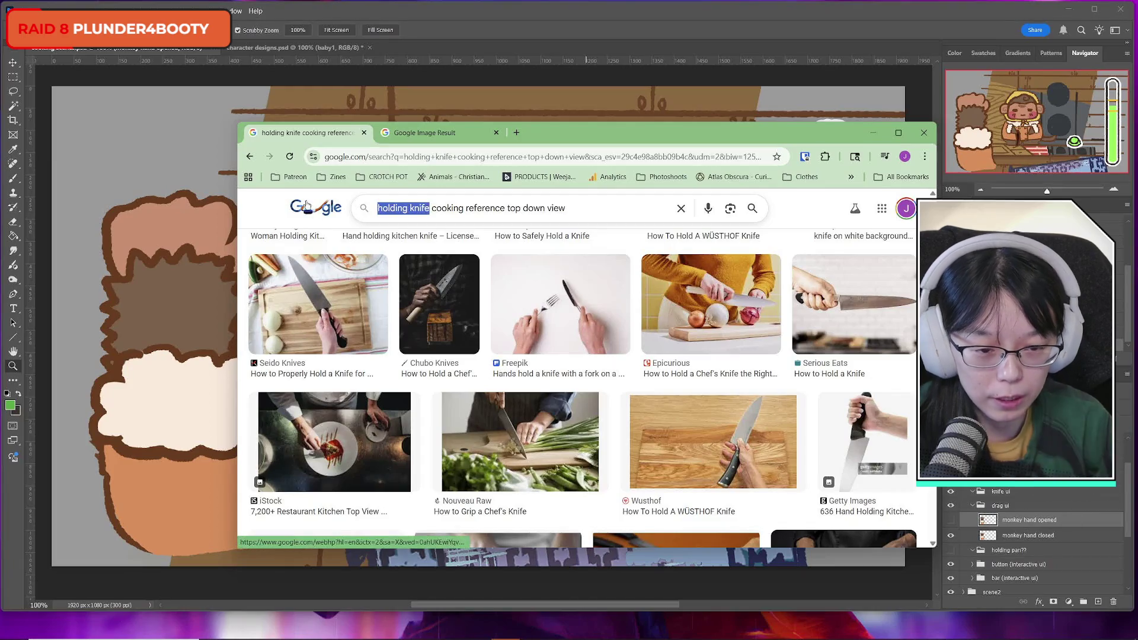
type("holding ladel")
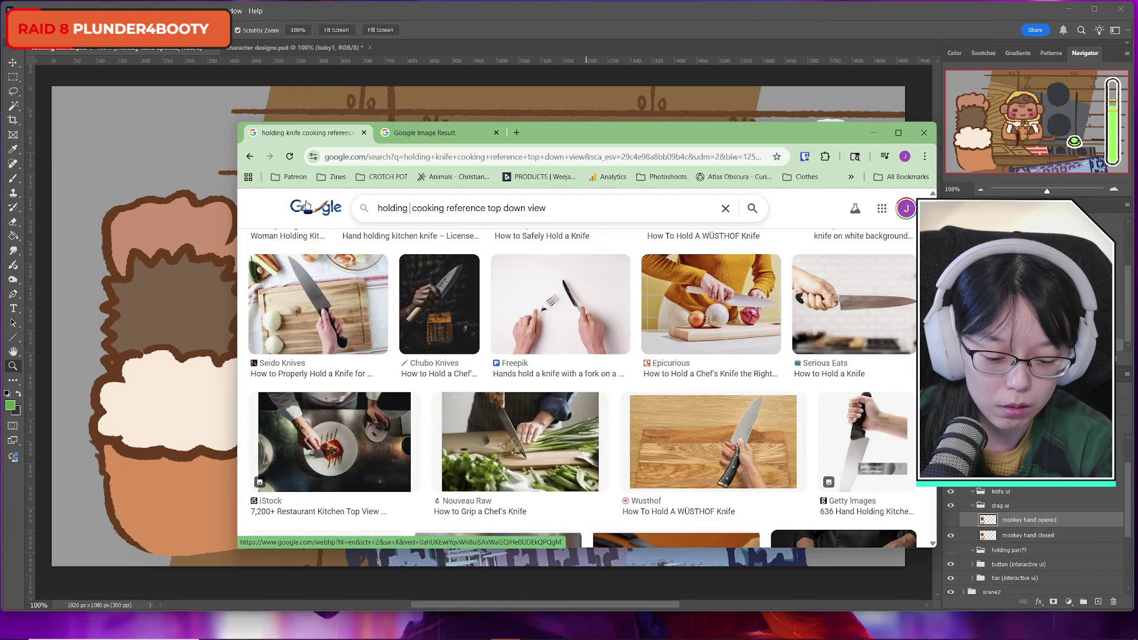
key("BackSpace")
key("BackSpace")
type("le")
key("Return")
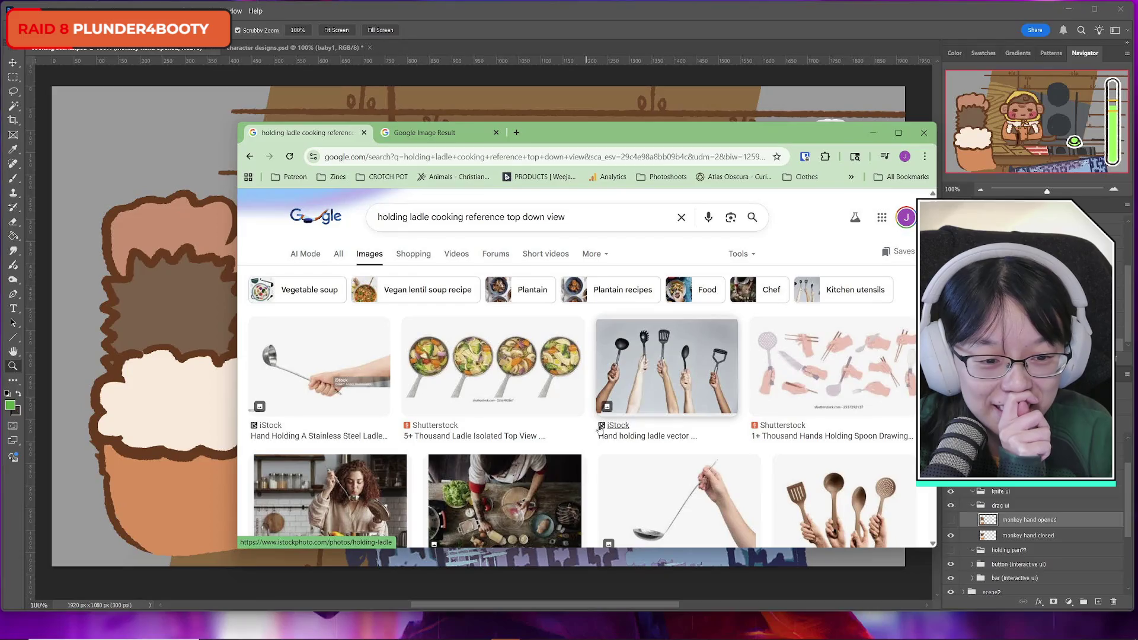
right_click(809, 359)
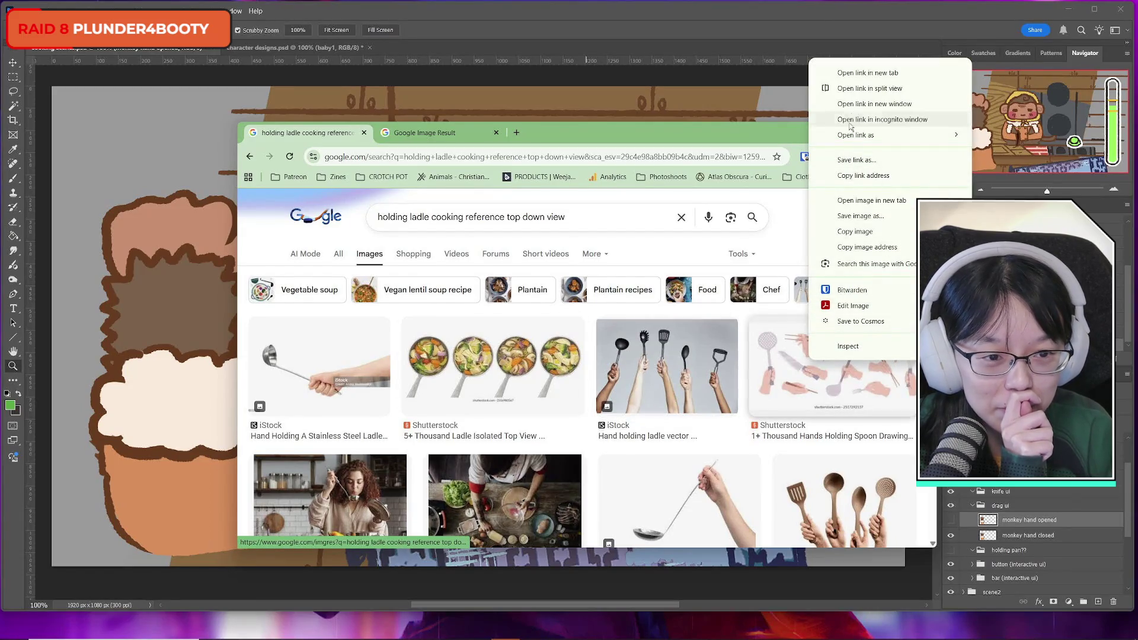
left_click(867, 73)
left_click(540, 134)
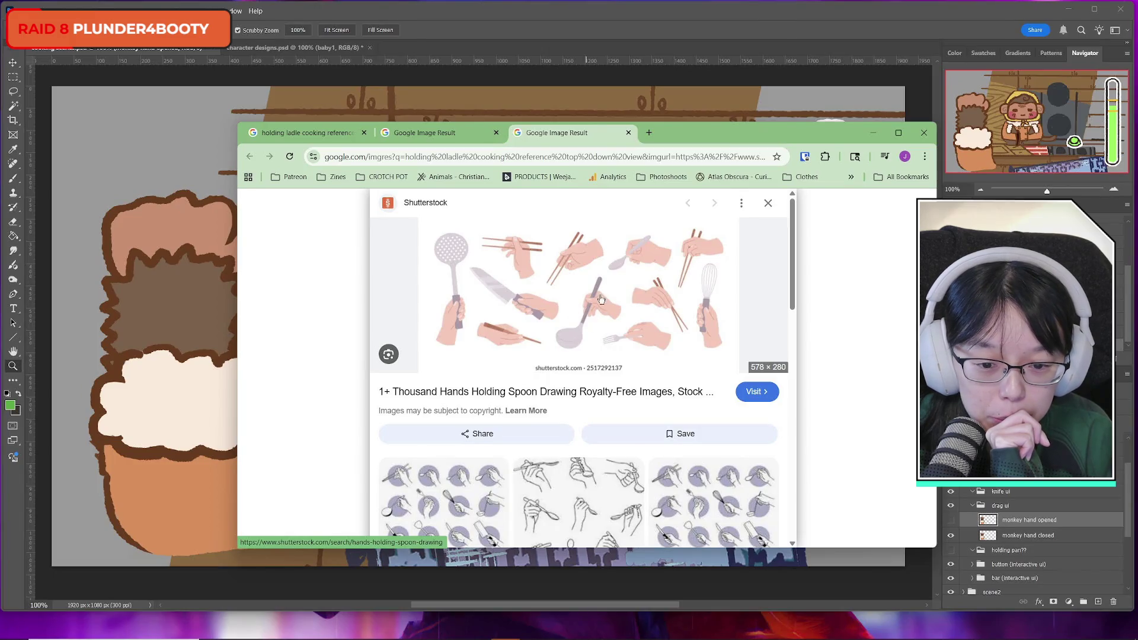
scroll(640, 439, "down", 3)
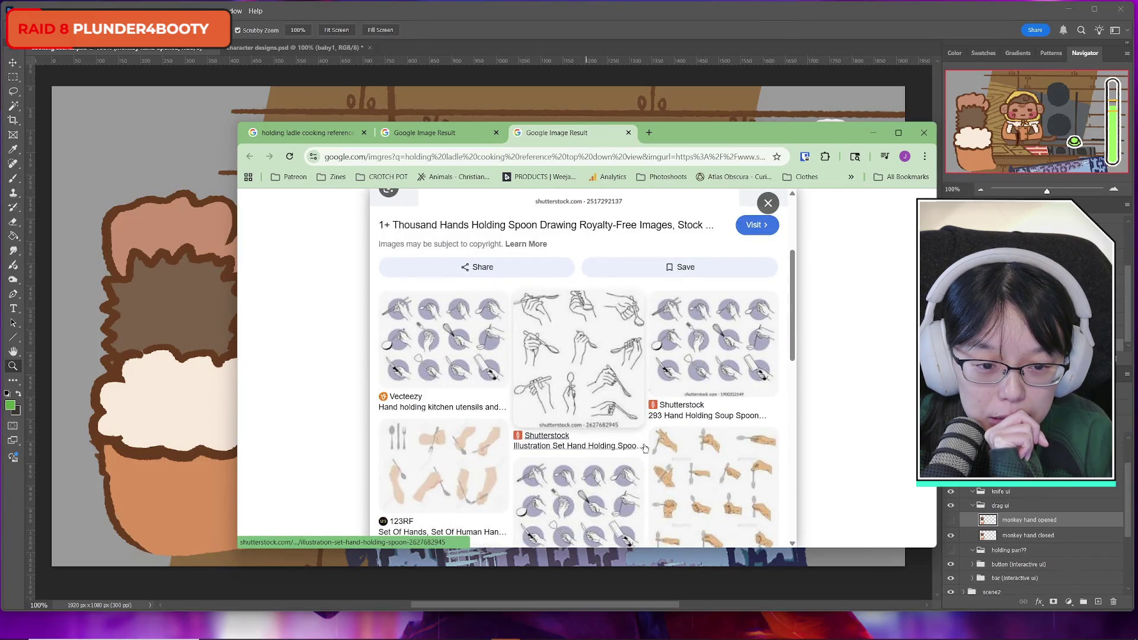
scroll(645, 448, "up", 3)
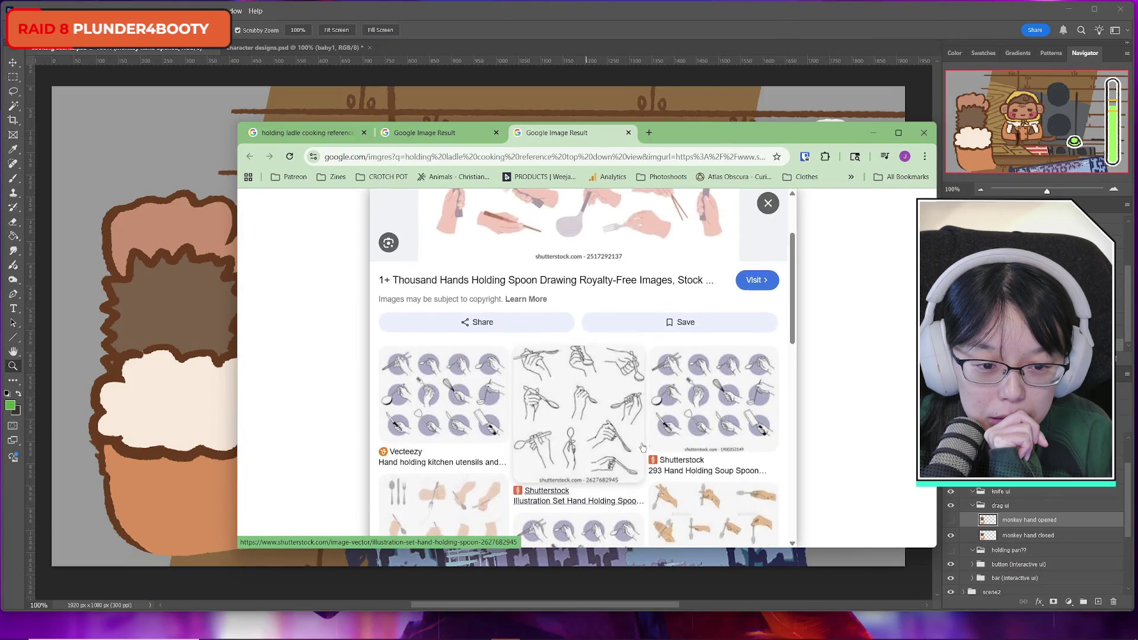
scroll(642, 447, "down", 4)
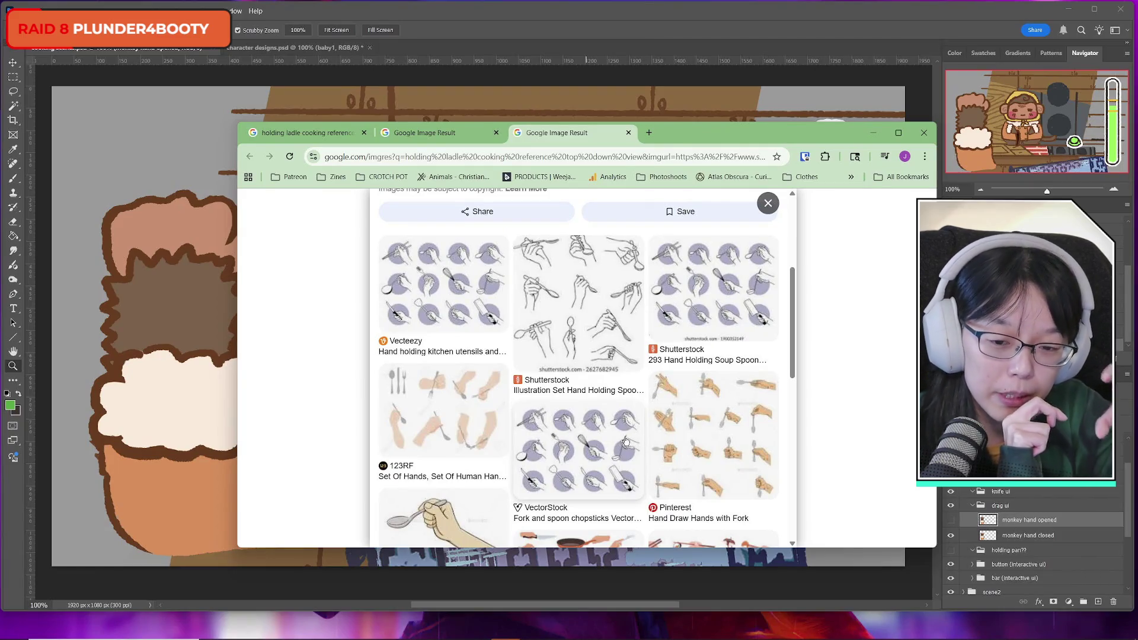
scroll(604, 479, "down", 4)
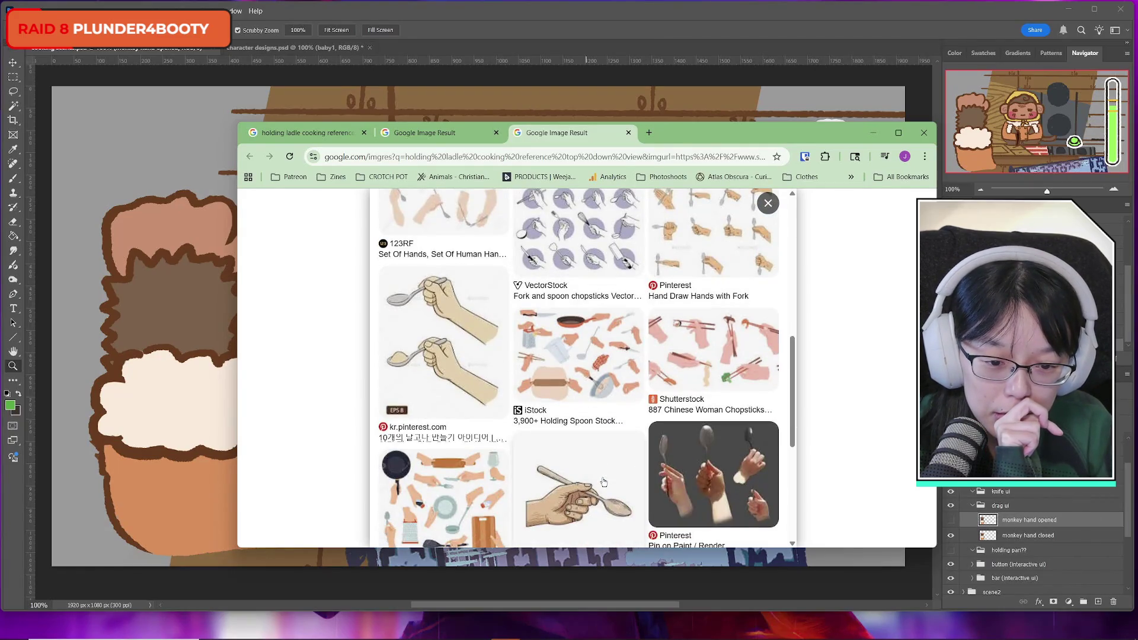
scroll(603, 481, "up", 8)
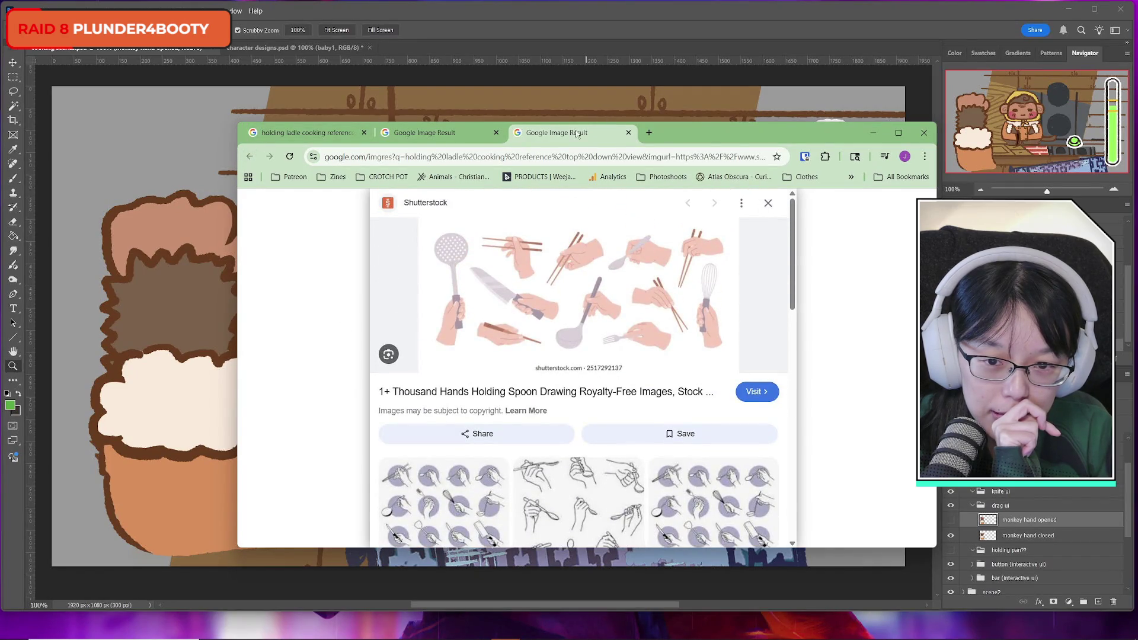
key("ctrl+shift+Tab")
left_click(558, 137)
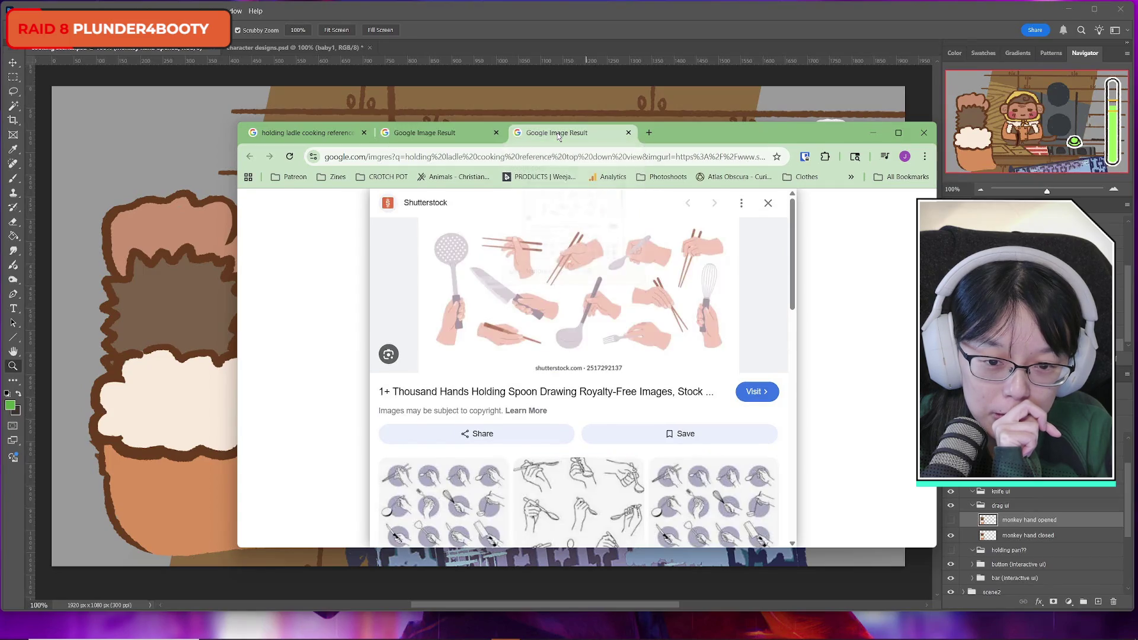
left_click(628, 133)
key("ctrl+shift+Tab")
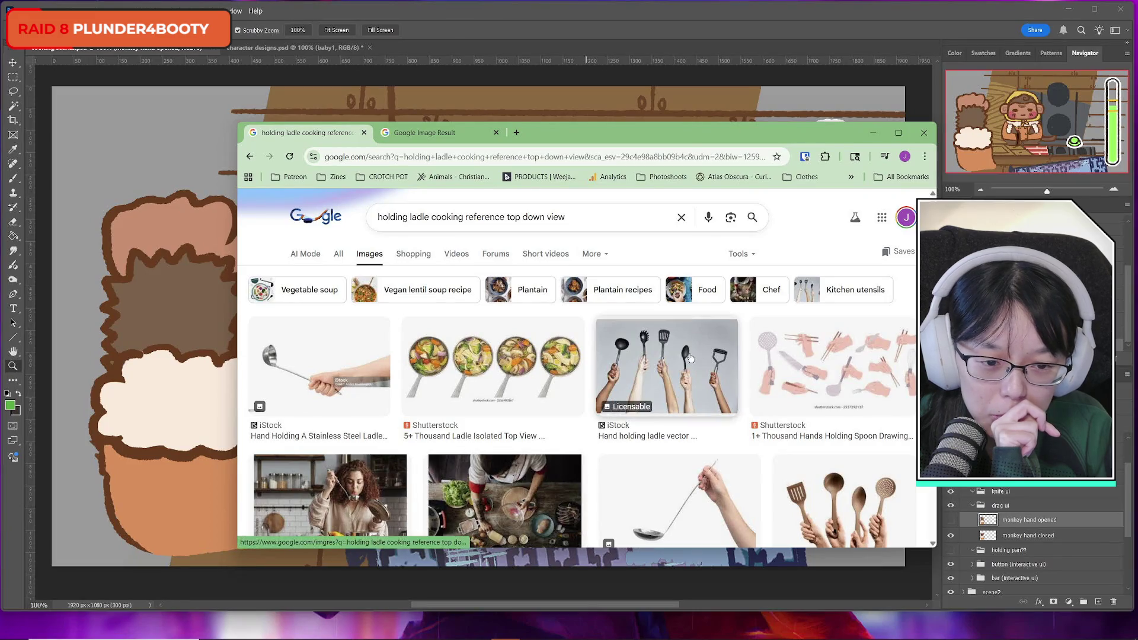
Browse the ladle results, then switch to the knife-and-fork Google Image Result tab
scroll(664, 430, "down", 3)
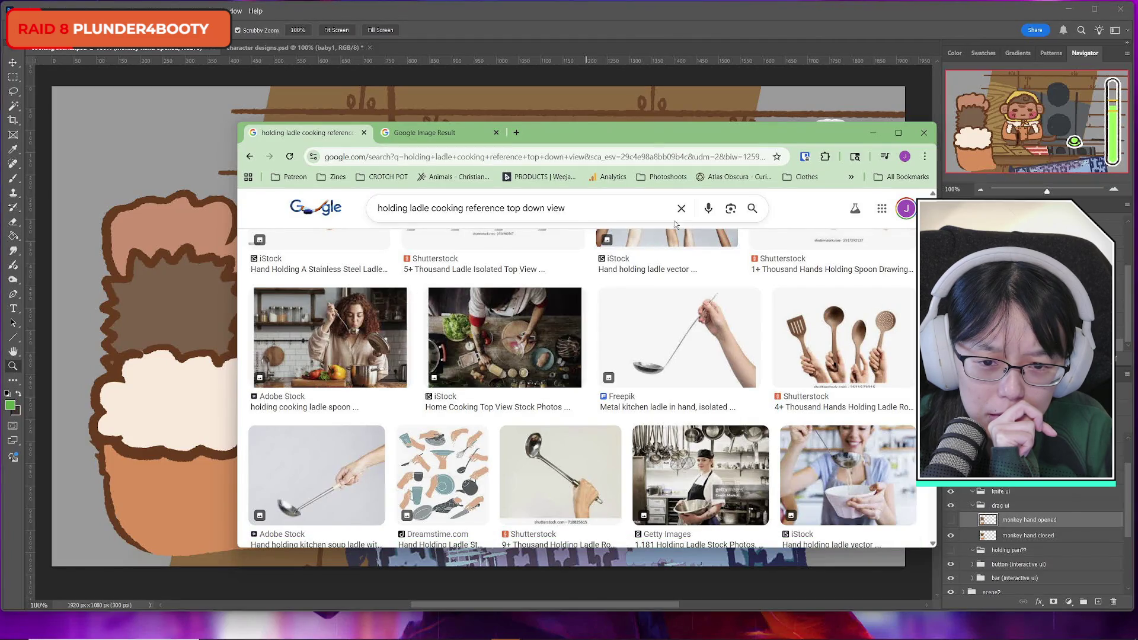
scroll(607, 421, "down", 4)
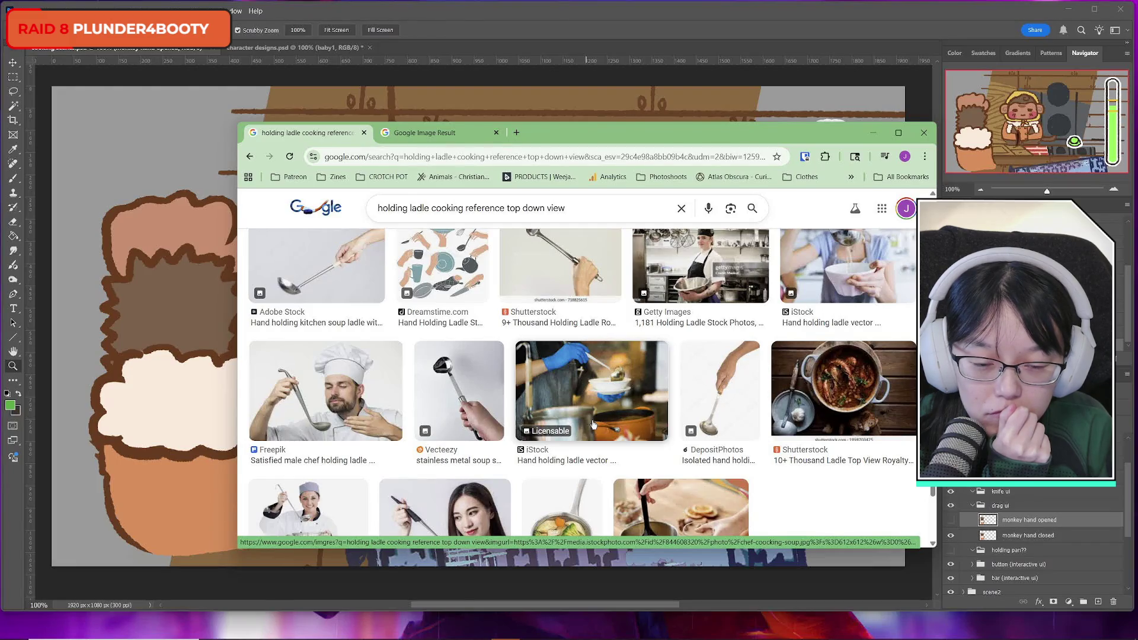
scroll(594, 425, "down", 2)
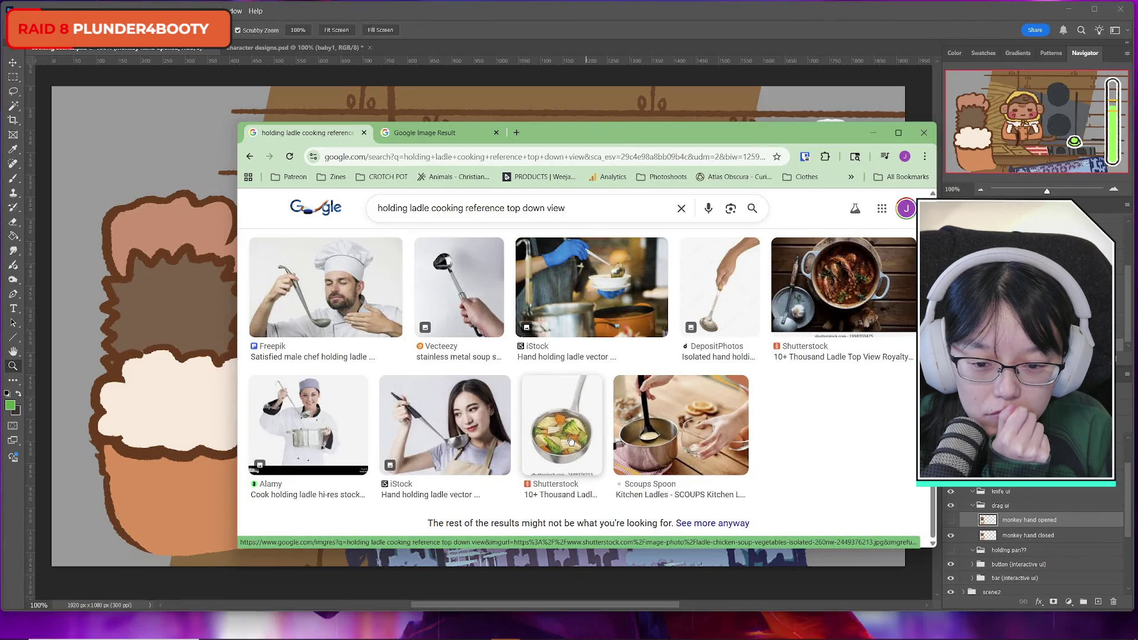
scroll(557, 442, "up", 5)
scroll(545, 442, "down", 5)
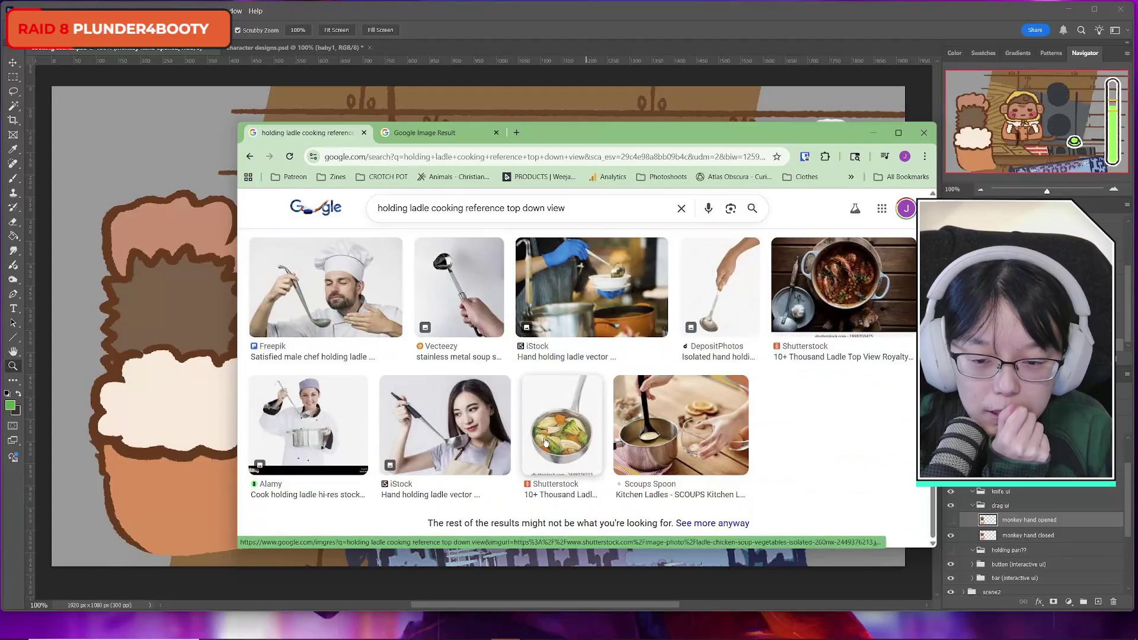
scroll(545, 441, "up", 5)
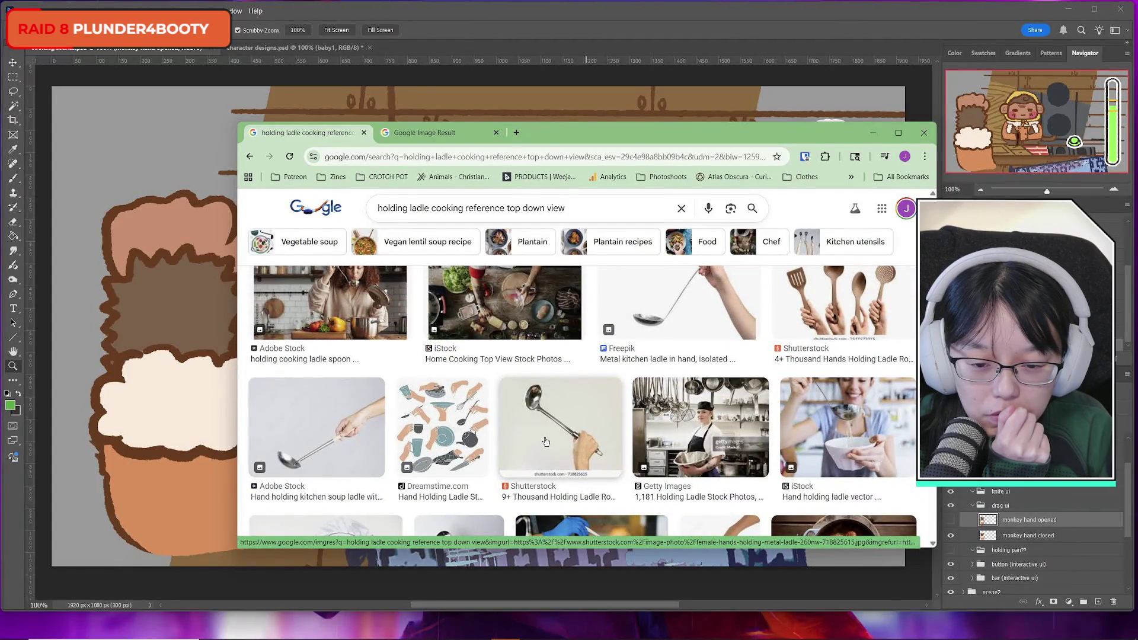
scroll(546, 442, "up", 3)
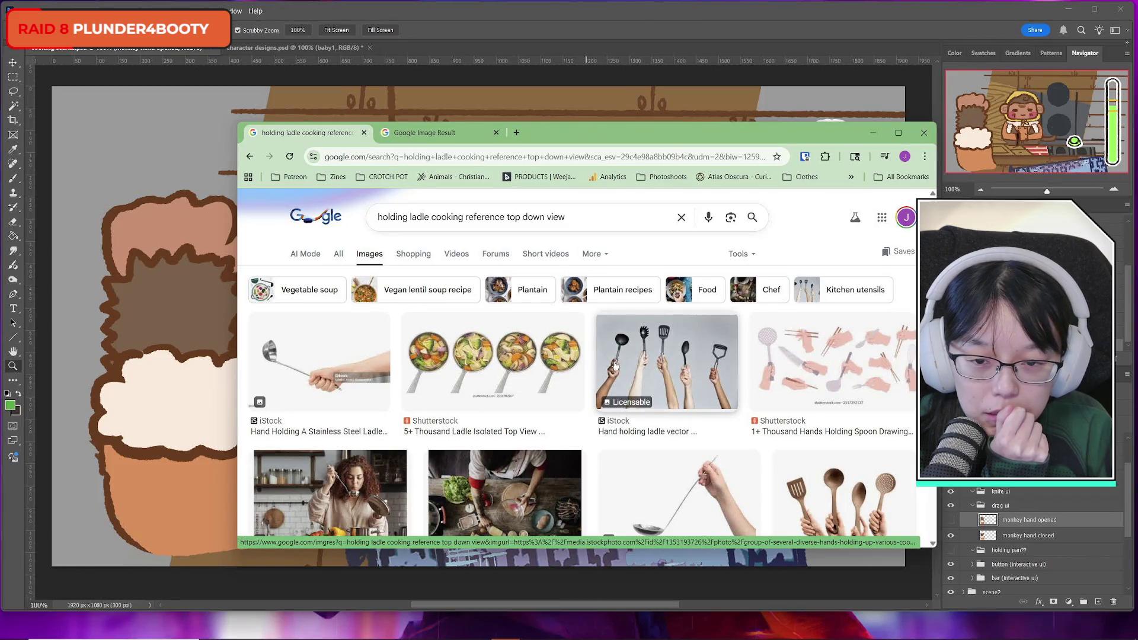
scroll(610, 439, "down", 3)
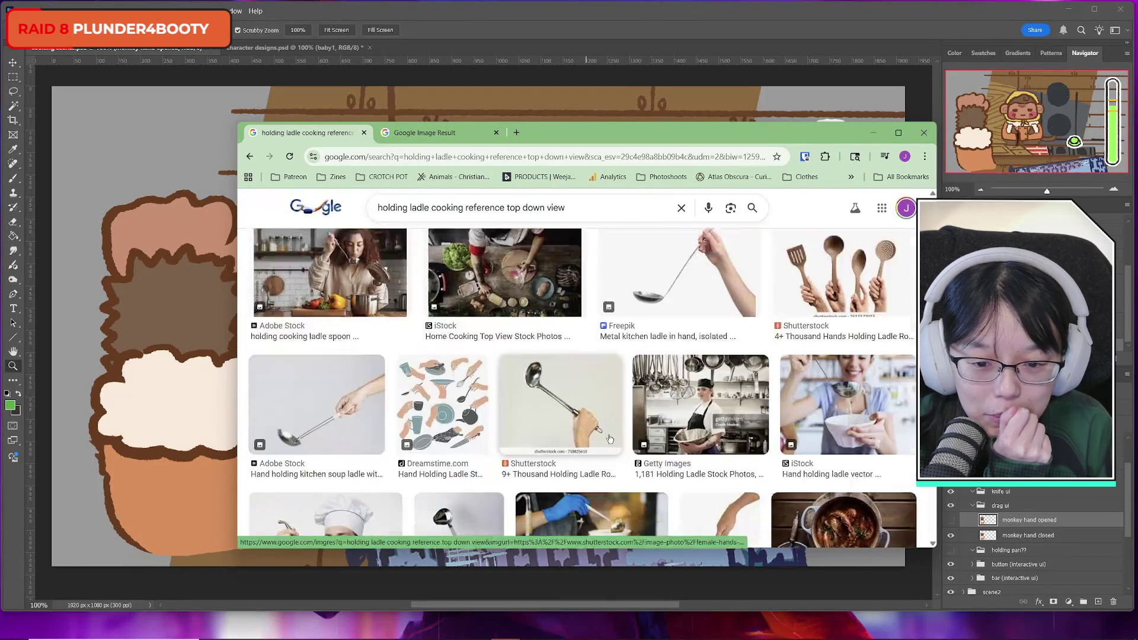
scroll(610, 438, "down", 1)
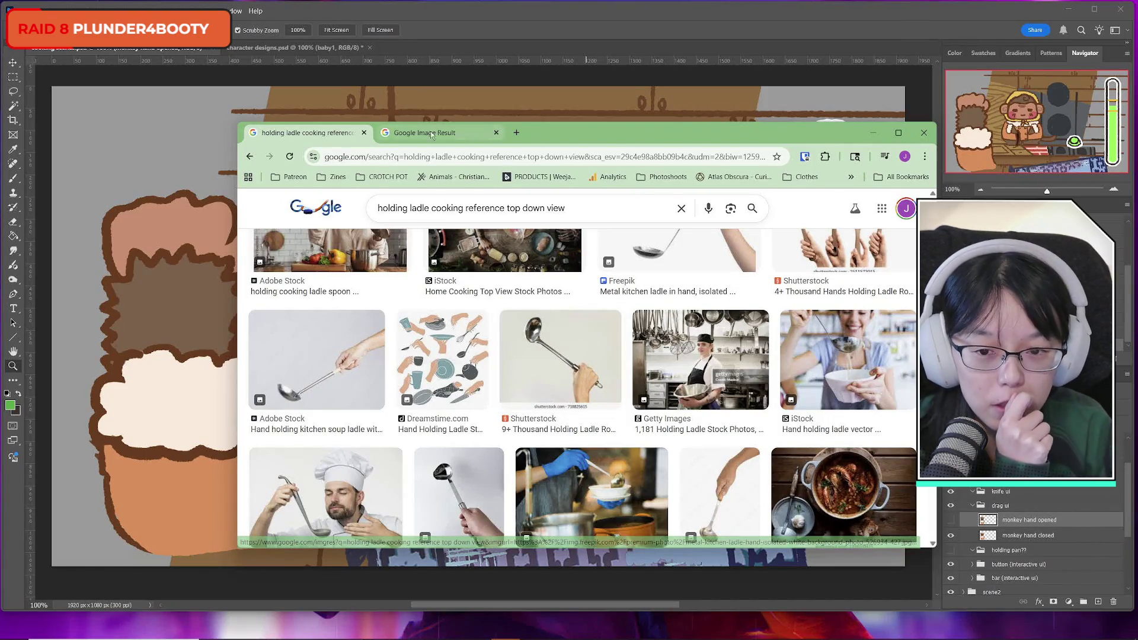
left_click(408, 135)
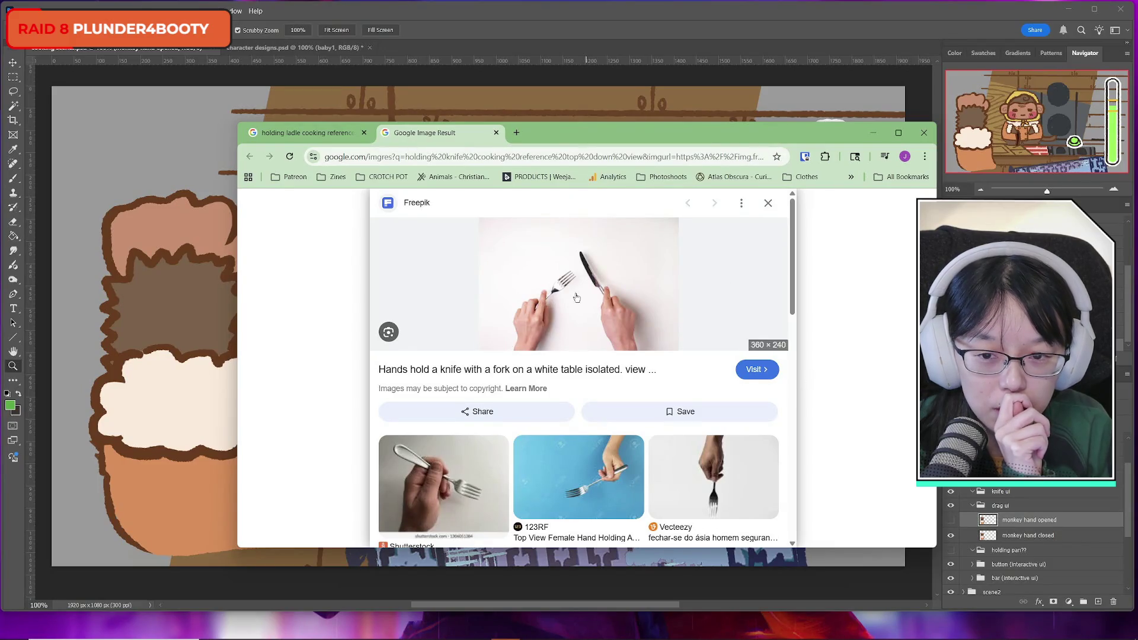
Close the ladle results tab, return to Photoshop, and start a Win+Shift+S screen snip
left_click(376, 139)
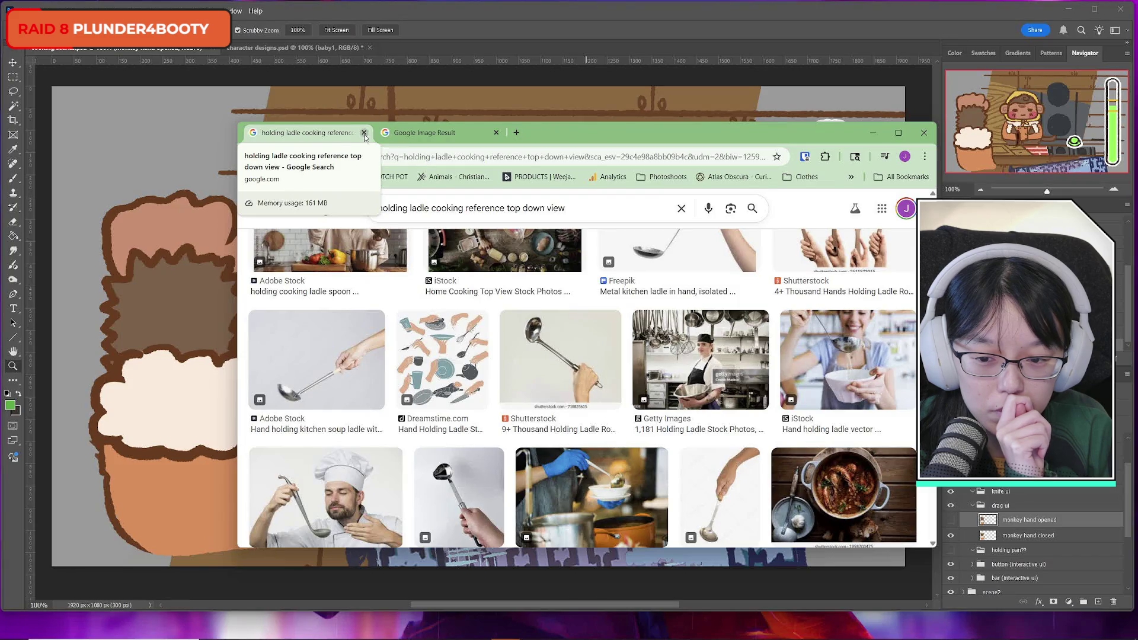
left_click(364, 133)
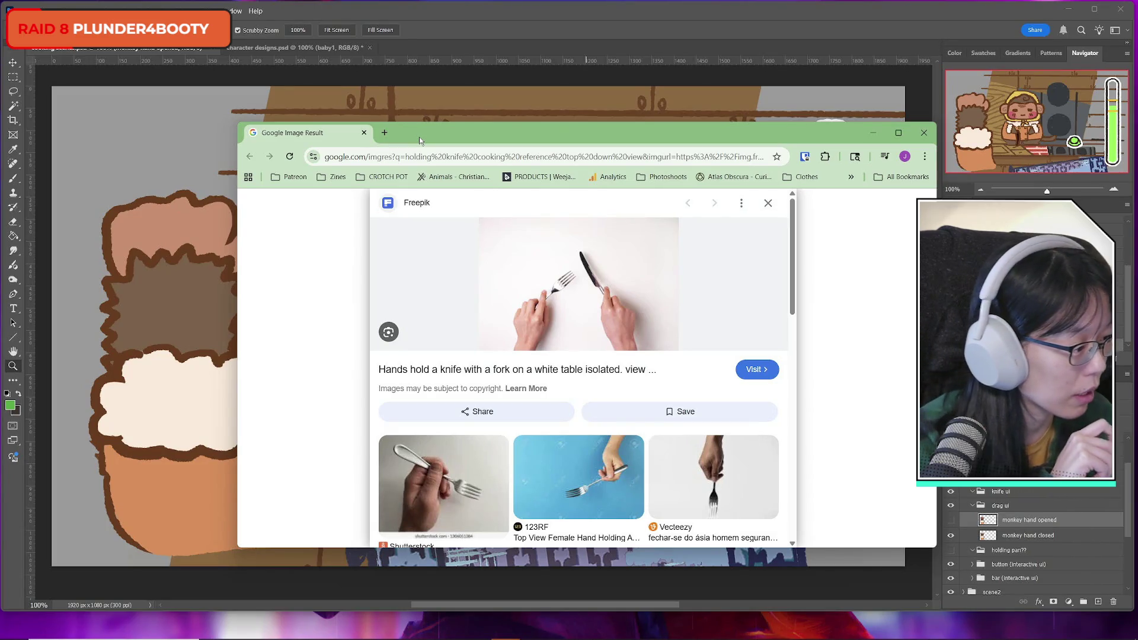
key("alt+Tab")
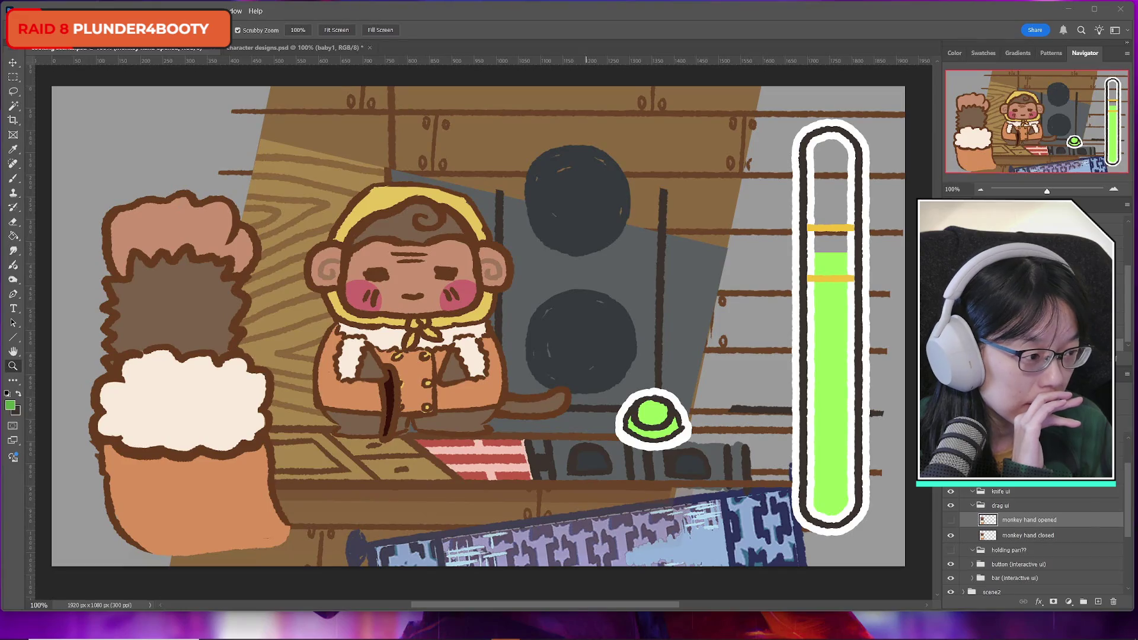
key("super+shift+s")
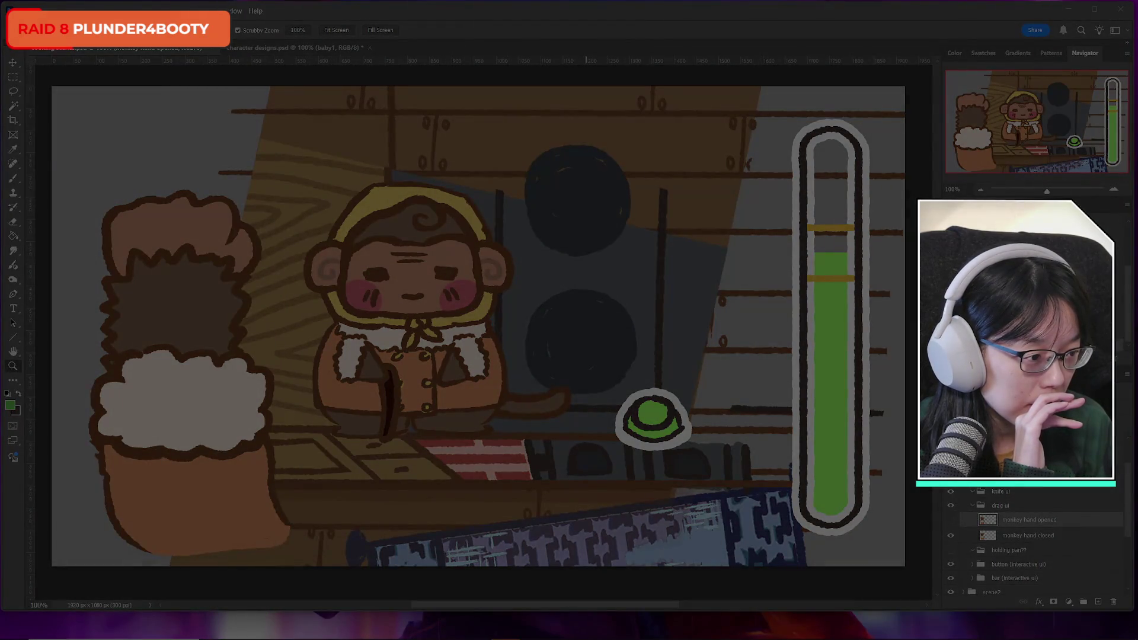
Paste the knife-and-fork snip at the canvas top-left and add Layer 12 below Layer 11
key("Escape")
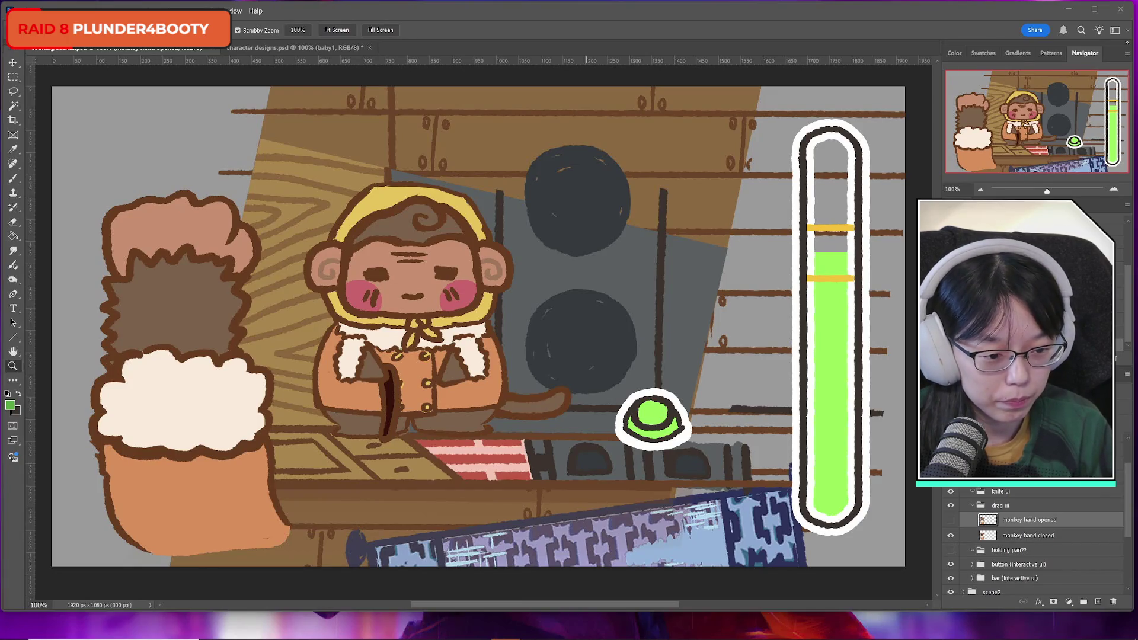
key("ctrl+v")
key("ctrl+t")
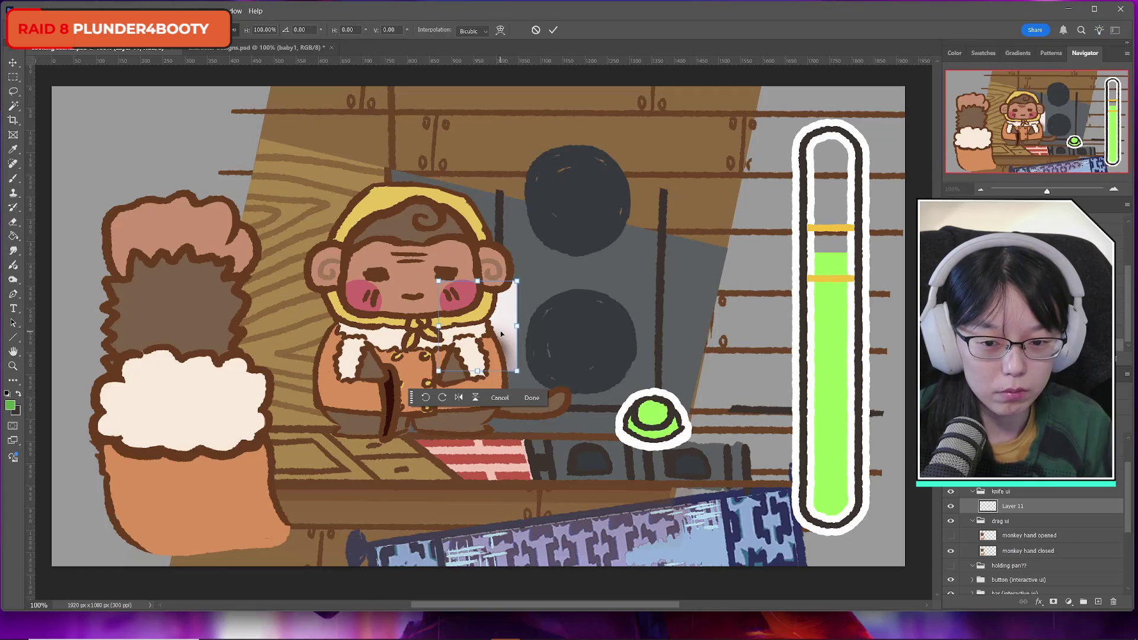
left_click_drag(501, 334, 189, 151)
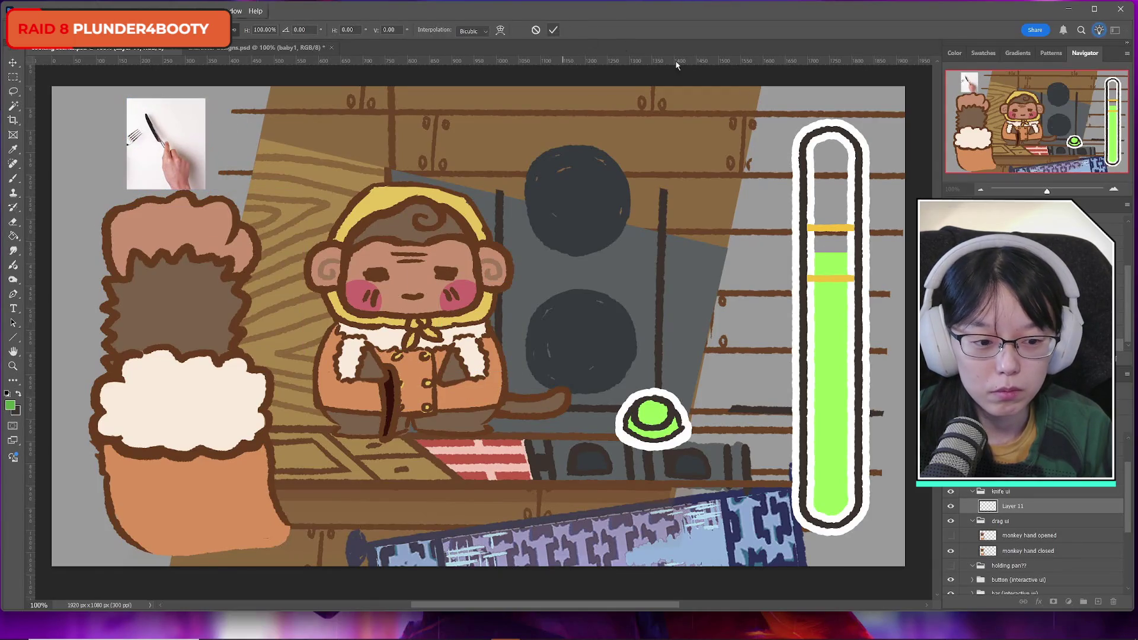
key("Return")
left_click(1098, 601)
left_click_drag(1019, 510, 1019, 521)
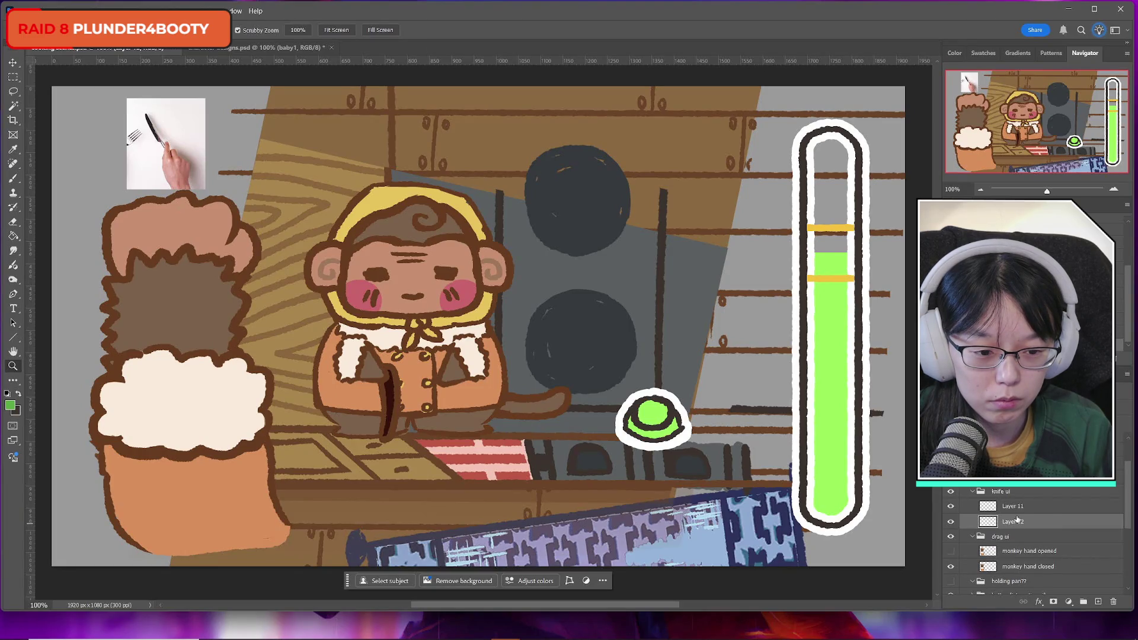
Compare the open and closed monkey hand layers and pick the tan hand colour with the brush
left_click(952, 551)
left_click(953, 552)
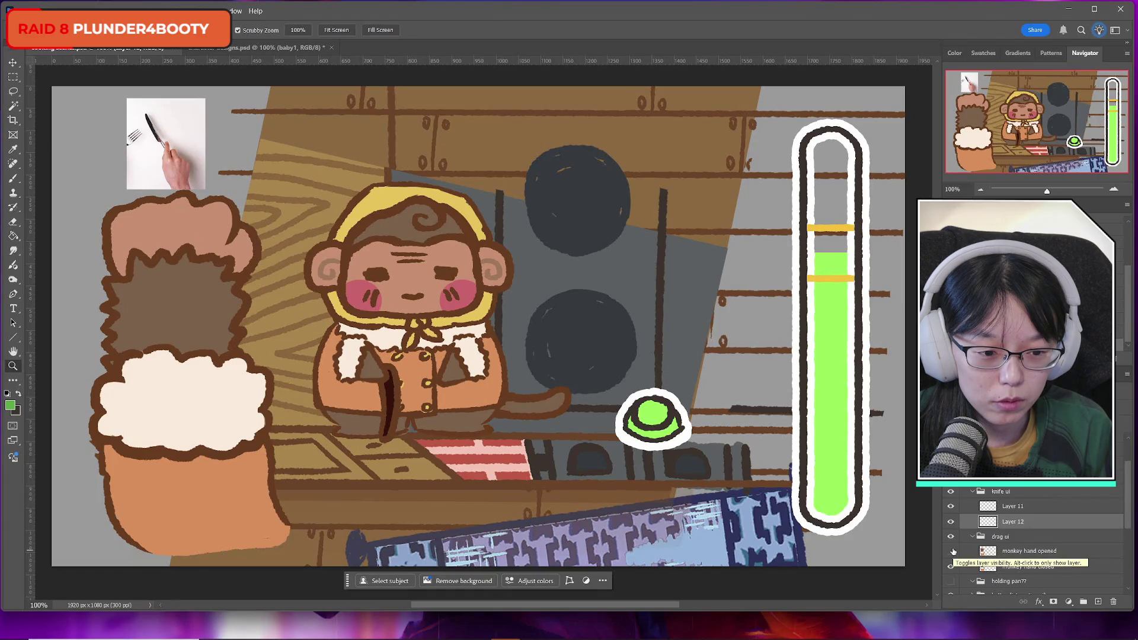
left_click(951, 551)
left_click(951, 551)
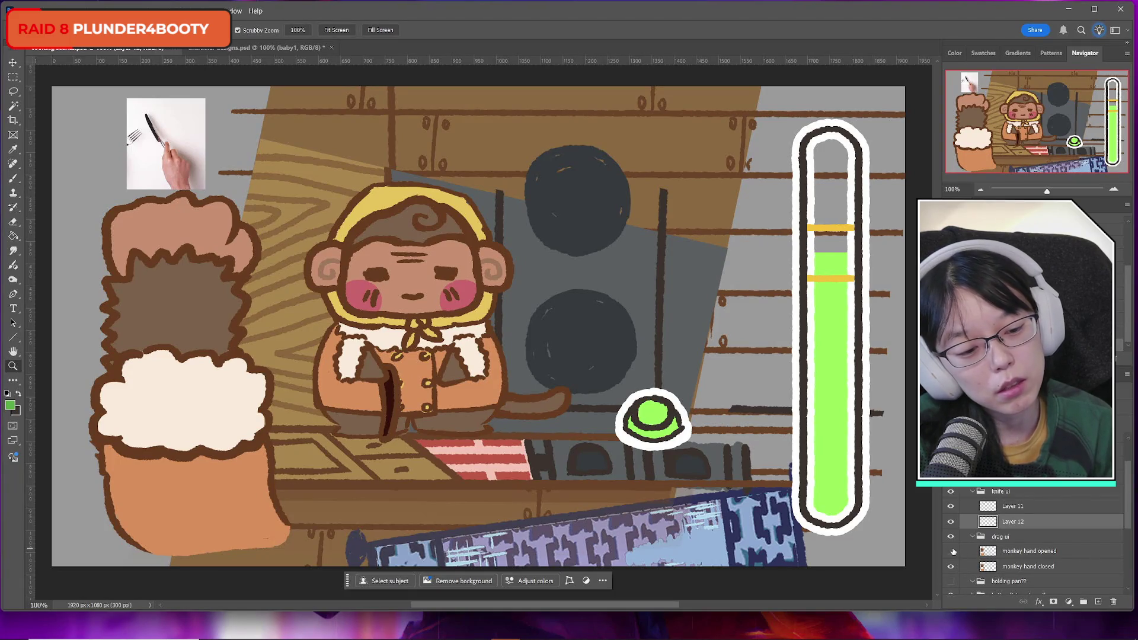
left_click(952, 552)
left_click(951, 552)
left_click(952, 553)
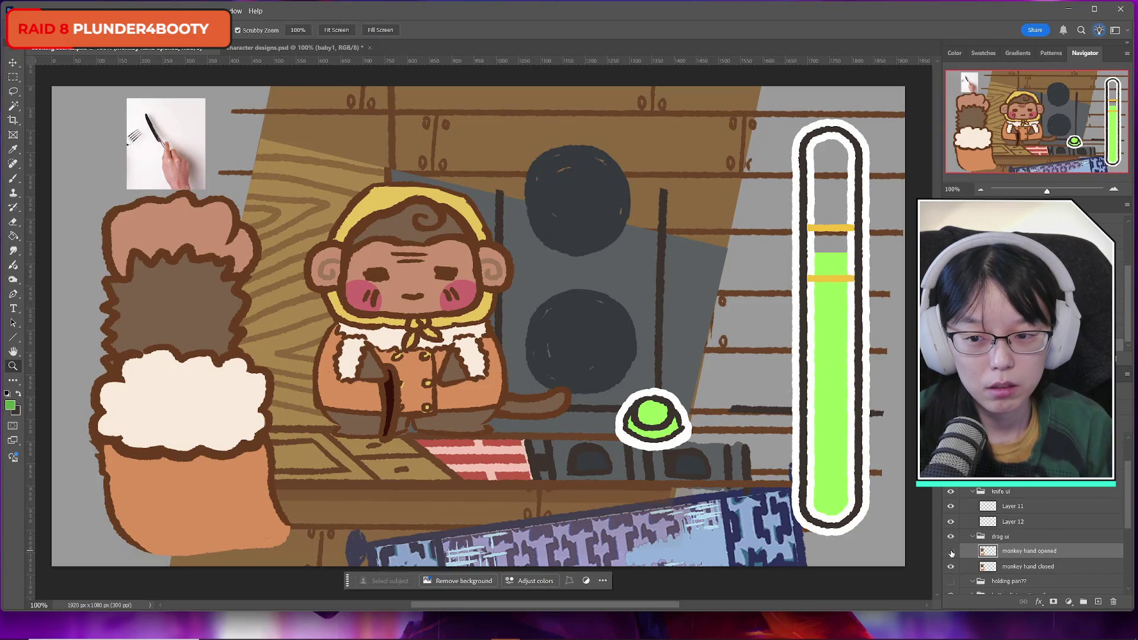
left_click(951, 553)
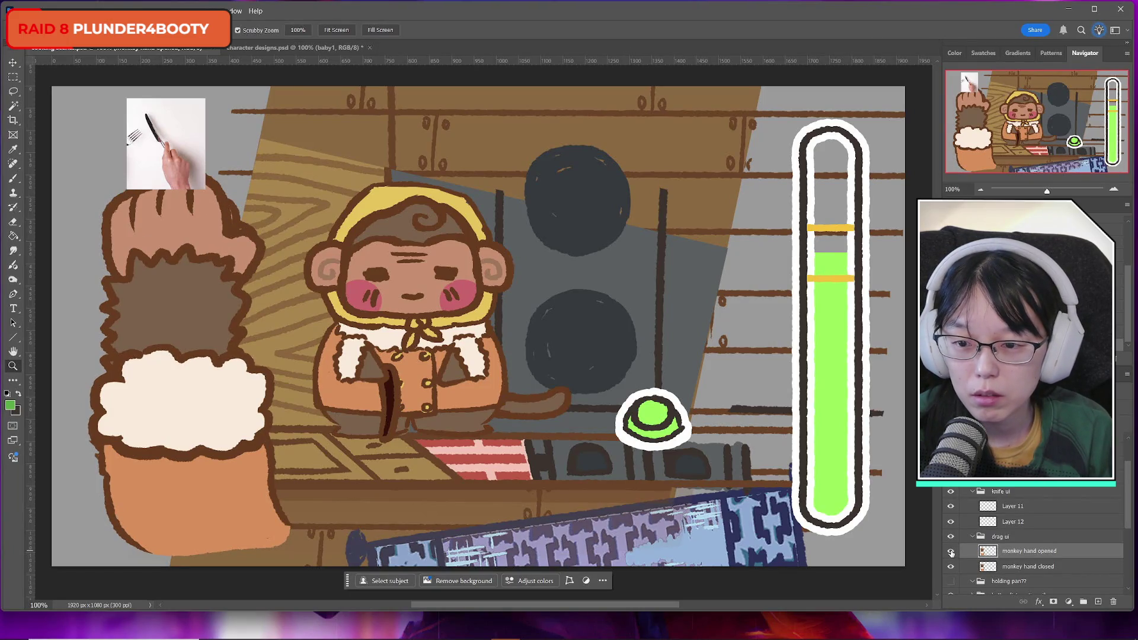
left_click(13, 178)
left_click(173, 237, "alt")
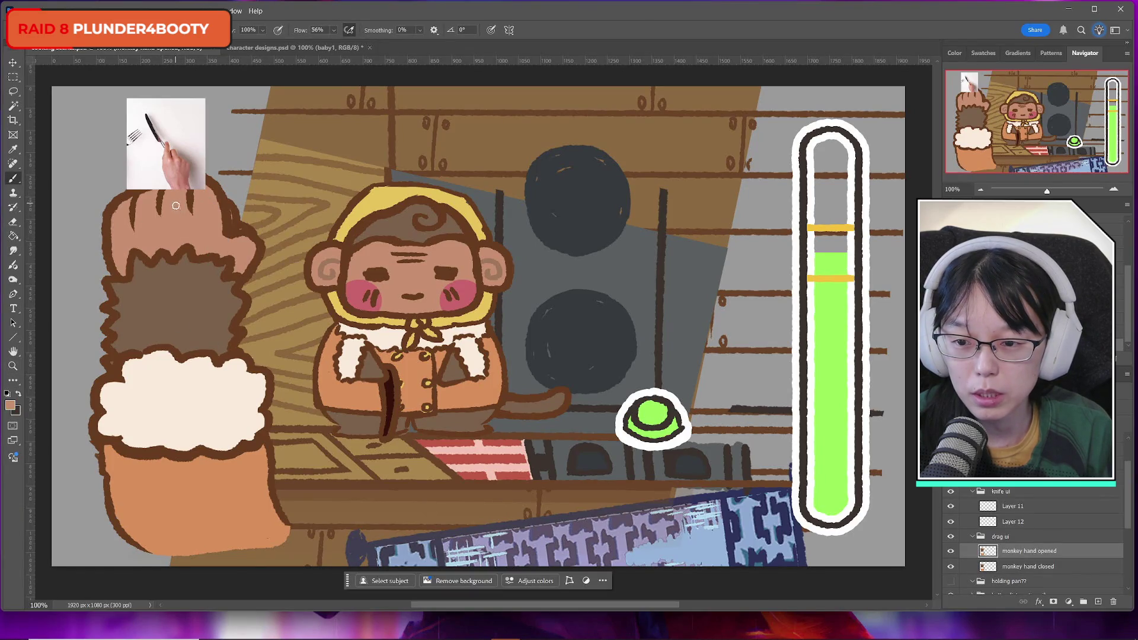
left_click(951, 551)
left_click(1029, 566)
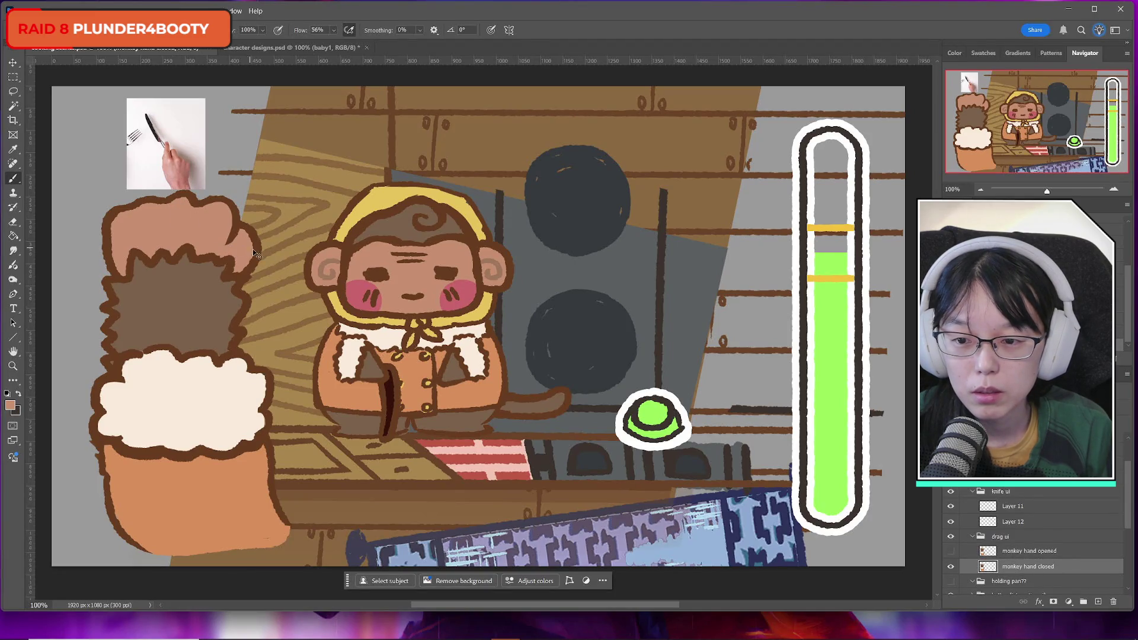
left_click(951, 551)
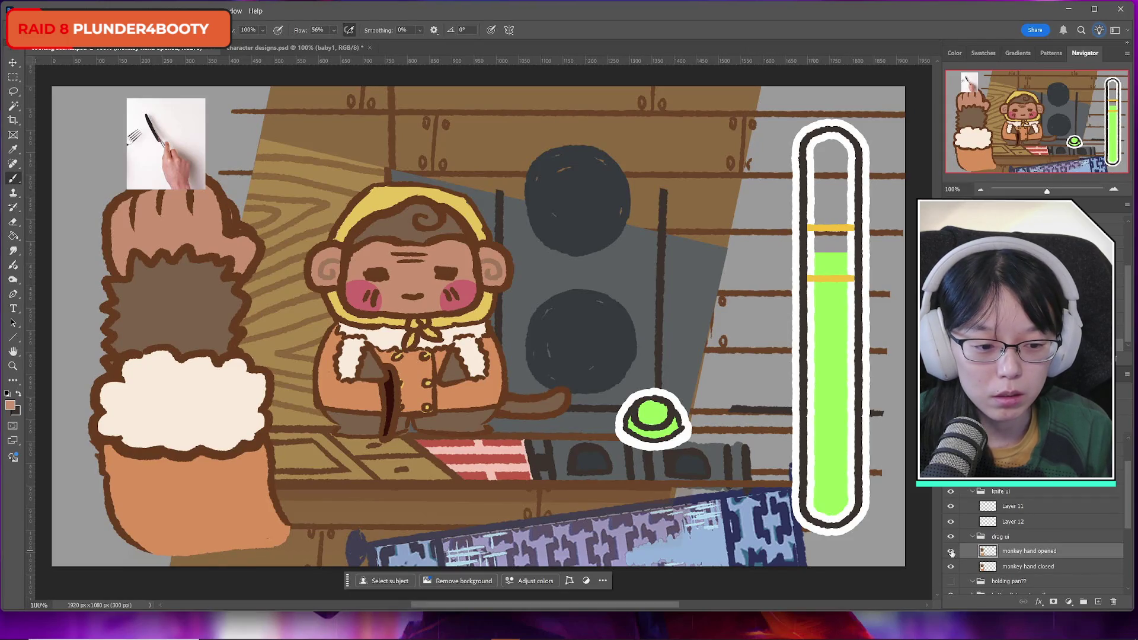
Duplicate monkey hand opened into the knife ui group and hide the drag ui group
key("ctrl+j")
left_click_drag(1029, 553, 1024, 528)
left_click(973, 552)
left_click(950, 554)
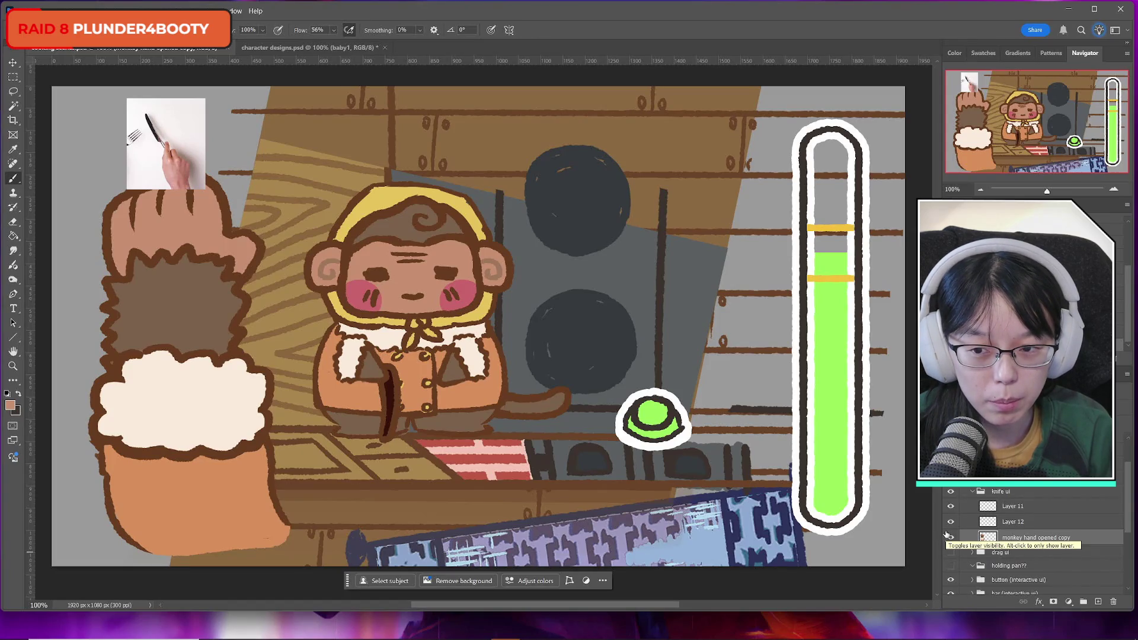
left_click(951, 537)
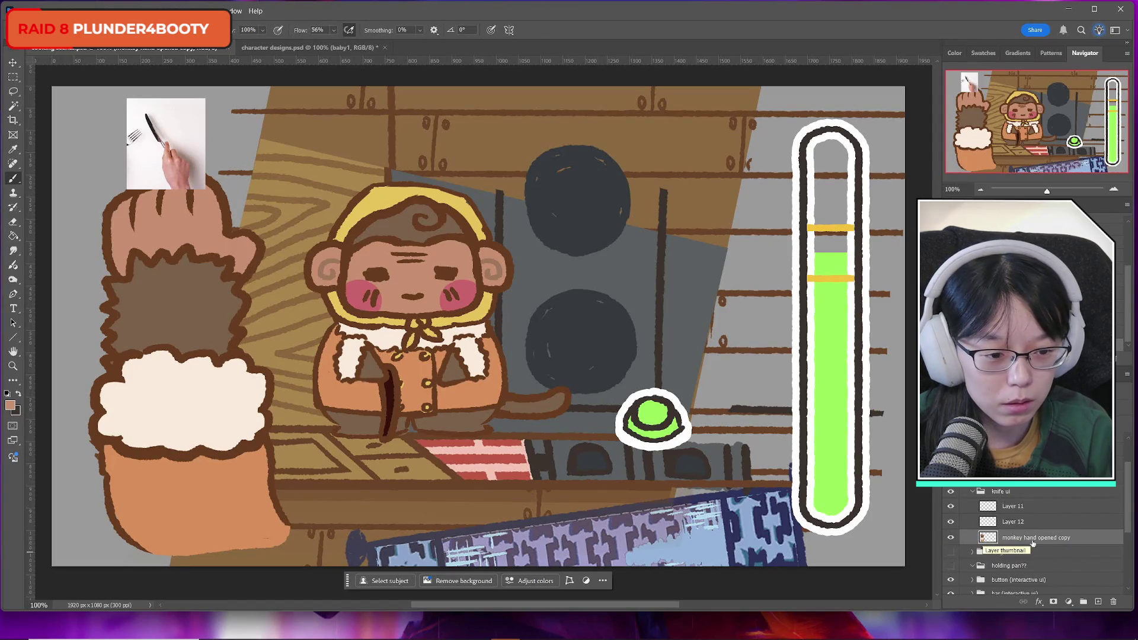
left_click(1017, 506)
key("ctrl+t")
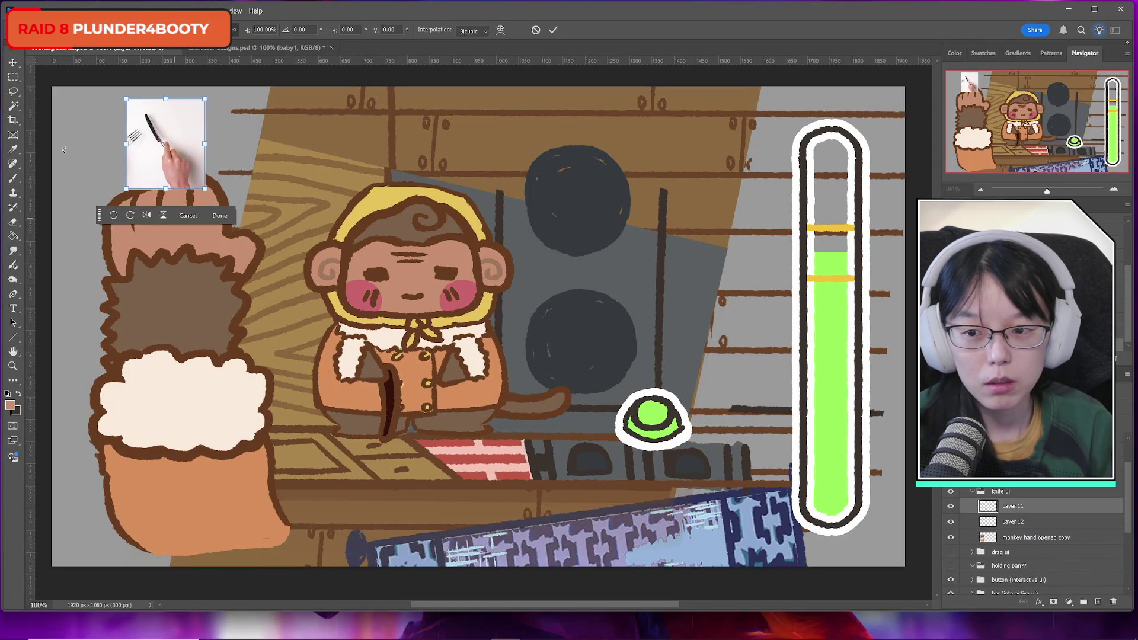
Flip the knife-and-fork reference horizontally and move it further left into the top corner
right_click(140, 132)
left_click(171, 349)
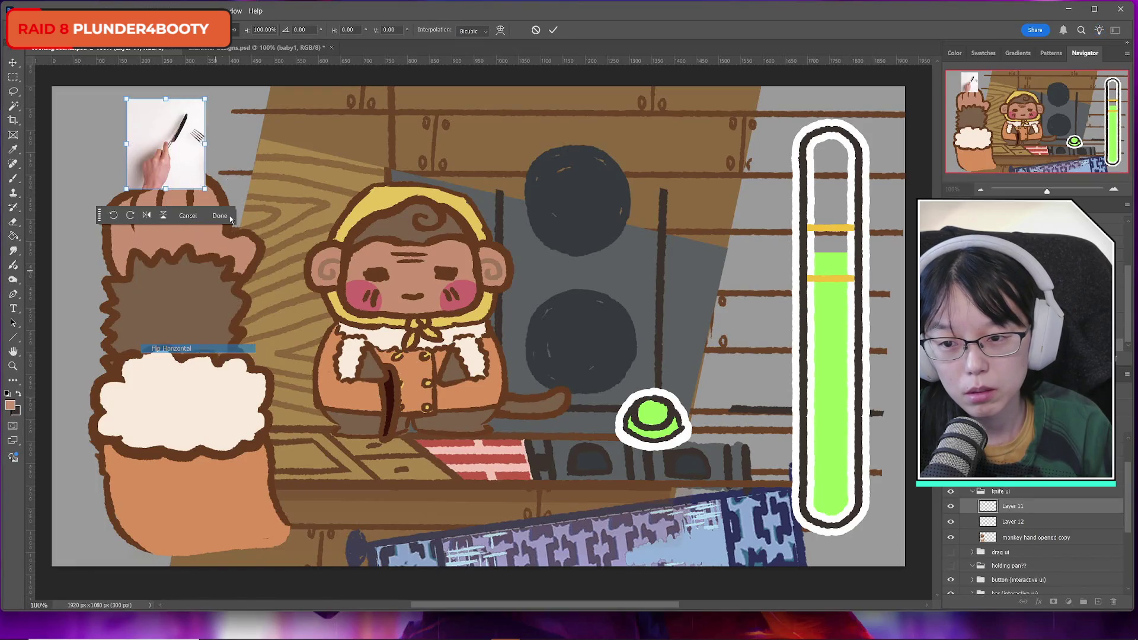
left_click_drag(199, 135, 135, 133)
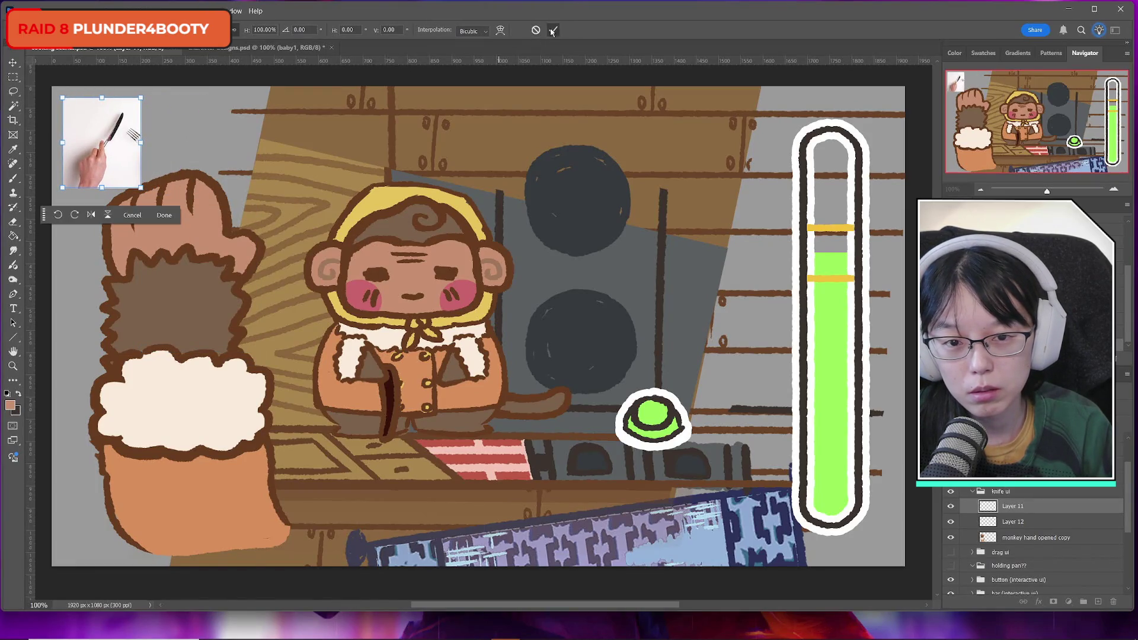
left_click(553, 29)
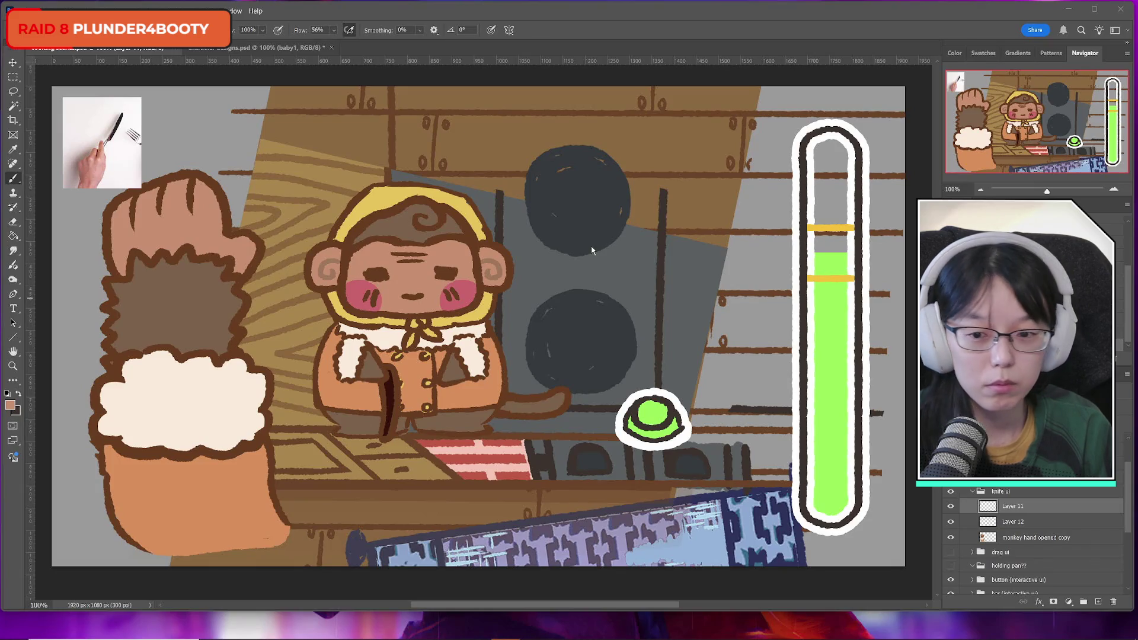
Briefly hide and reshow the knife reference picture to compare the scene
left_click(23, 186)
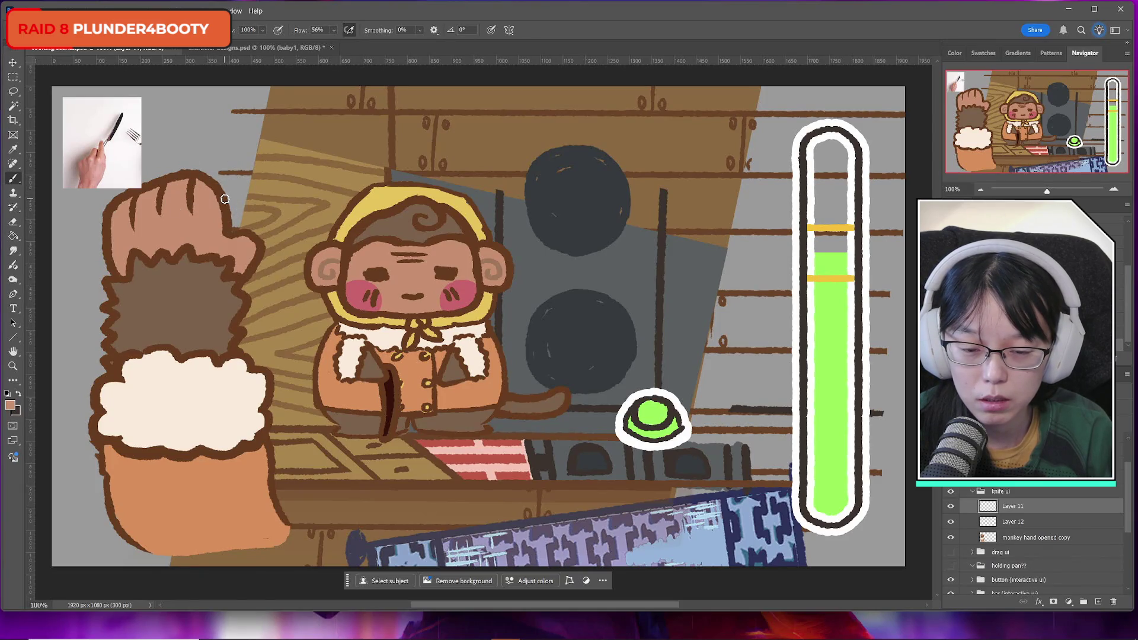
left_click(951, 507)
left_click(951, 507)
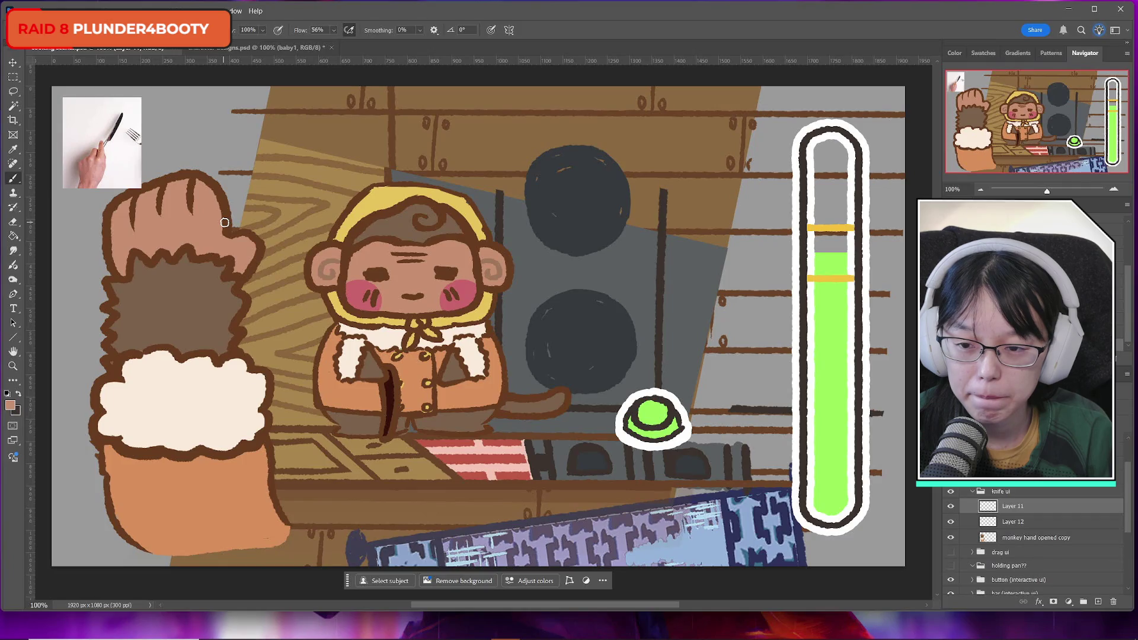
Sample the hand outline's brown as the foreground colour and make Layer 12 active
left_click(13, 409)
left_click(194, 173)
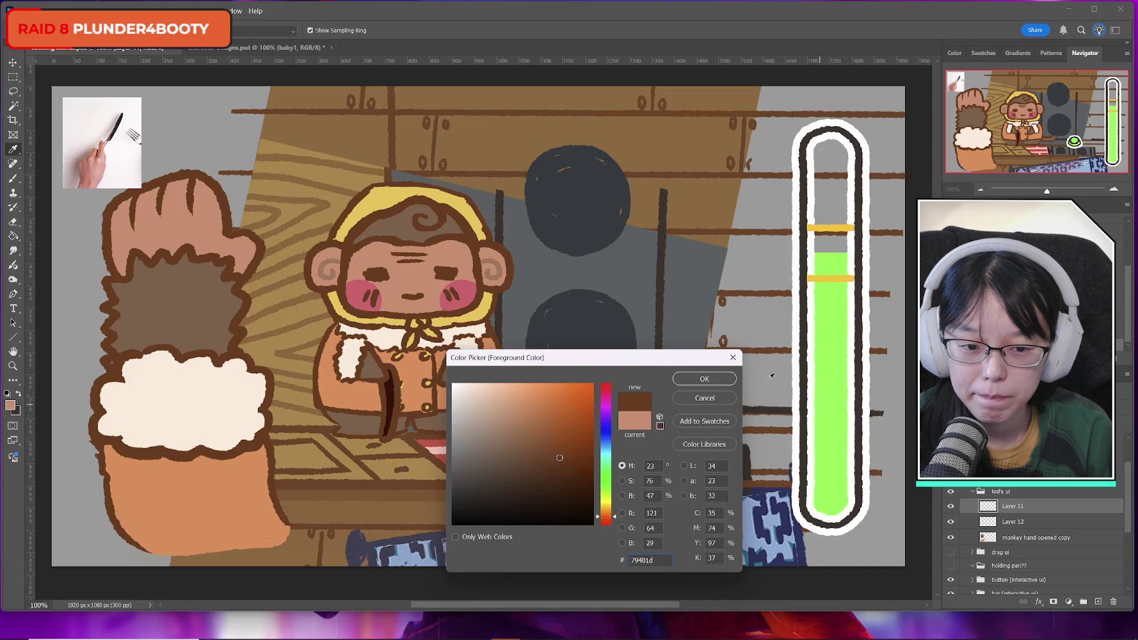
left_click(705, 379)
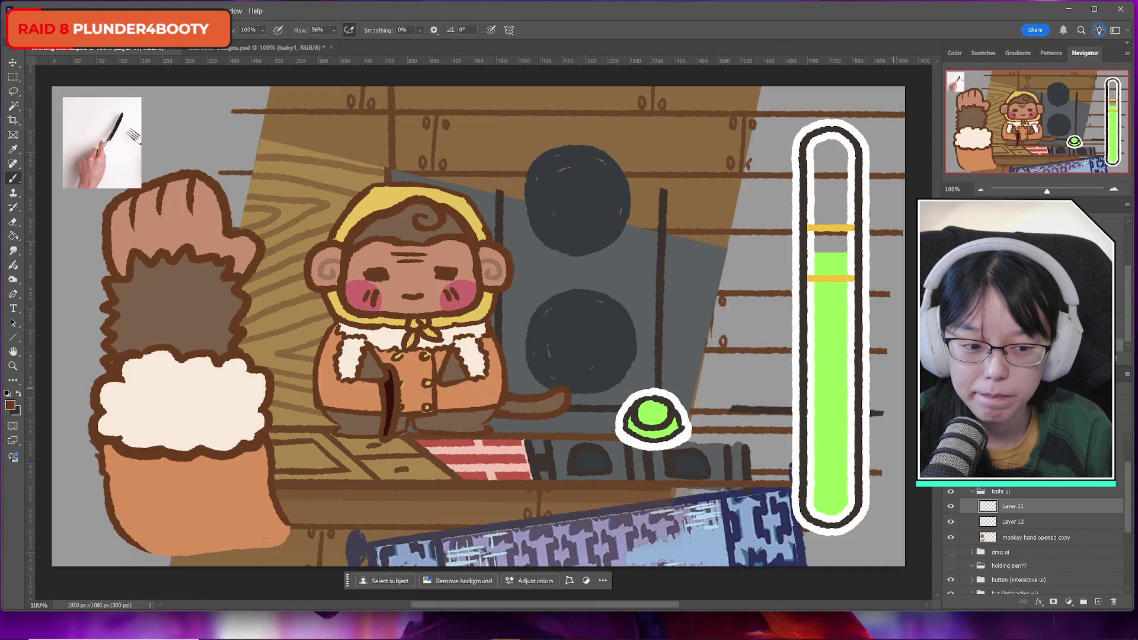
left_click(951, 507)
left_click(951, 507)
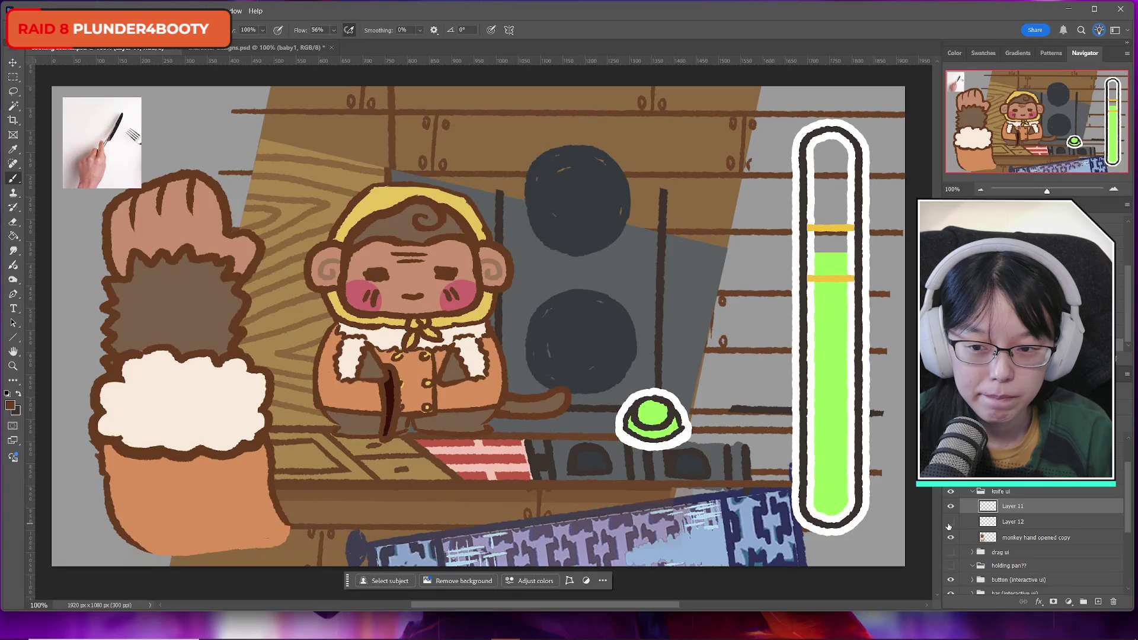
left_click(1038, 524)
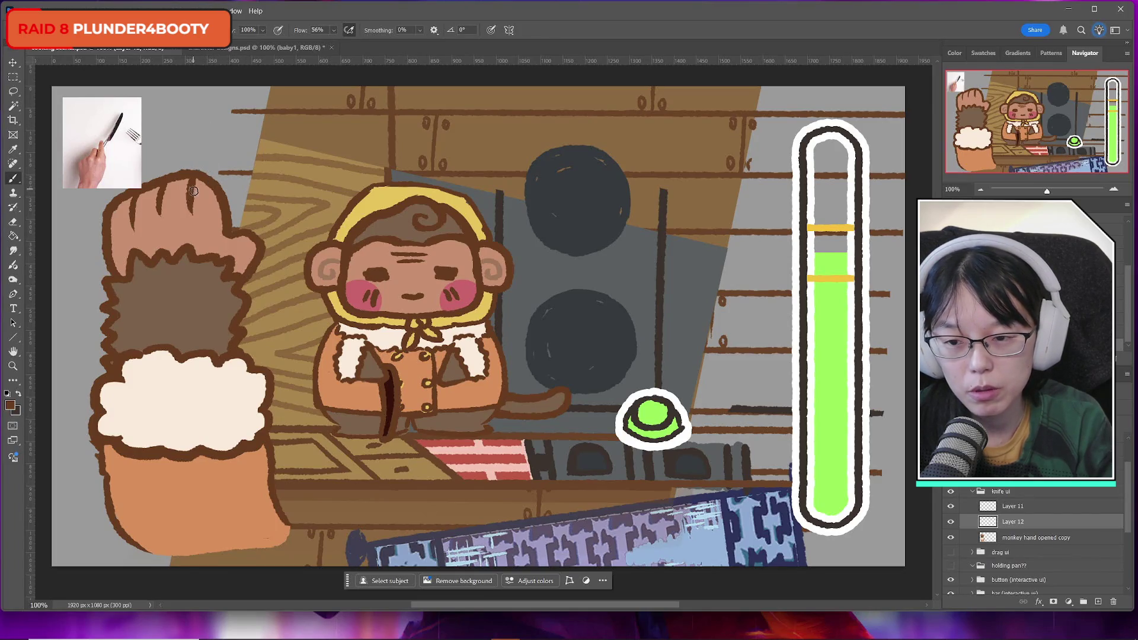
Move the monkey hand closed copy into the knife ui group under Layer 12, then hide drag ui
left_click(951, 538)
left_click_drag(1023, 540, 1048, 550)
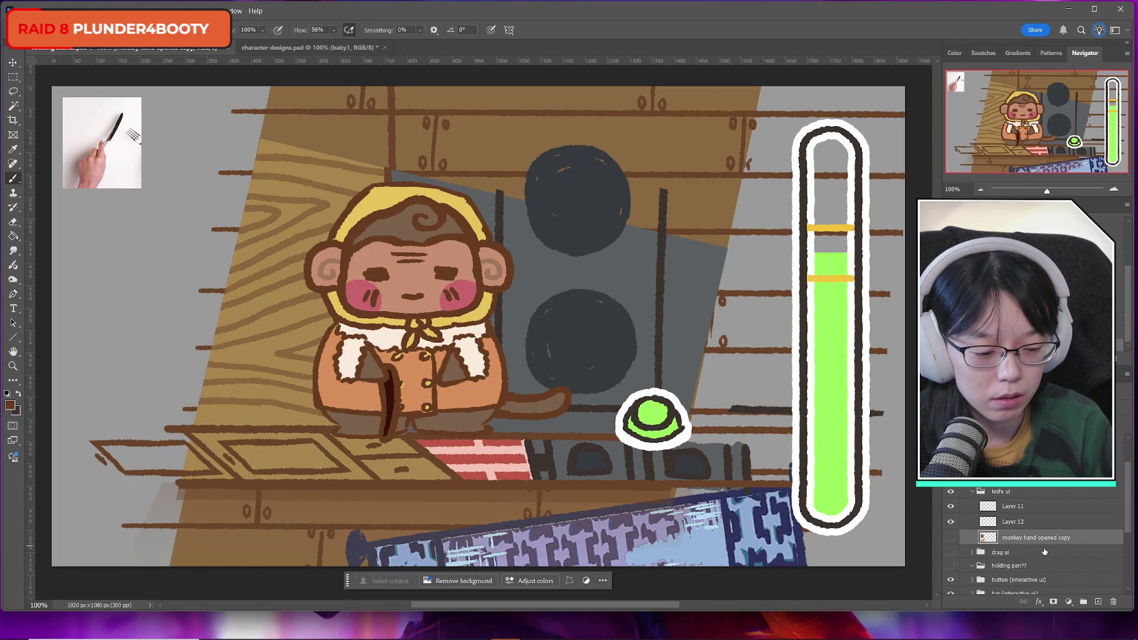
left_click(951, 538)
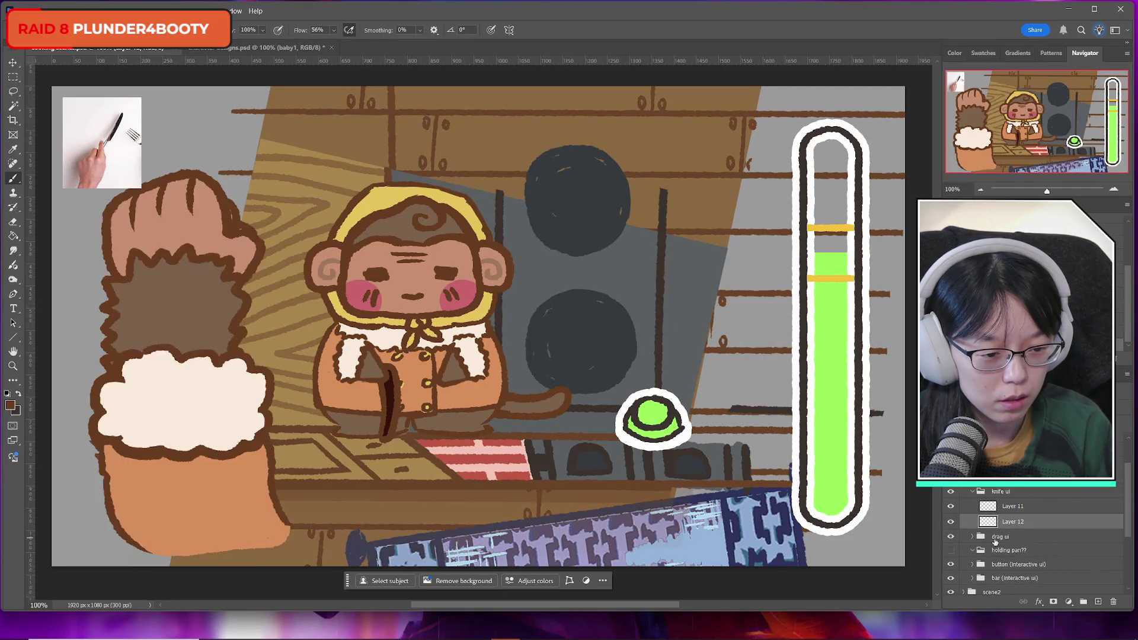
left_click(973, 537)
left_click(1023, 568)
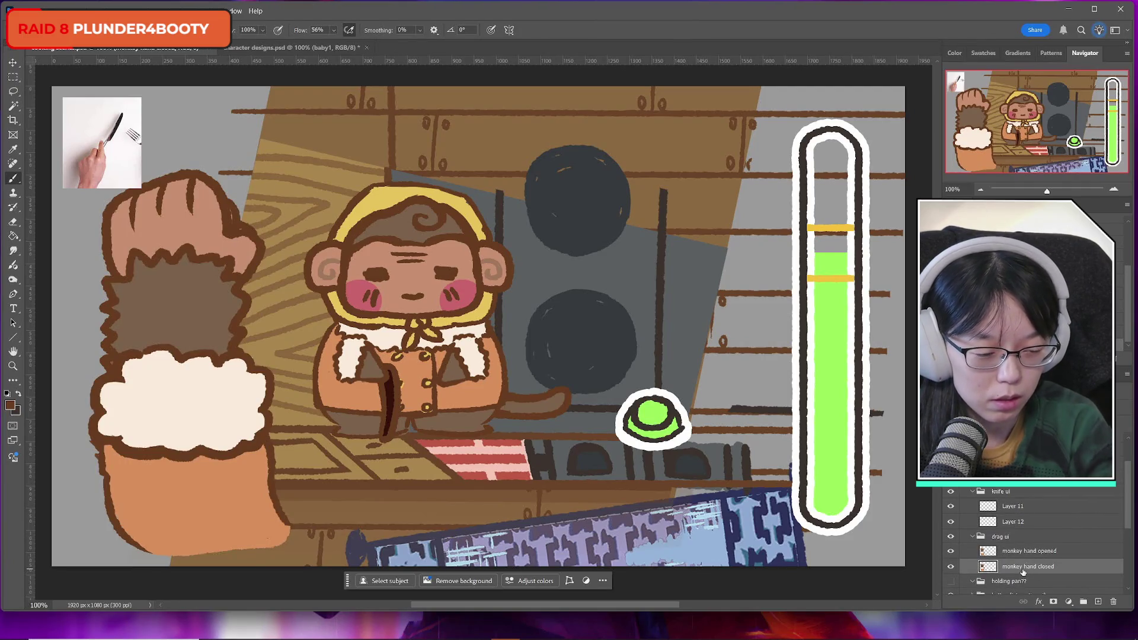
left_click_drag(1023, 572, 1023, 532)
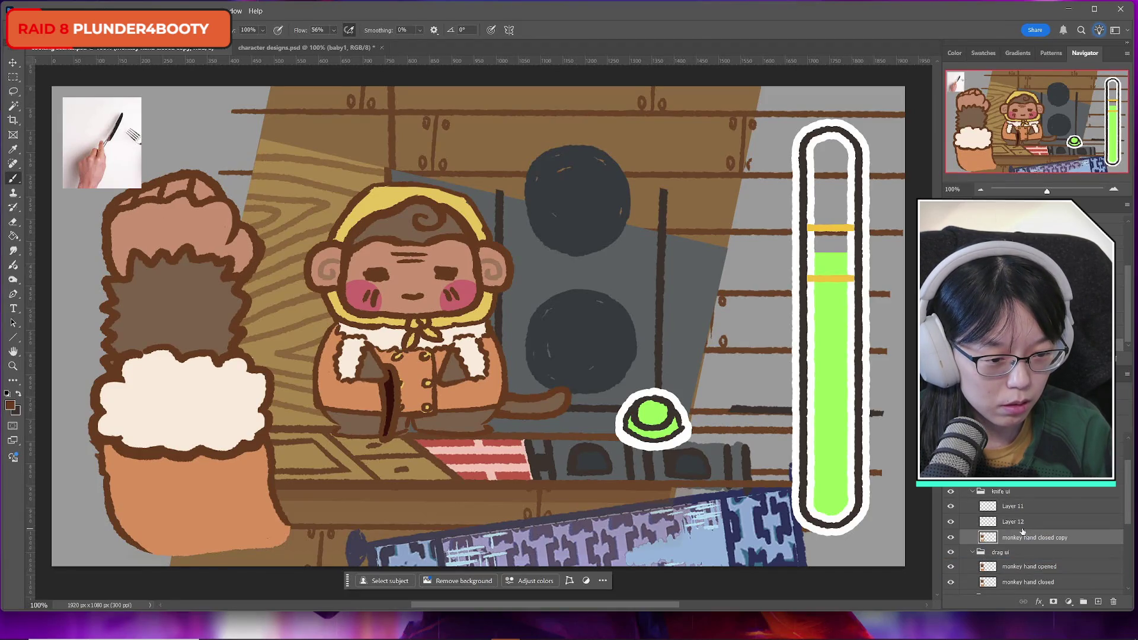
left_click(972, 552)
left_click(950, 552)
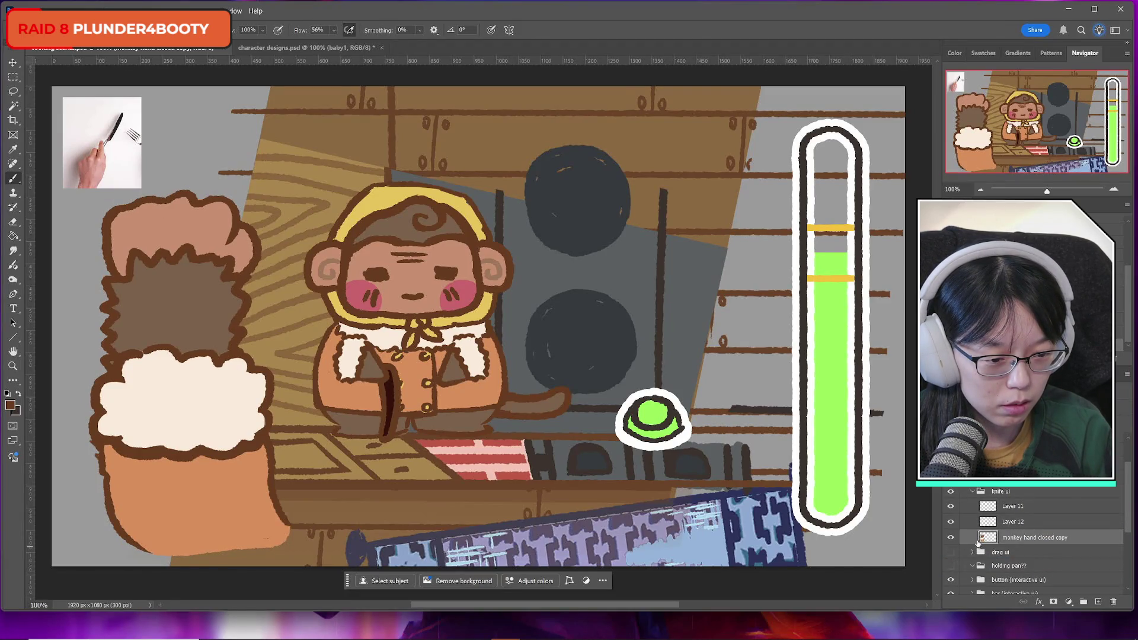
Toggle Layer 12, the knife reference and the closed hand copy to check them, then reselect Layer 12
left_click(952, 522)
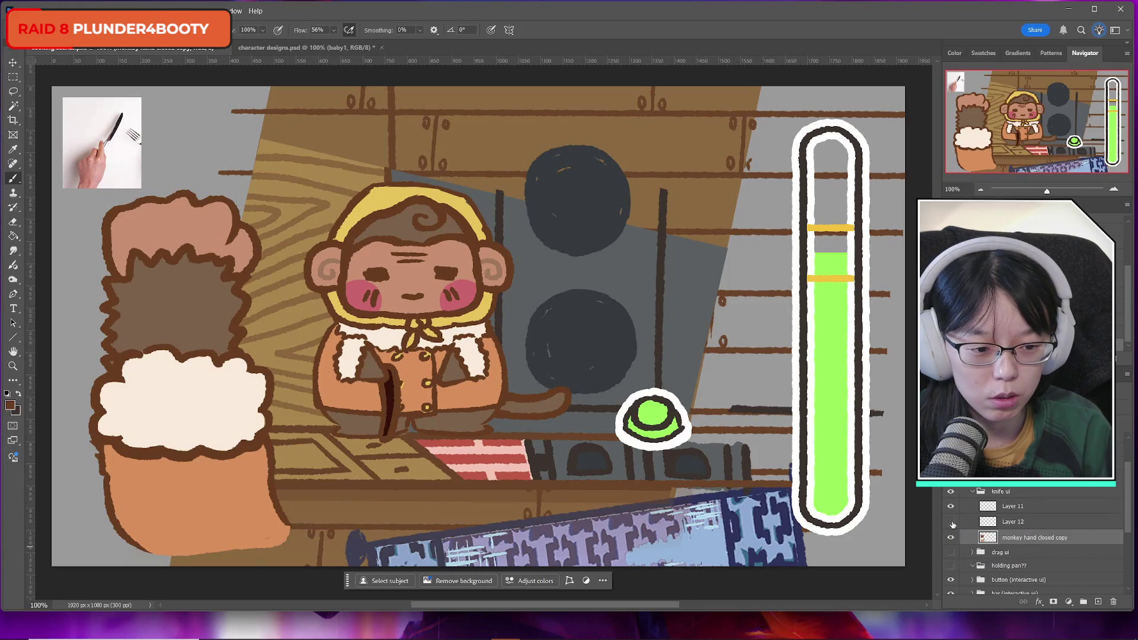
left_click(951, 508)
left_click(951, 508)
left_click(951, 508)
left_click(951, 508)
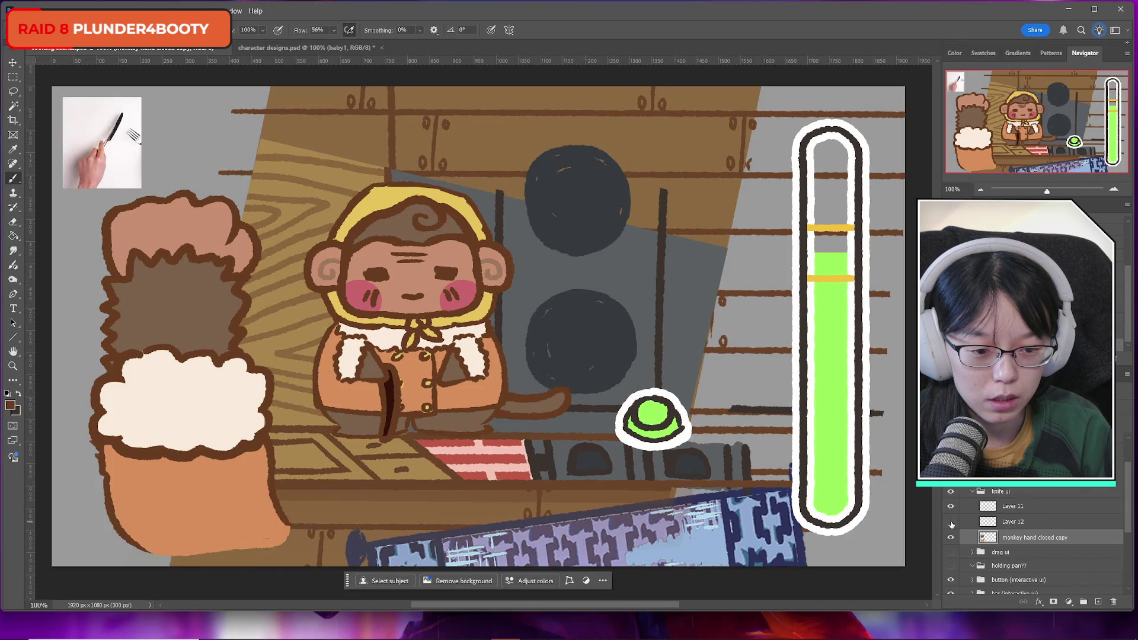
left_click(952, 538)
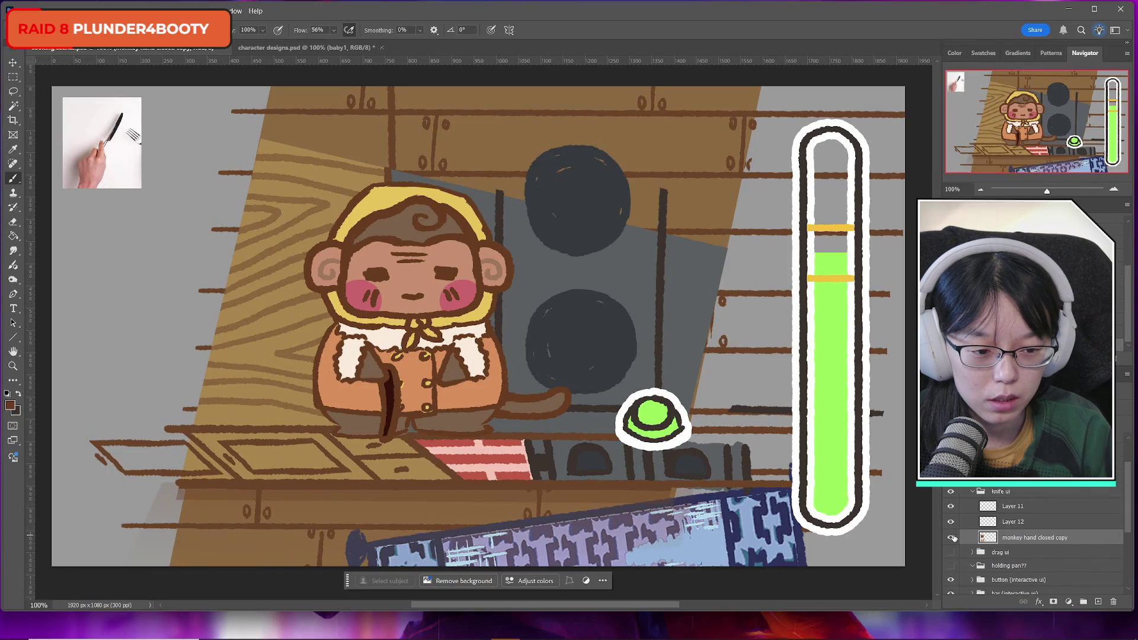
left_click(952, 538)
left_click(1021, 522)
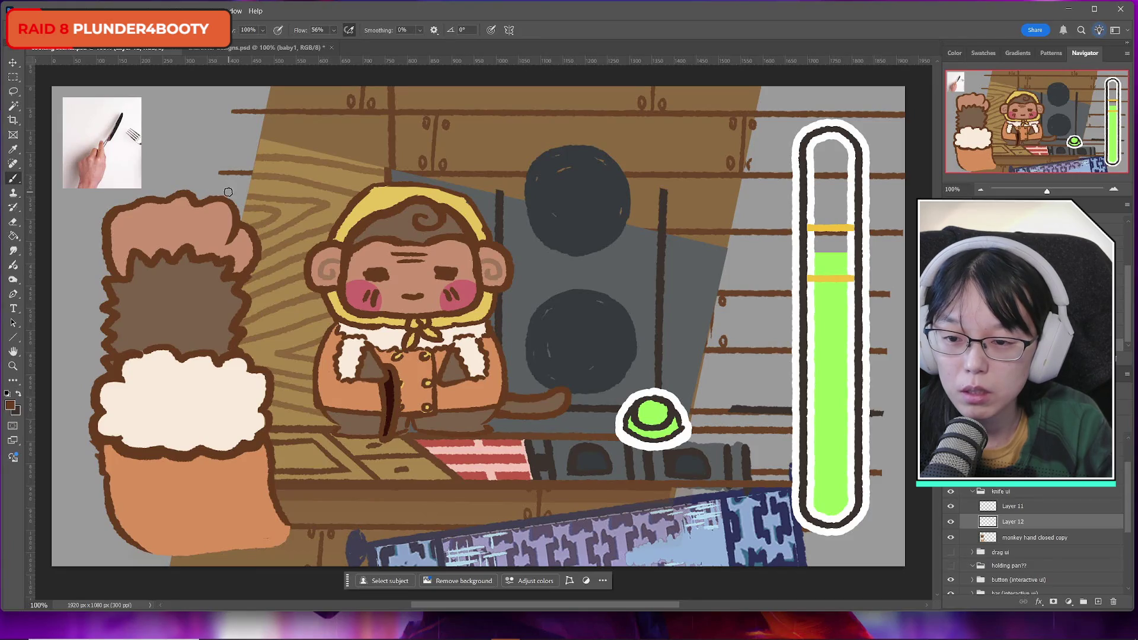
Brush brown strokes outlining the top of the puffy hand and hide the sack drawing
mouse_move(235, 206)
left_mouse_down()
mouse_move(210, 178)
mouse_move(195, 201)
mouse_move(195, 185)
mouse_move(173, 188)
mouse_move(109, 248)
mouse_move(132, 278)
left_mouse_up()
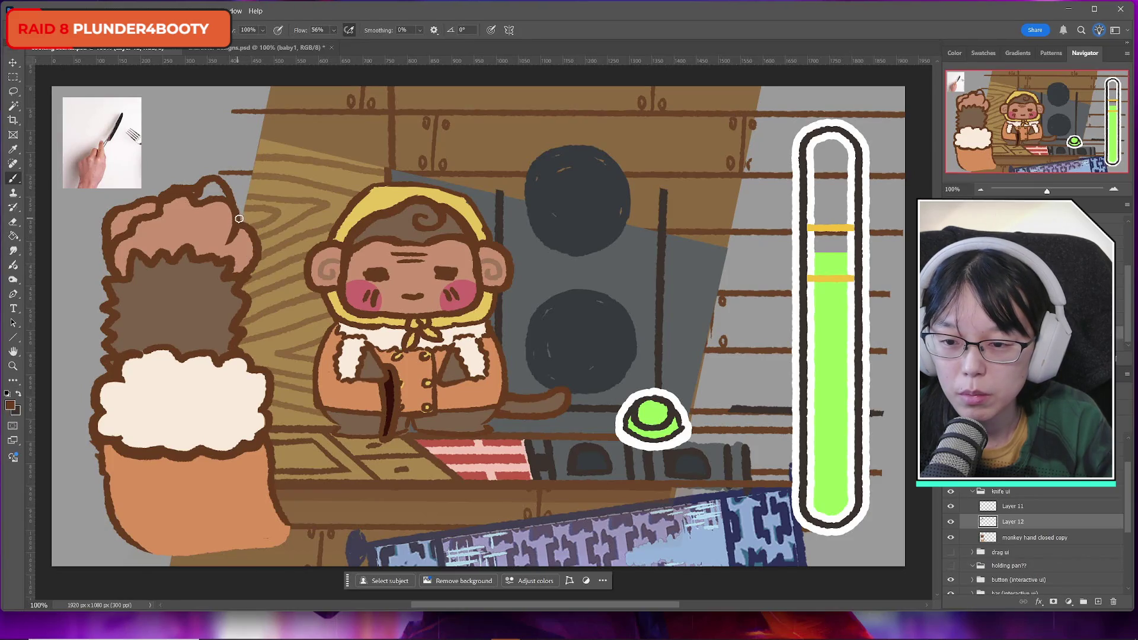
left_click_drag(251, 238, 236, 273)
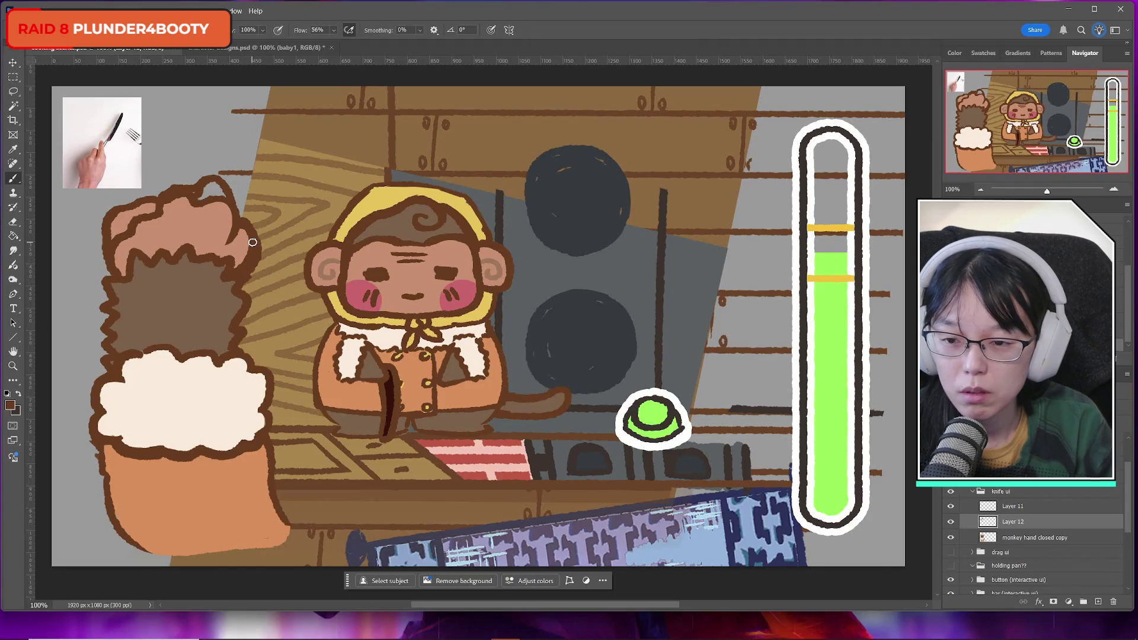
left_click(952, 540)
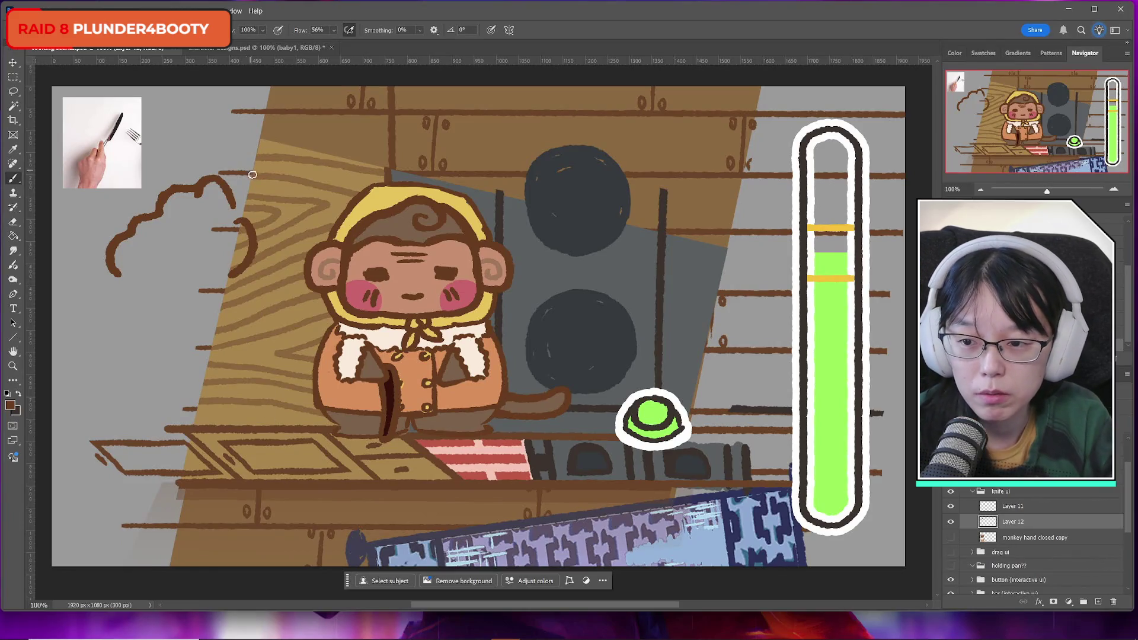
left_click_drag(232, 199, 232, 234)
key("ctrl+z")
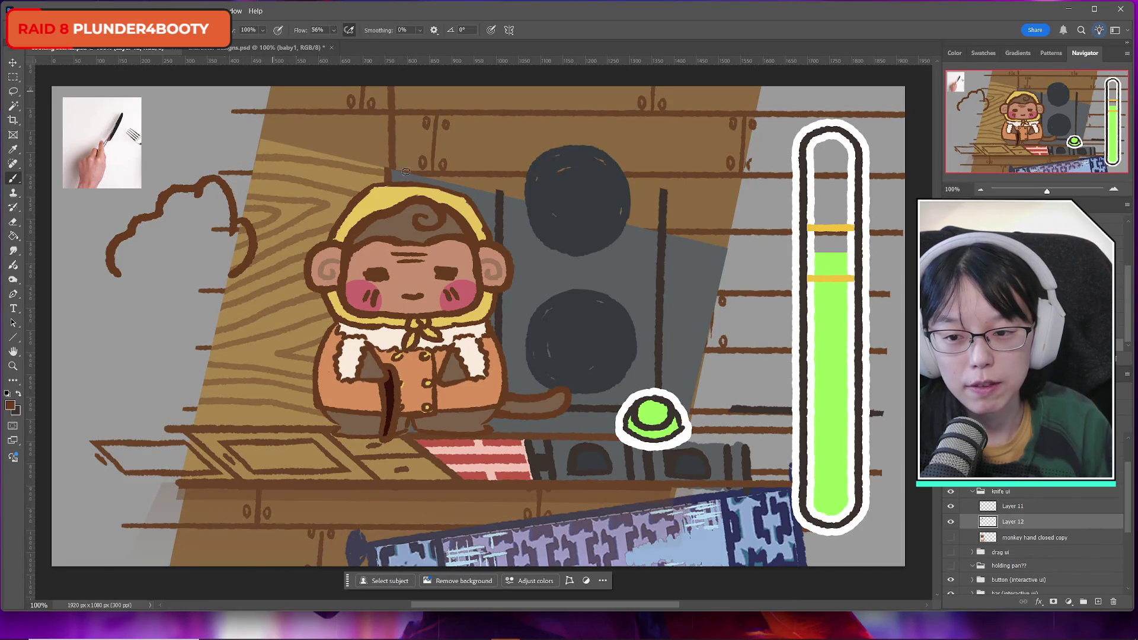
Move the outline and the closed hand copy down about 115 px, then reselect only Layer 12
left_click(1024, 536, "shift")
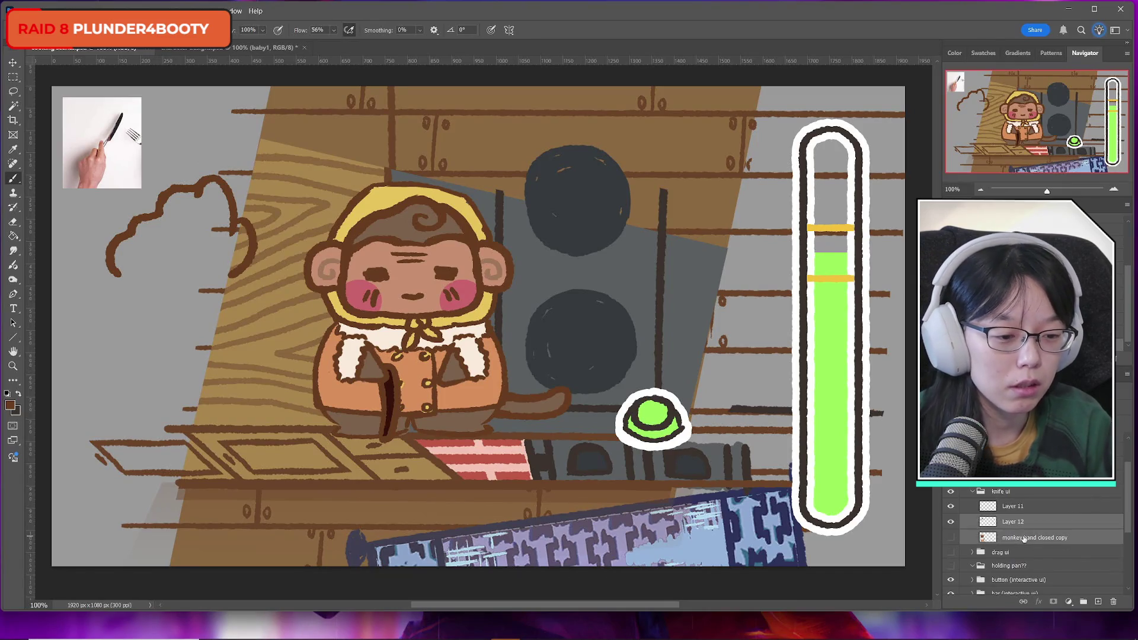
key("ctrl+t")
left_click_drag(197, 246, 189, 315)
left_click(553, 29)
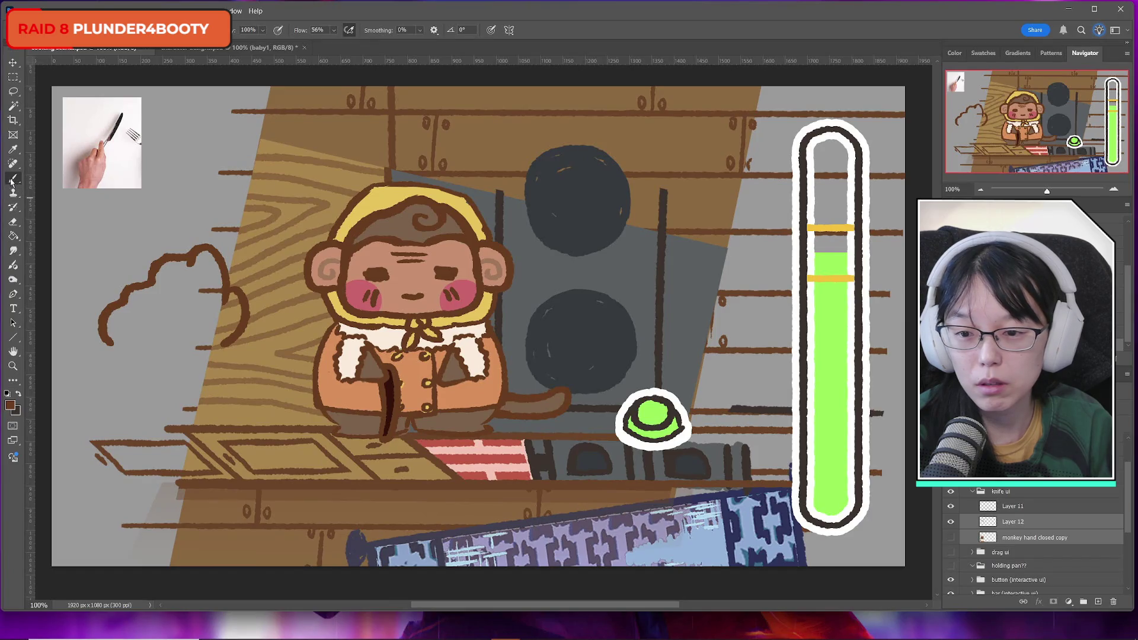
left_click(1029, 525)
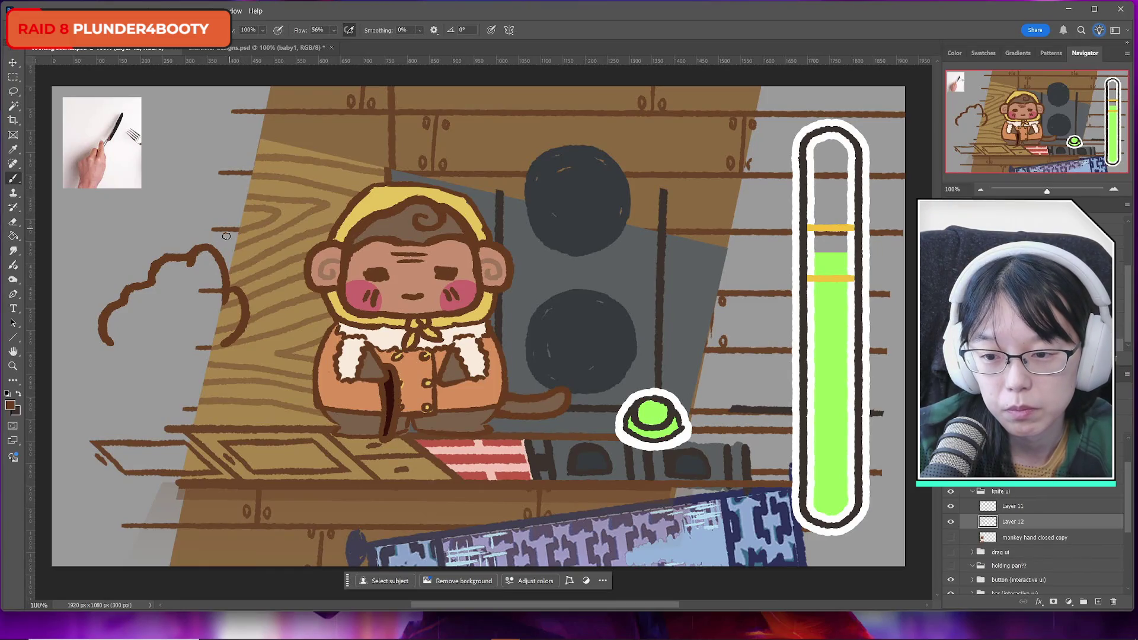
Sketch the knife blade rising from the hand, settling on a long curved edge from the peak
mouse_move(217, 256)
left_mouse_down()
mouse_move(293, 127)
mouse_move(217, 245)
mouse_move(296, 137)
left_mouse_up()
key("ctrl+z")
key("ctrl+z")
key("ctrl+z")
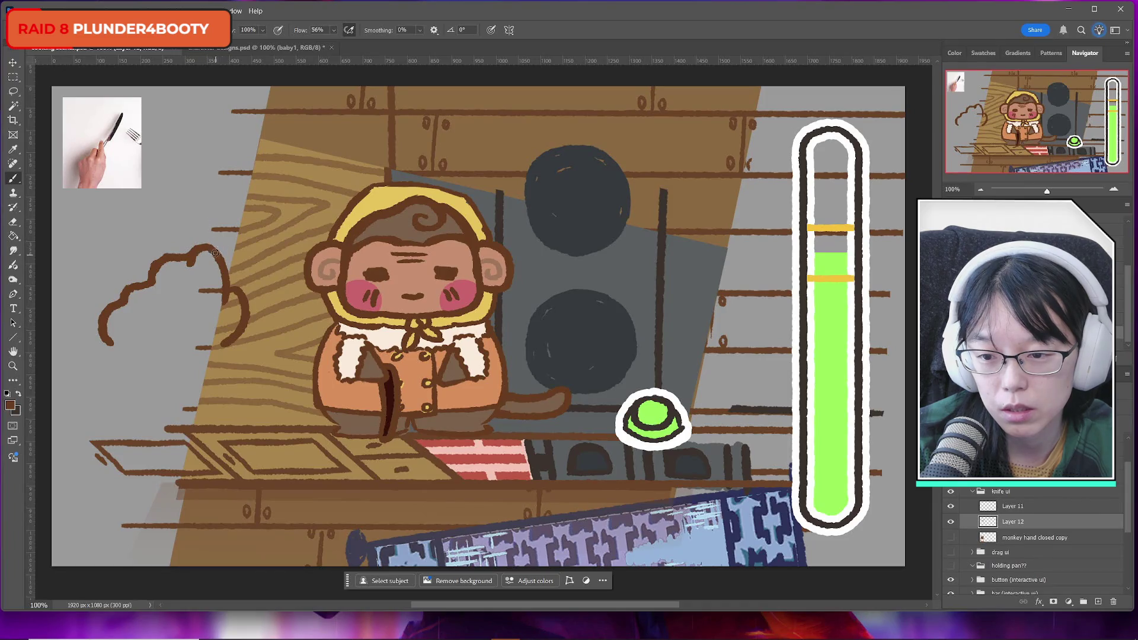
left_click_drag(216, 251, 278, 136)
key("ctrl+z")
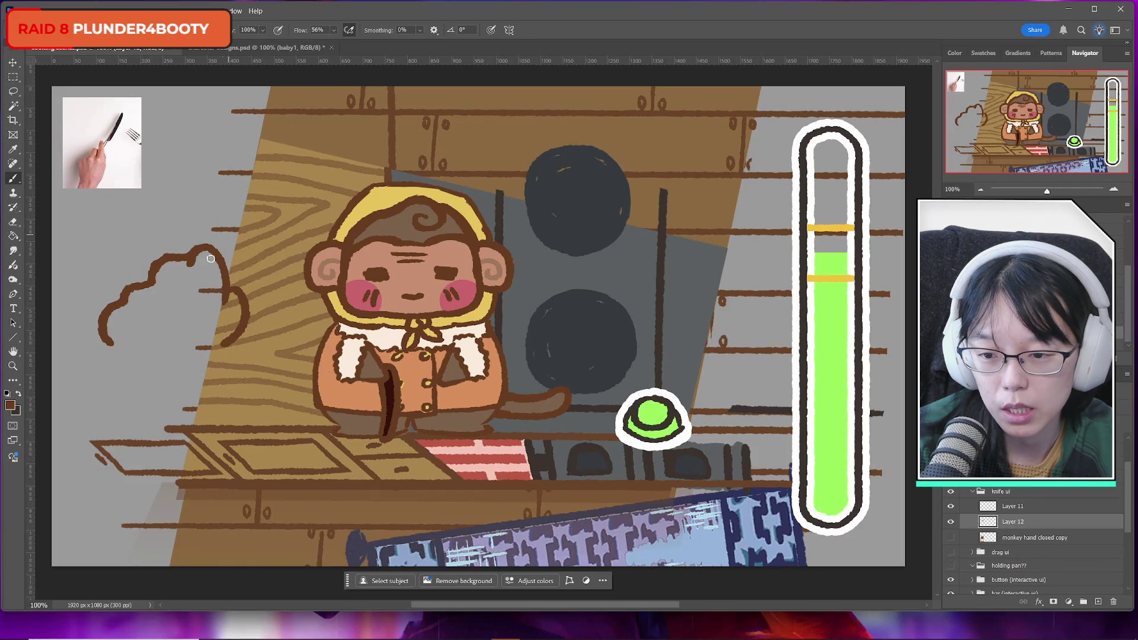
mouse_move(209, 246)
left_mouse_down()
mouse_move(293, 117)
mouse_move(249, 189)
mouse_move(270, 162)
left_mouse_up()
key("ctrl+z")
key("ctrl+z")
mouse_move(216, 252)
left_mouse_down()
mouse_move(315, 121)
mouse_move(339, 166)
left_mouse_up()
key("ctrl+z")
key("ctrl+z")
mouse_move(313, 122)
left_mouse_down()
mouse_move(332, 174)
mouse_move(315, 214)
mouse_move(277, 269)
mouse_move(234, 290)
left_mouse_up()
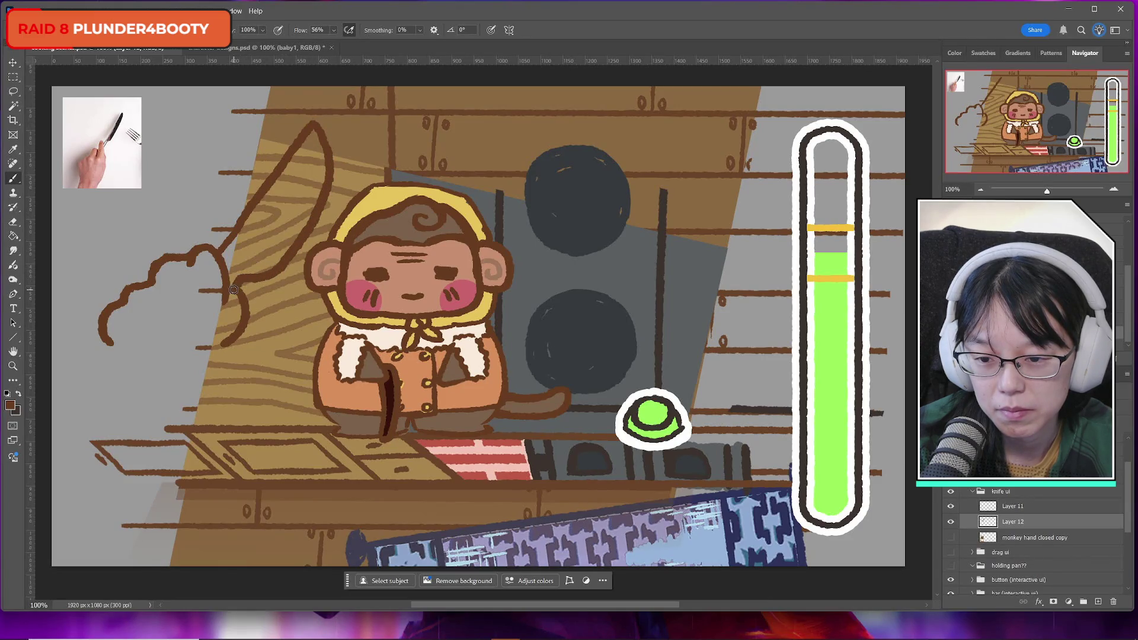
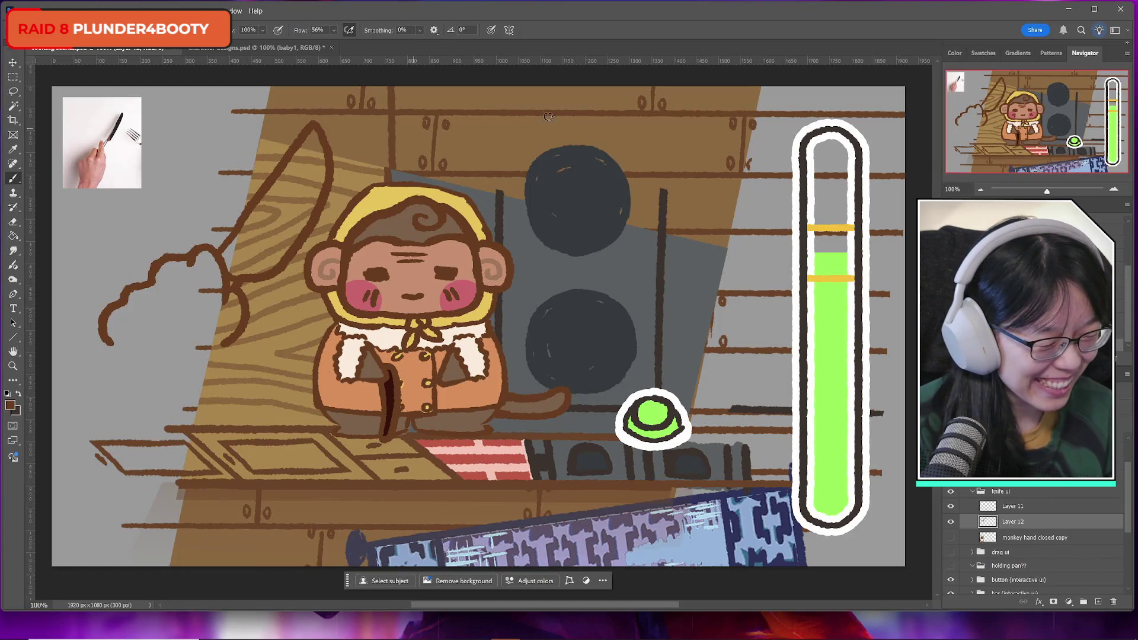
Show the 'monkey hand closed copy' layer, make it active, and switch to the Eraser
left_click(951, 538)
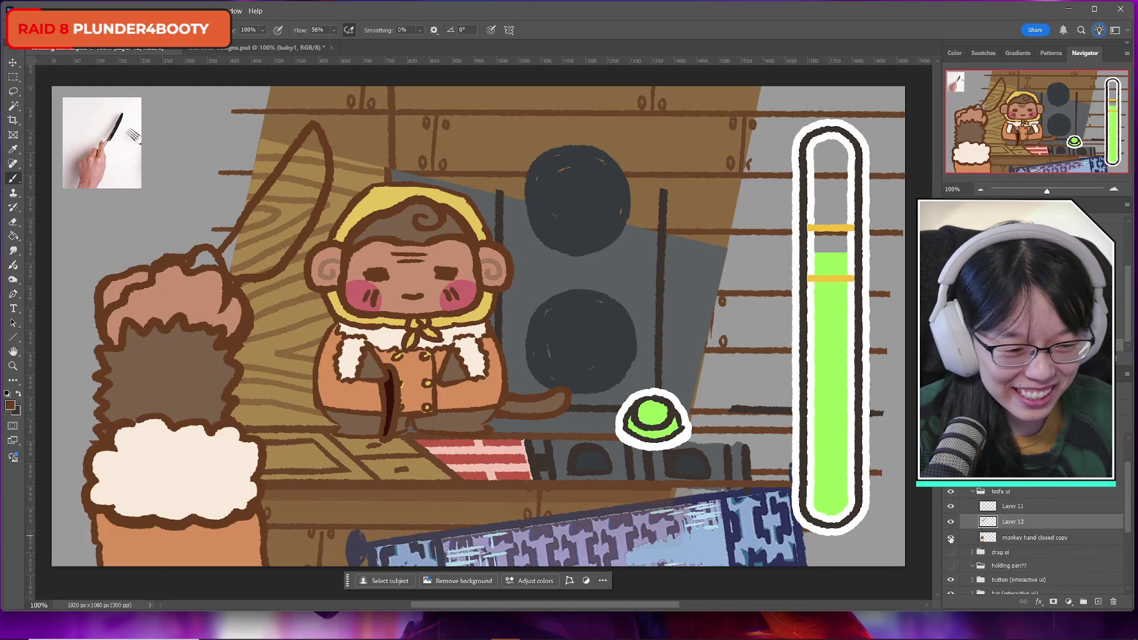
left_click(1035, 538)
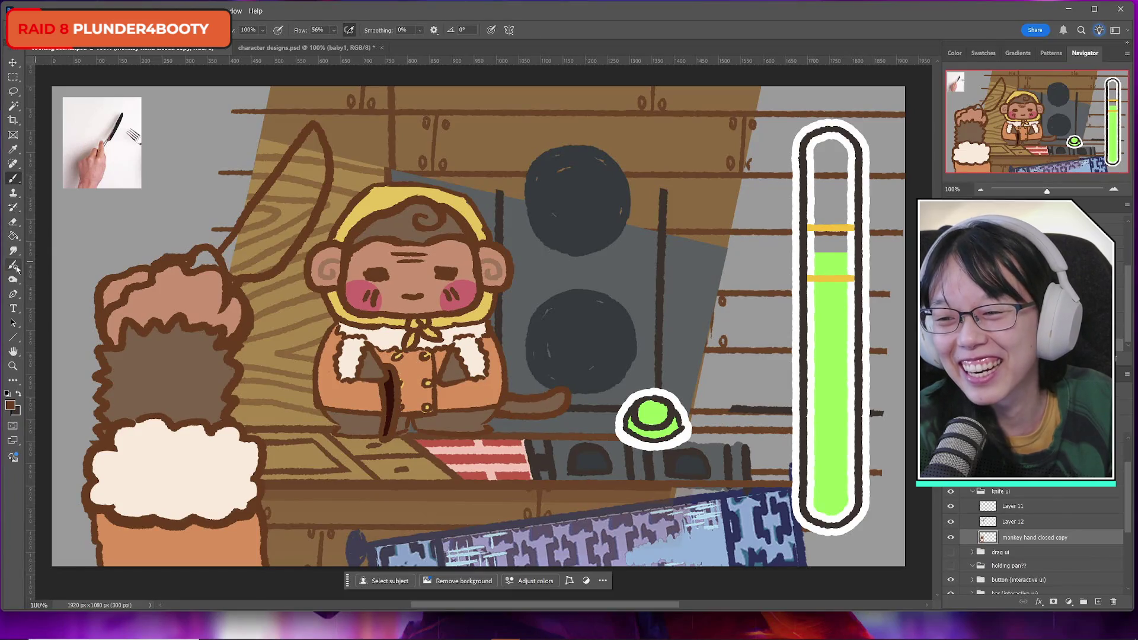
left_click(13, 222)
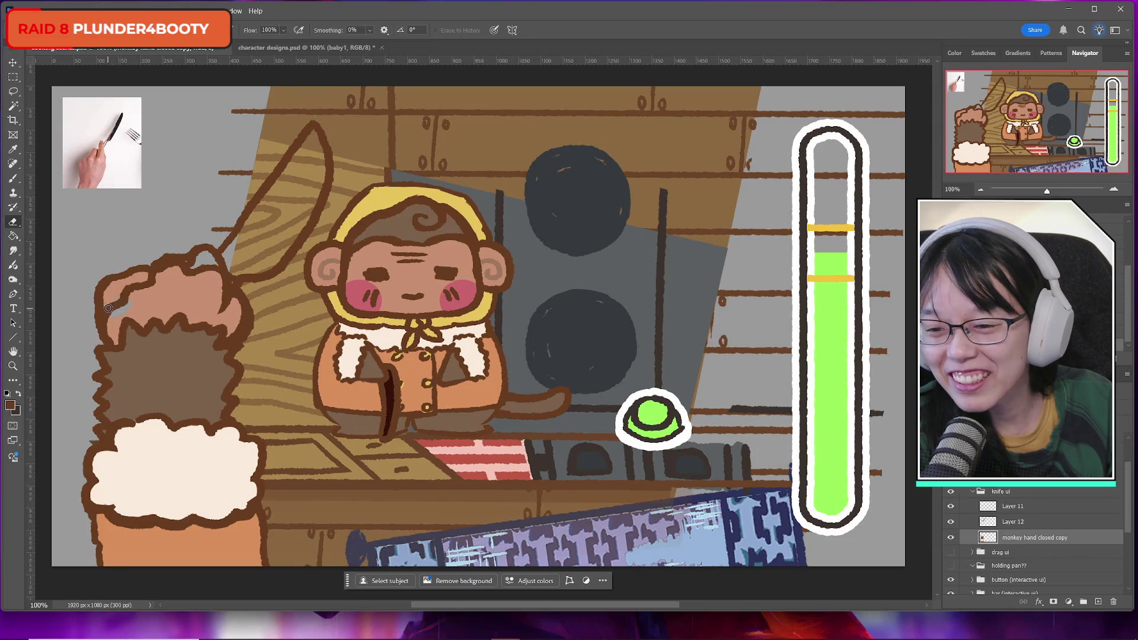
left_click(1026, 523)
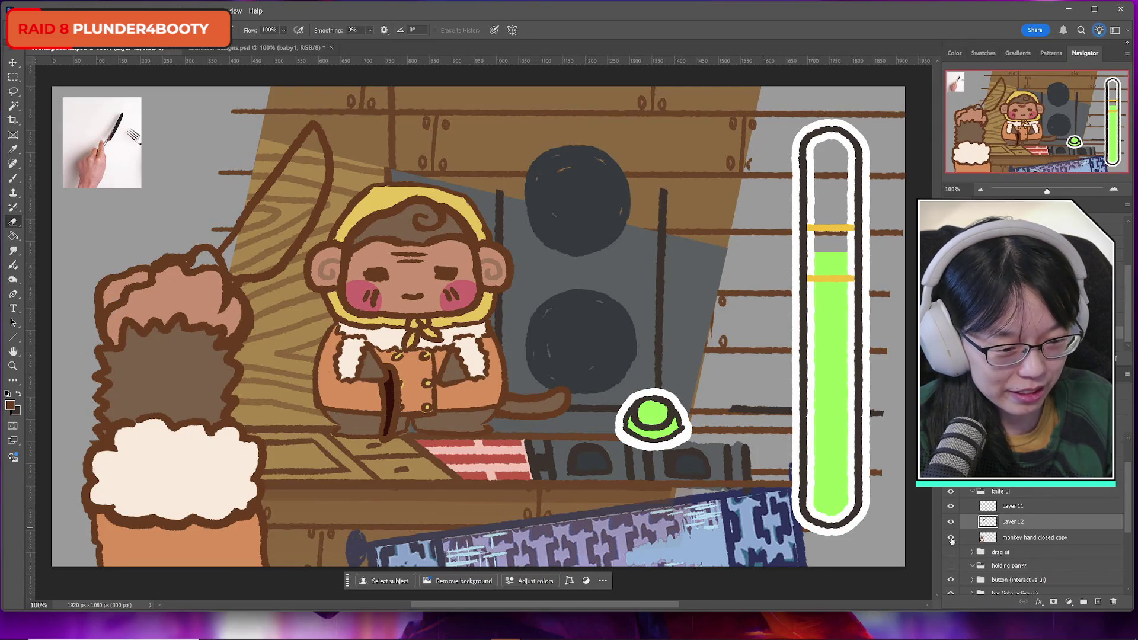
left_click(952, 538)
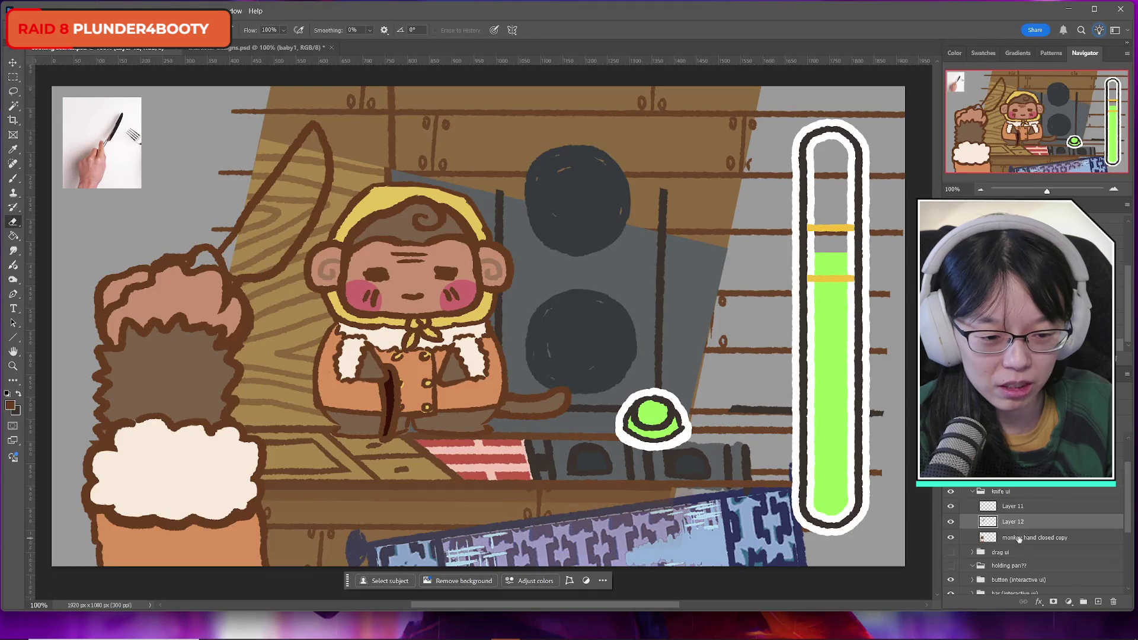
left_click(1019, 538)
Erase the fur's top outline where the knife blade crosses the hand
left_click_drag(113, 276, 85, 304)
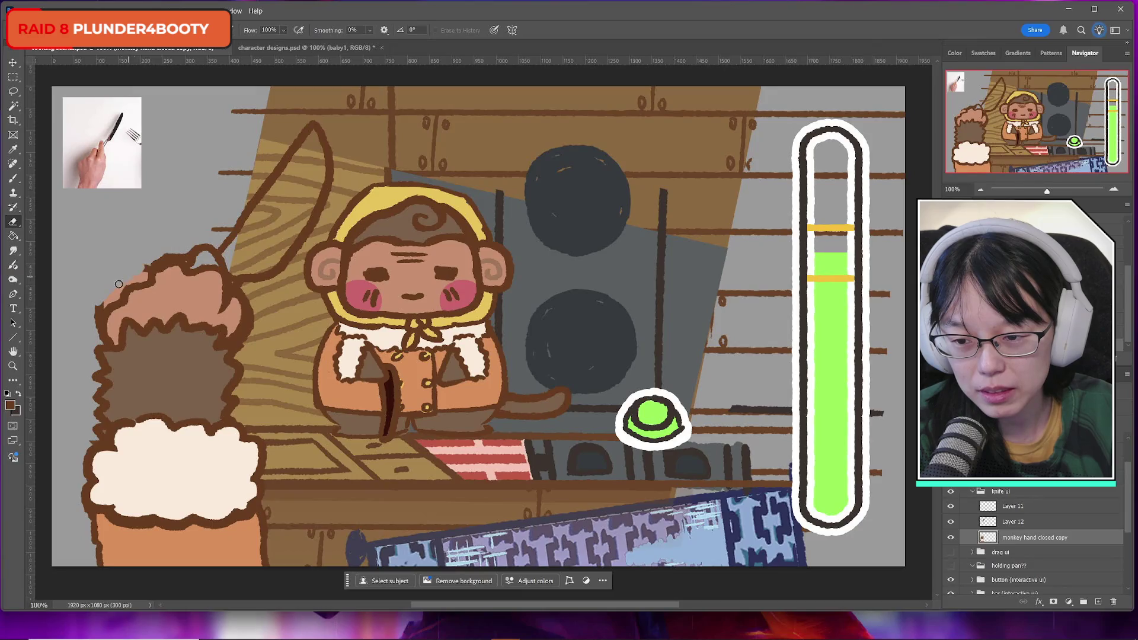
left_click_drag(128, 284, 93, 313)
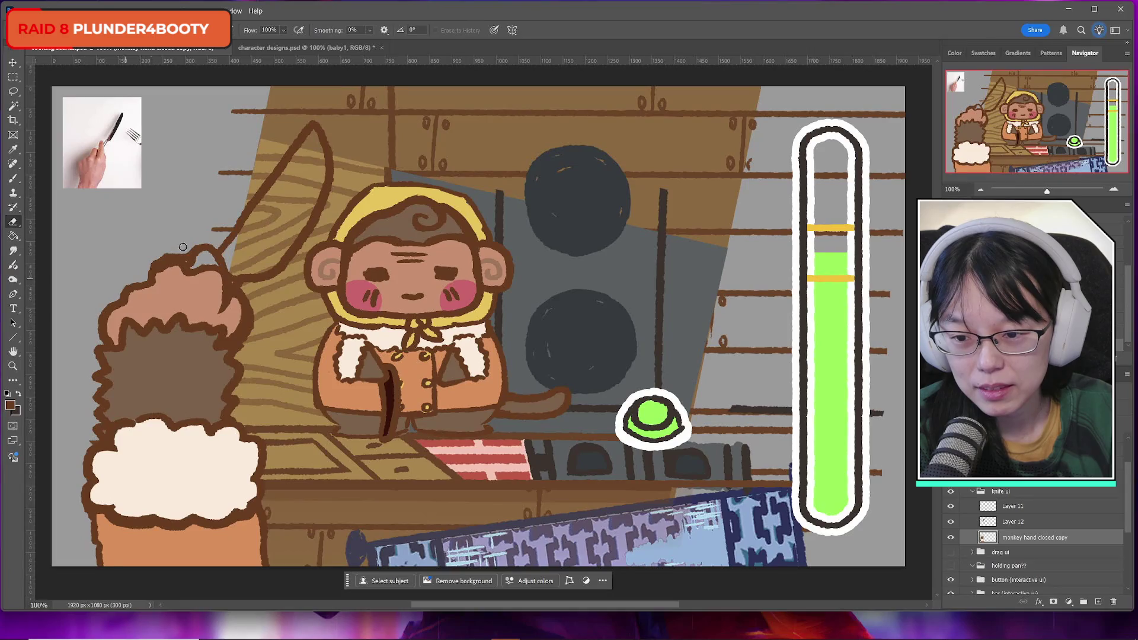
mouse_move(209, 257)
left_mouse_down()
mouse_move(189, 272)
mouse_move(202, 265)
mouse_move(224, 293)
left_mouse_up()
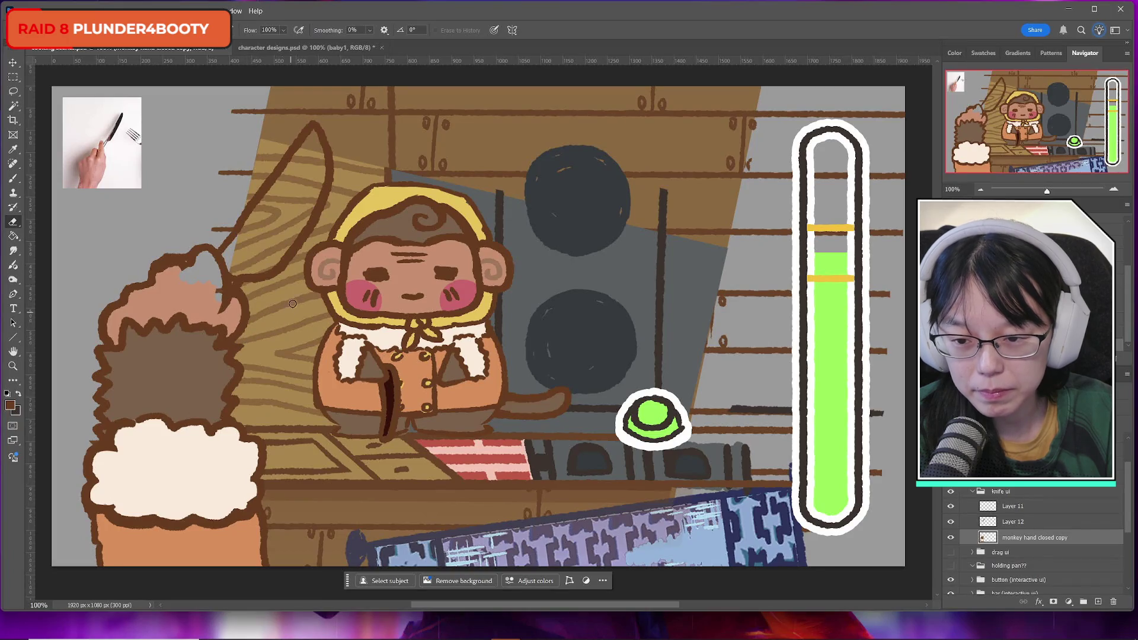
Toggle the knife sketch and reference photo on and off to compare them with the hand
left_click(951, 523)
left_click(952, 523)
left_click(953, 524)
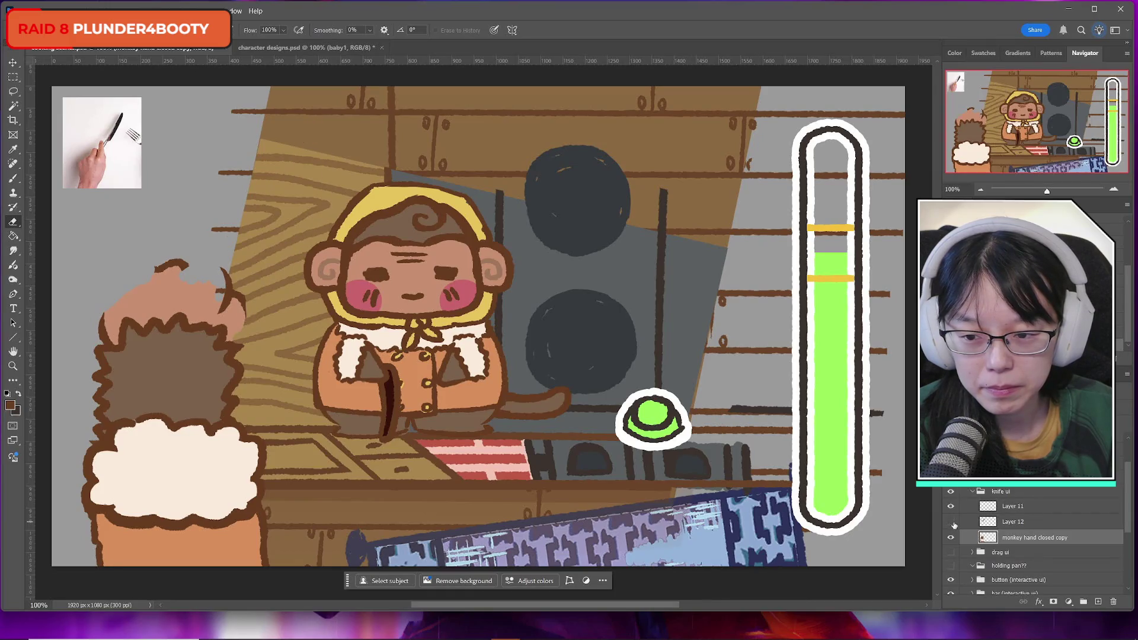
left_click(952, 522)
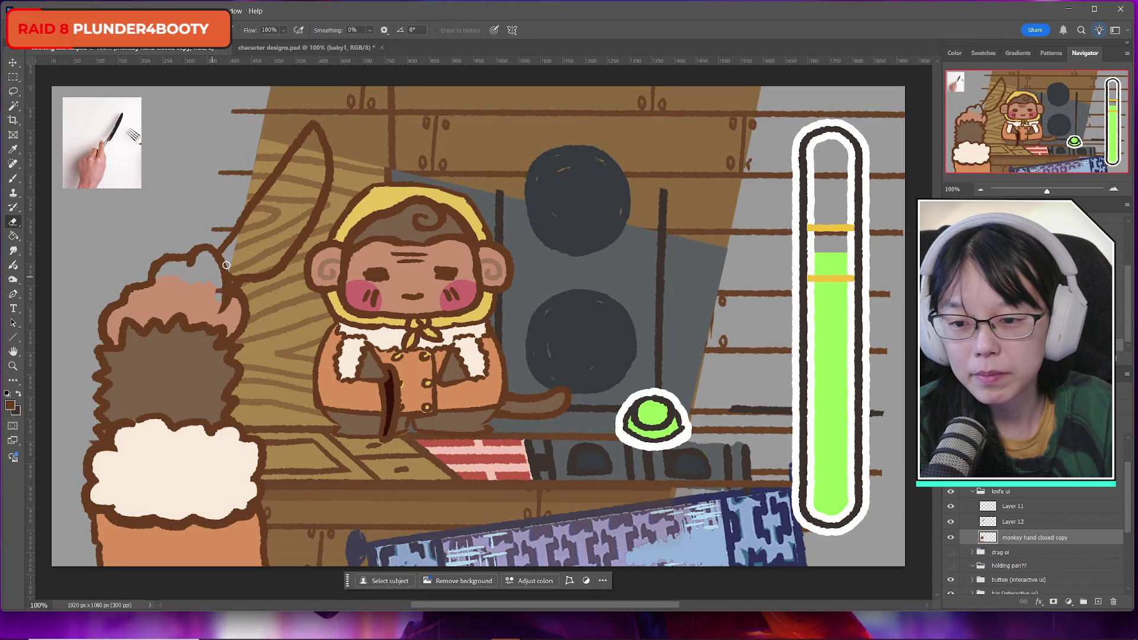
left_click(10, 180)
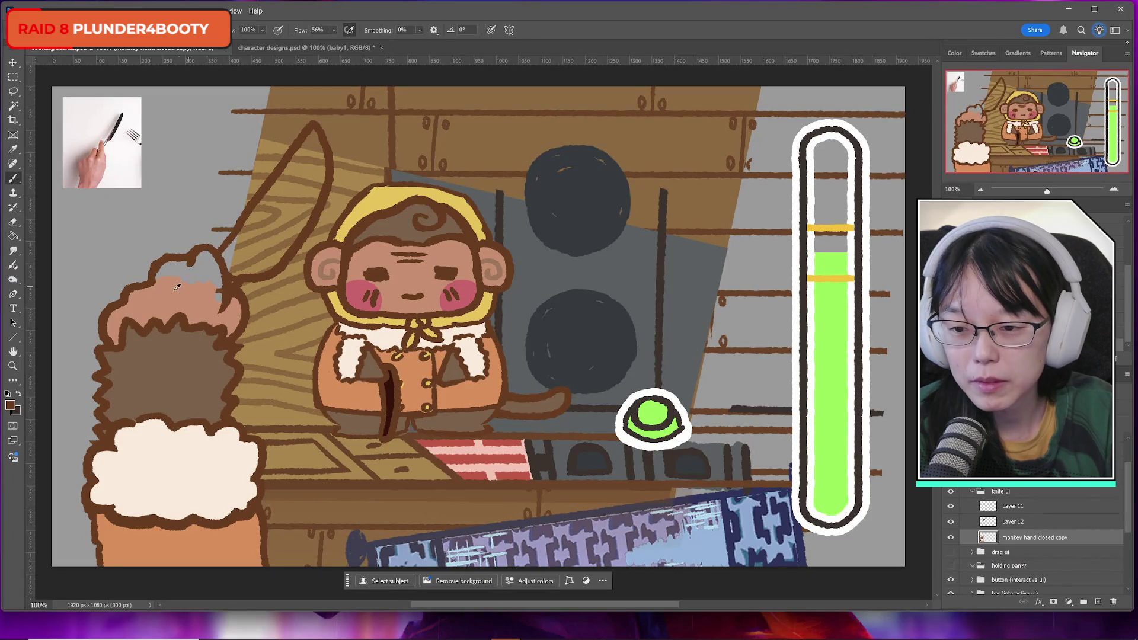
left_click(951, 524)
left_click(951, 523)
left_click(951, 523)
left_click(951, 523)
left_click(951, 523)
left_click(951, 509)
left_click(951, 508)
left_click(952, 518)
left_click(953, 521)
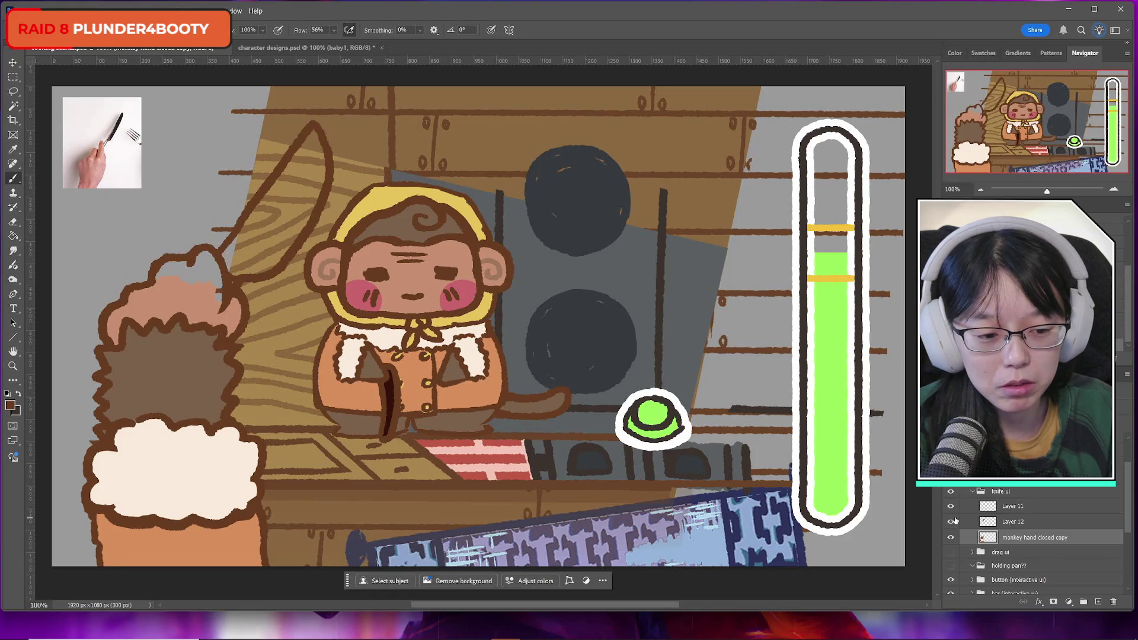
Undo a trial erase on the knife layer, then set pinkish-brown paint on the closed hand layer
left_click(1015, 522)
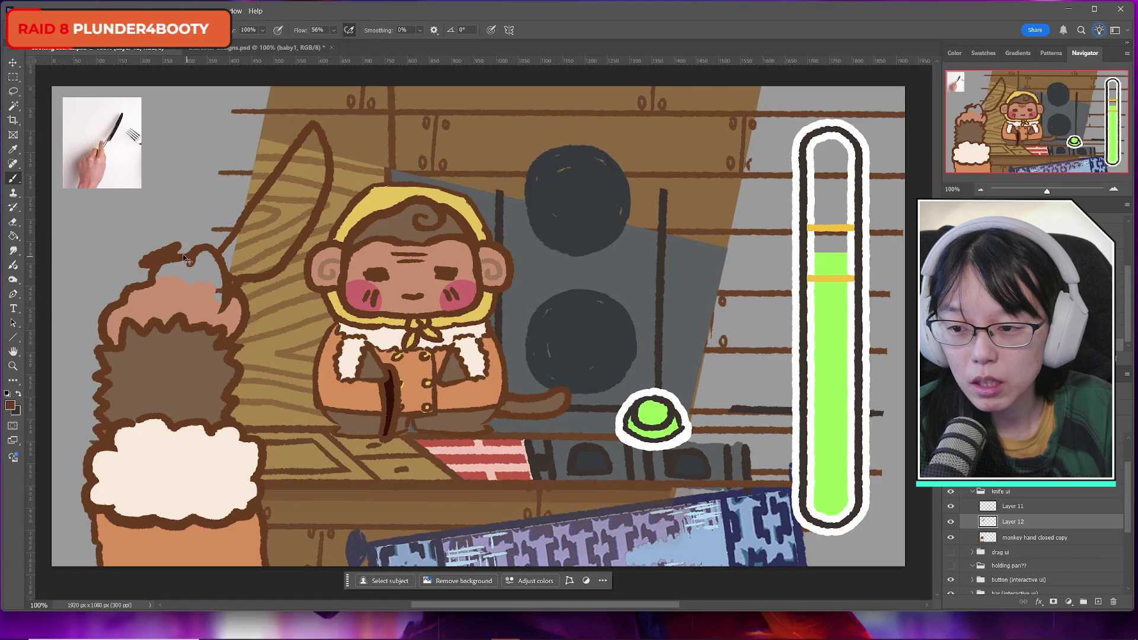
key("e")
left_click_drag(148, 243, 172, 251)
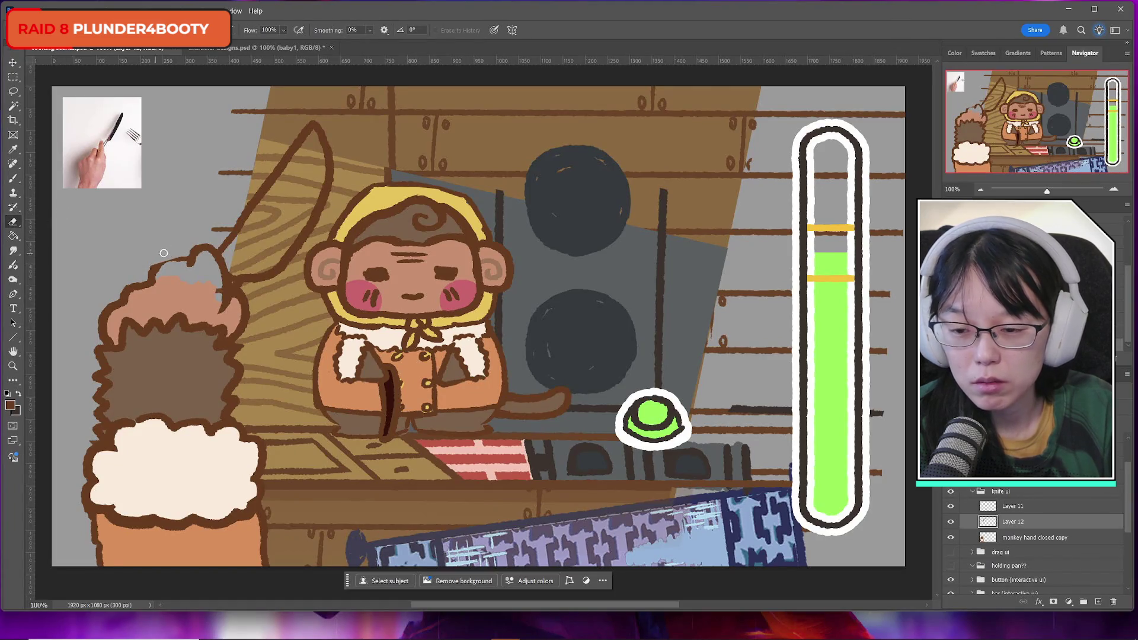
key("ctrl+z")
left_click(1009, 538)
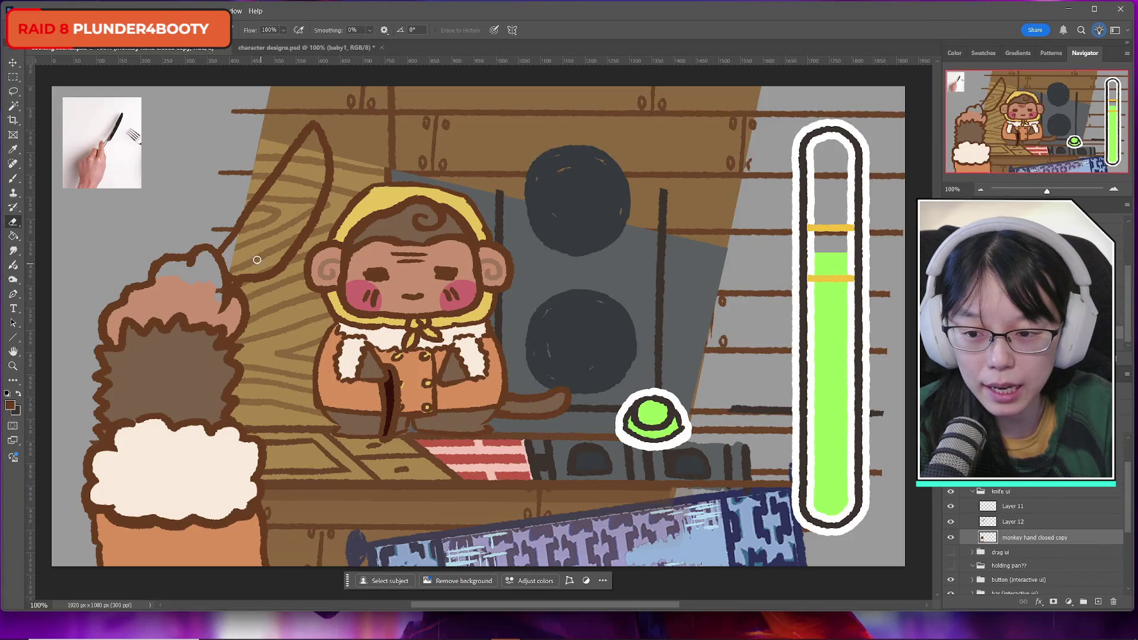
key("b")
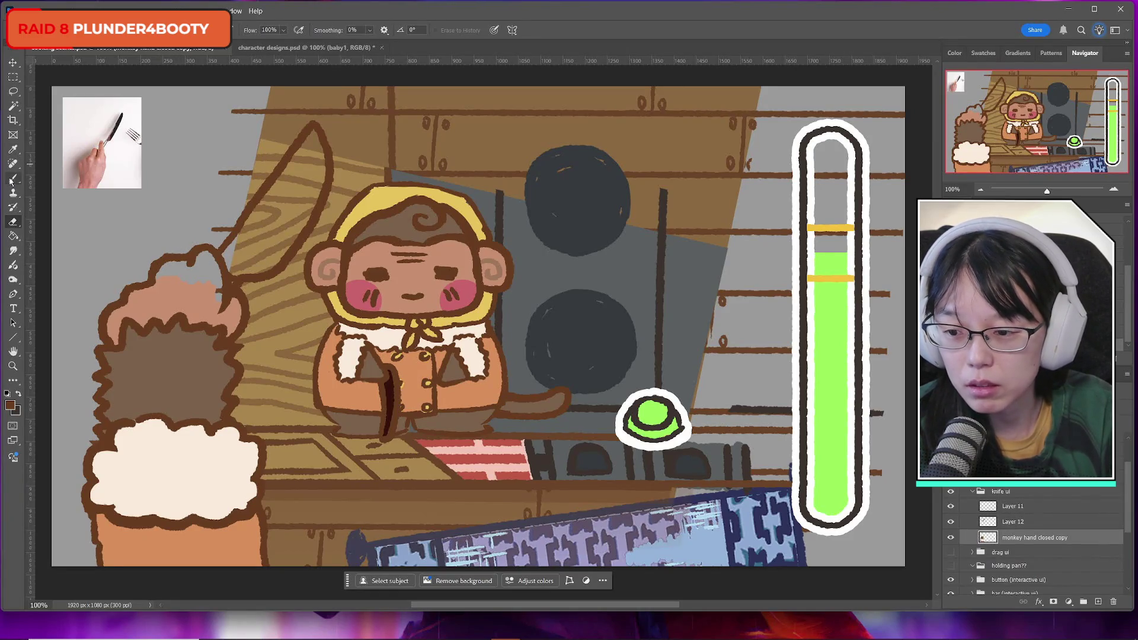
left_click(10, 406)
left_click(705, 379)
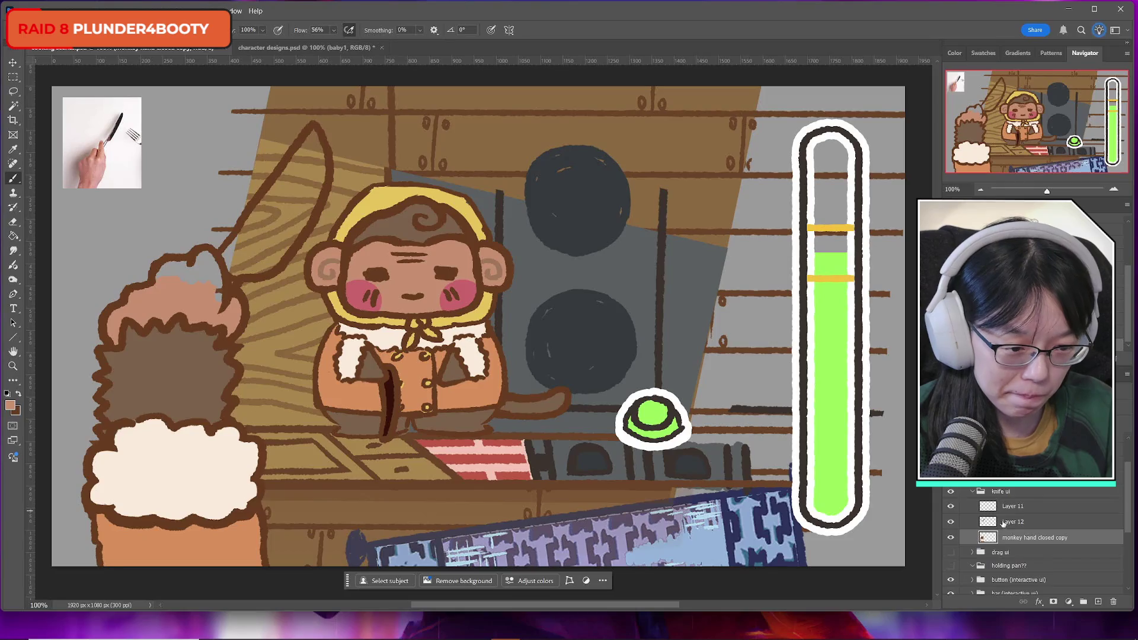
Compare knife, hand and reference layers, hide the reference photo, and move the knife under the hand
left_click(1003, 523)
left_click(950, 522)
left_click(951, 523)
left_click(951, 523)
left_click(950, 523)
left_click(951, 507)
left_click(951, 507)
left_click(951, 508)
left_click(951, 523)
left_click(951, 522)
left_click(951, 538)
left_click(951, 537)
left_click(951, 538)
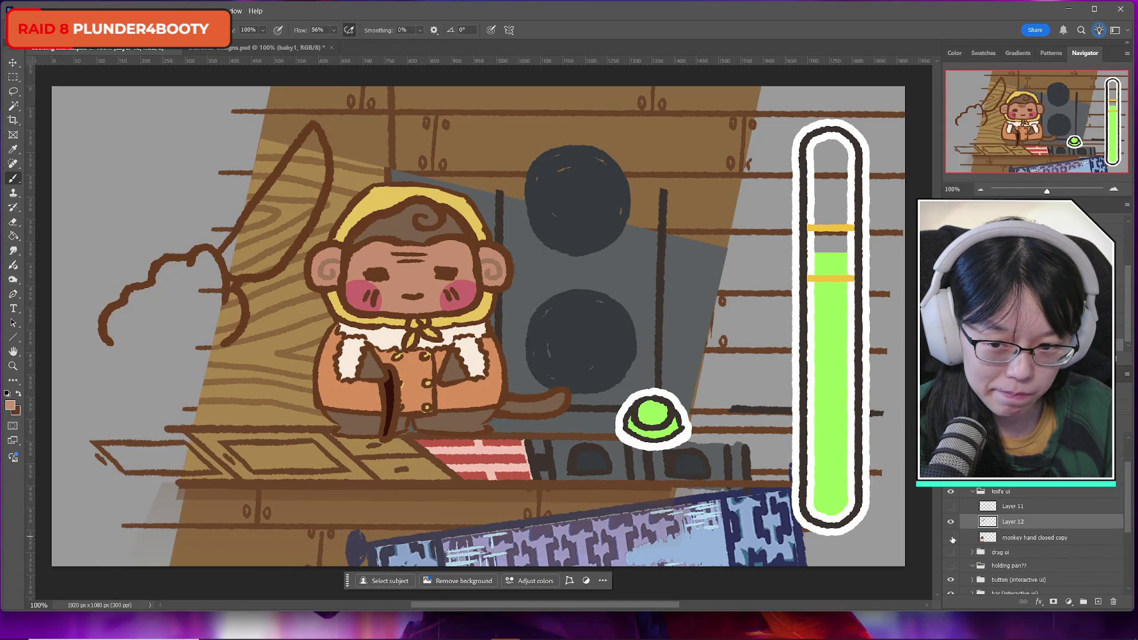
left_click(952, 538)
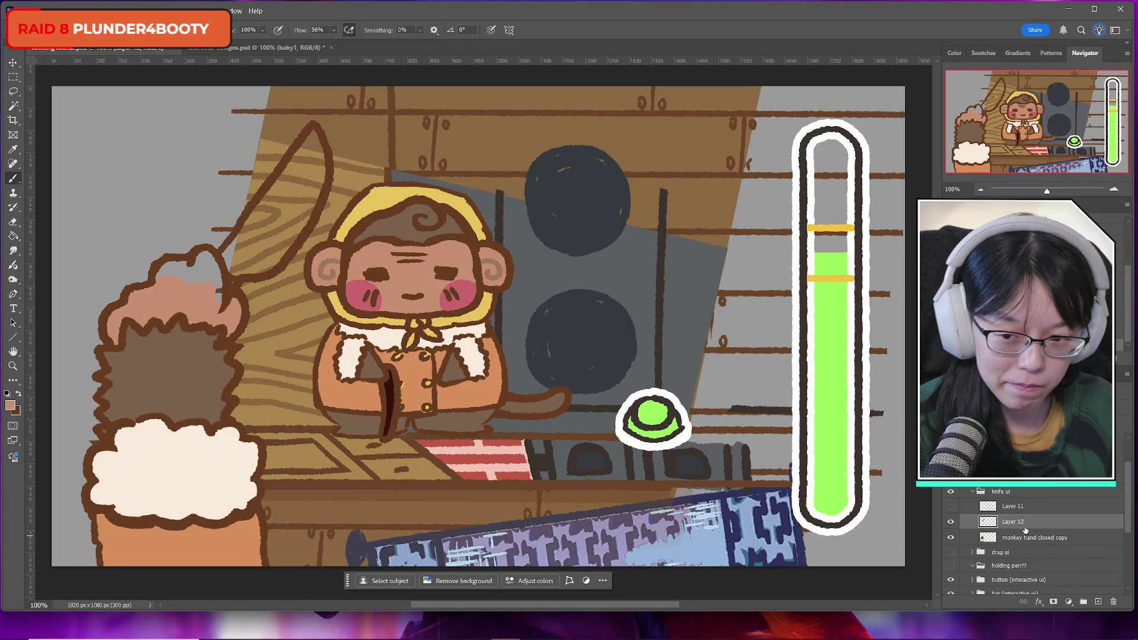
key("Delete")
left_click(1098, 602, "ctrl")
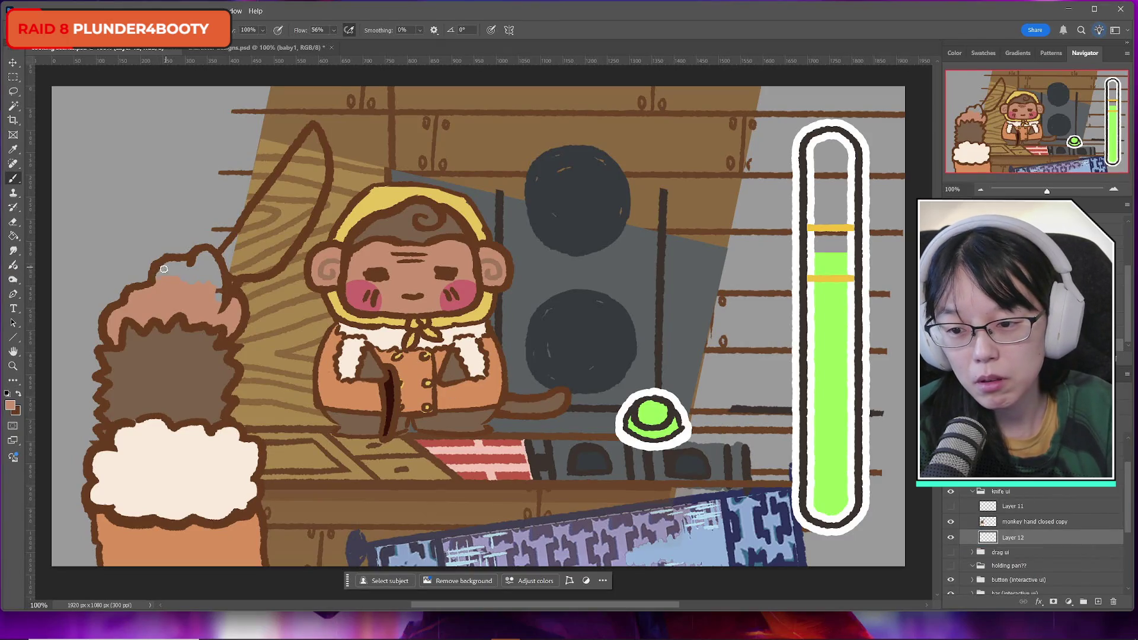
Paint over the fur's grey gap and sample the knife's brown and the backdrop's grey-blue #62686b
left_click_drag(173, 274, 218, 276)
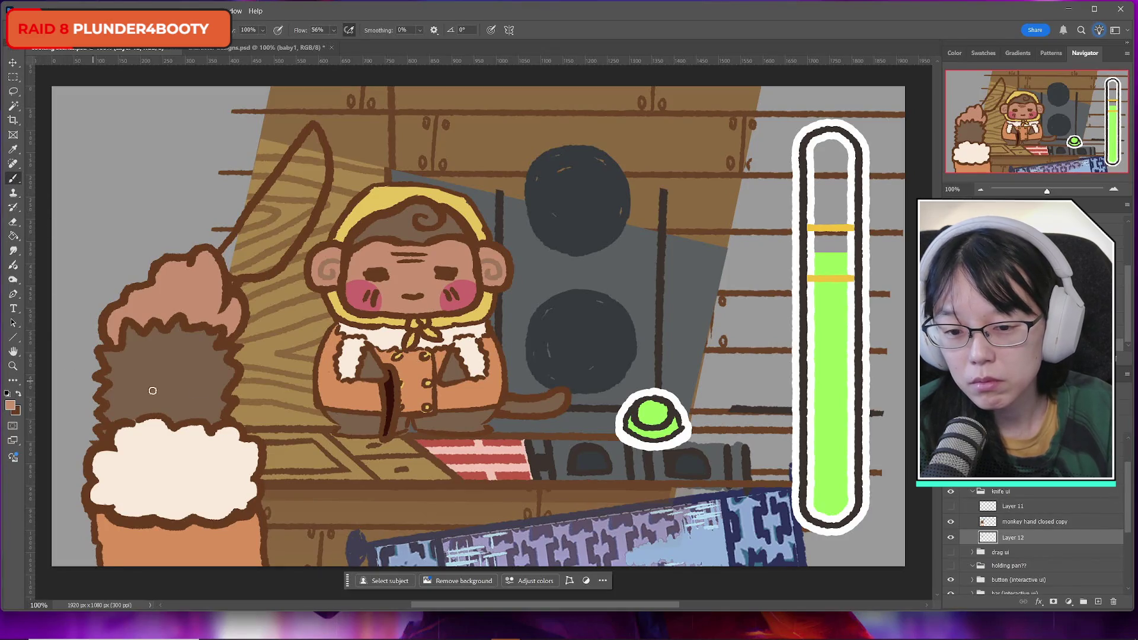
left_click(393, 393, "alt")
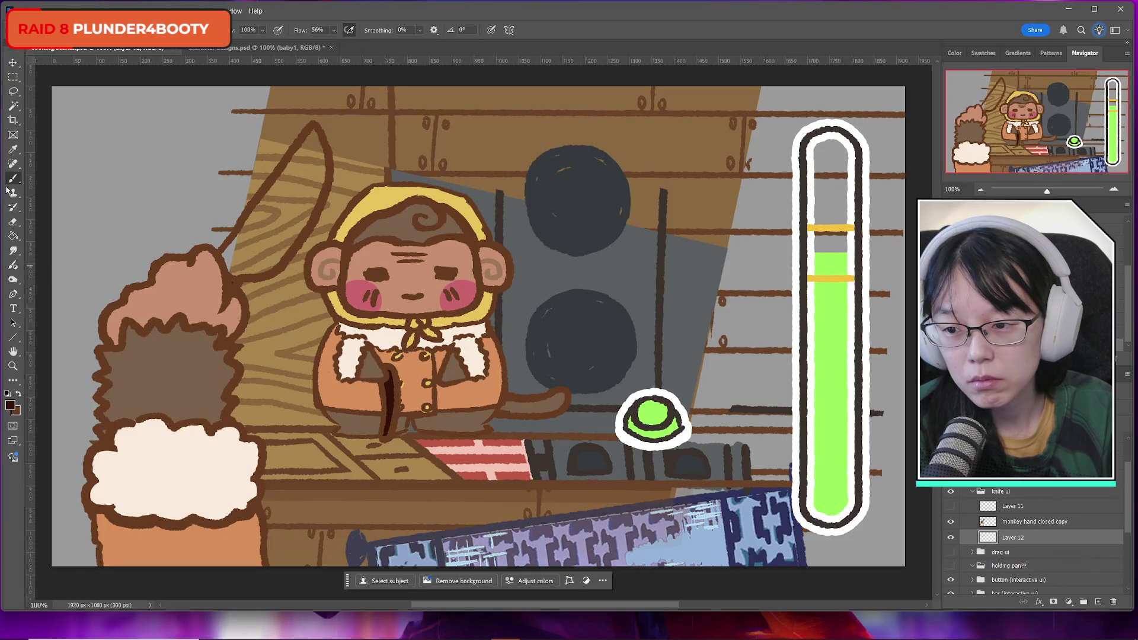
left_click(551, 271, "alt")
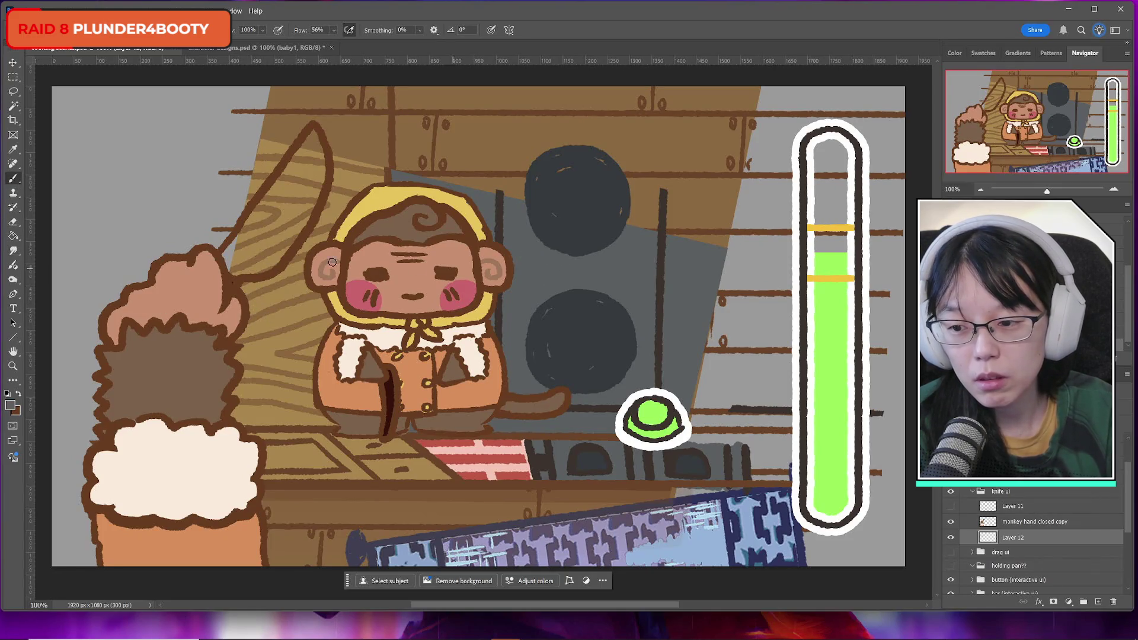
left_click(9, 405)
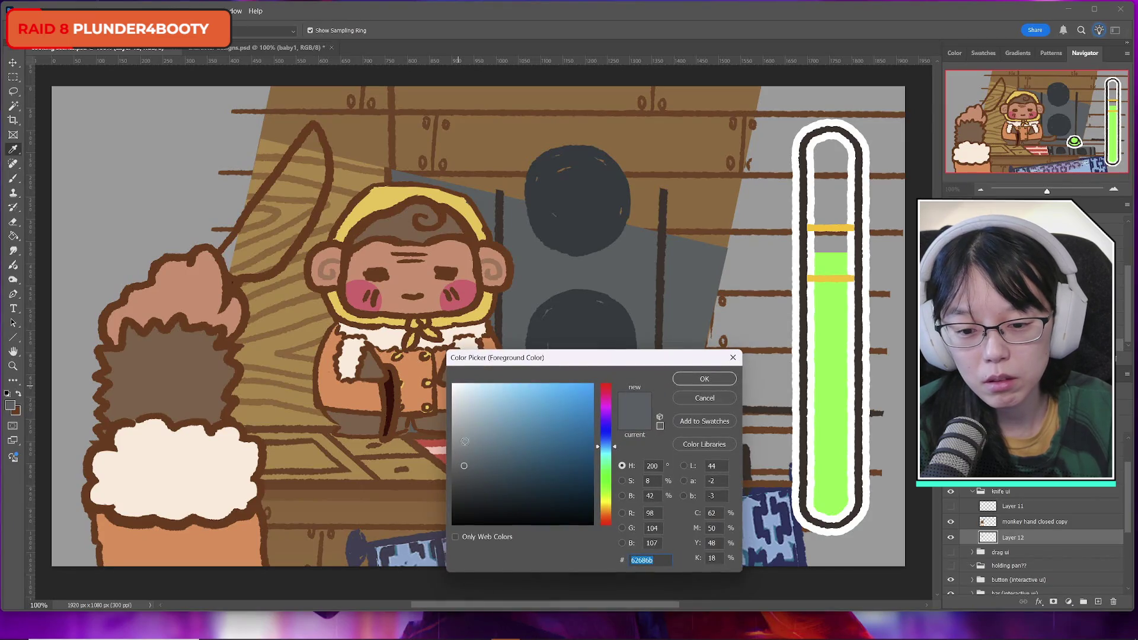
Pick a lighter grey and paint the knife blade rising above the monkey hand's fur
left_click_drag(465, 442, 460, 438)
left_click(704, 380)
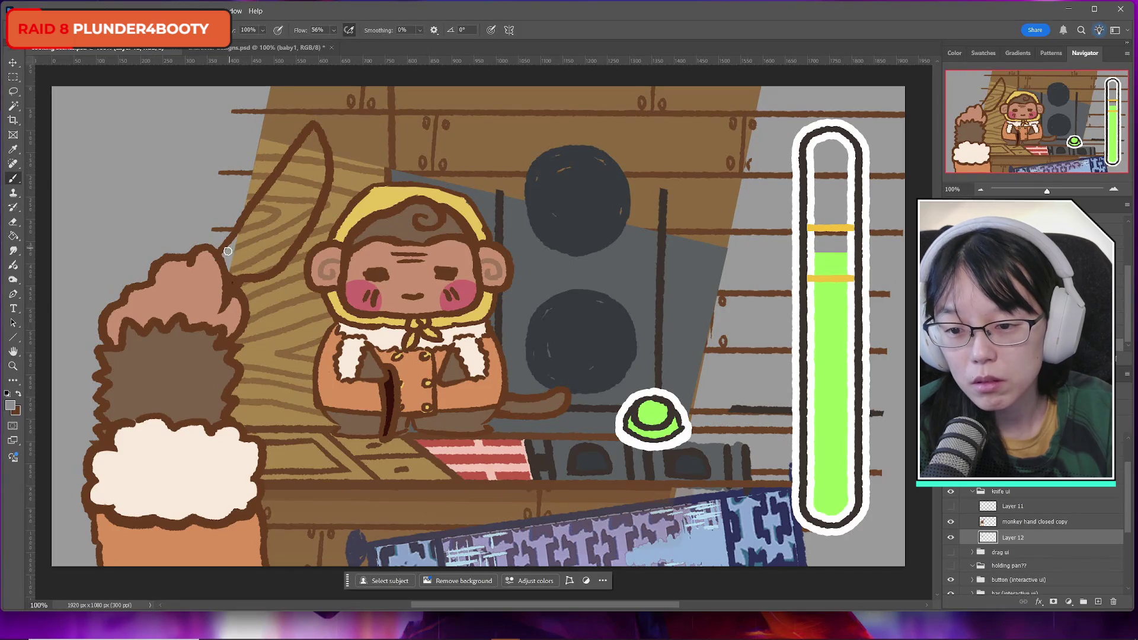
mouse_move(225, 254)
left_mouse_down()
mouse_move(237, 254)
mouse_move(308, 128)
mouse_move(320, 181)
mouse_move(282, 251)
mouse_move(243, 250)
mouse_move(280, 245)
mouse_move(306, 156)
left_mouse_up()
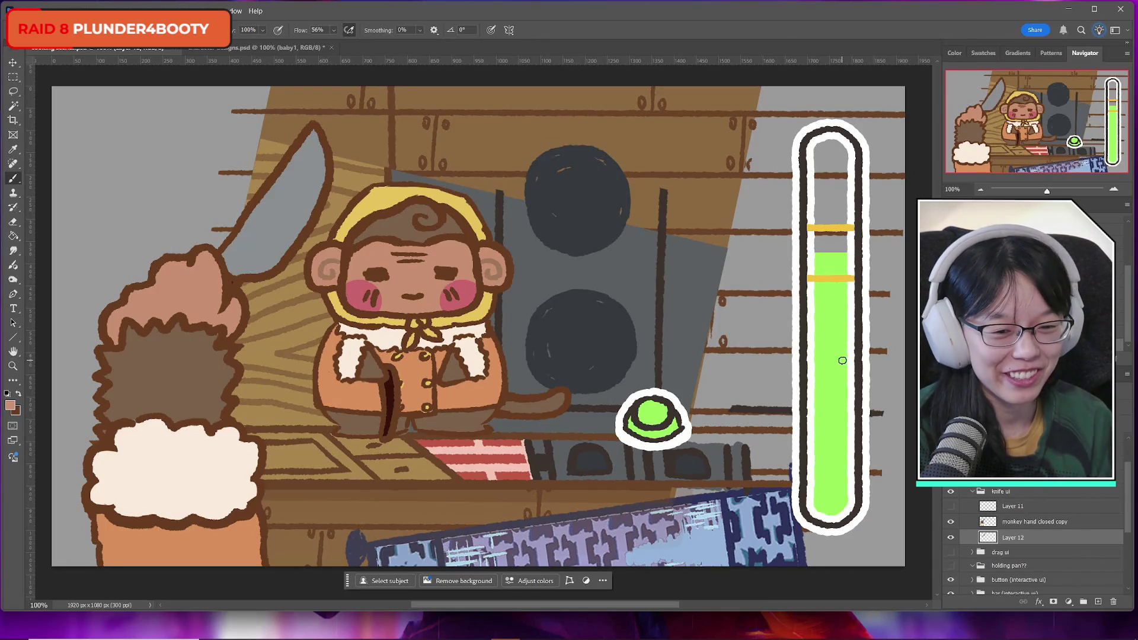
left_click(950, 537)
left_click(950, 537)
left_click(952, 523)
left_click(951, 522)
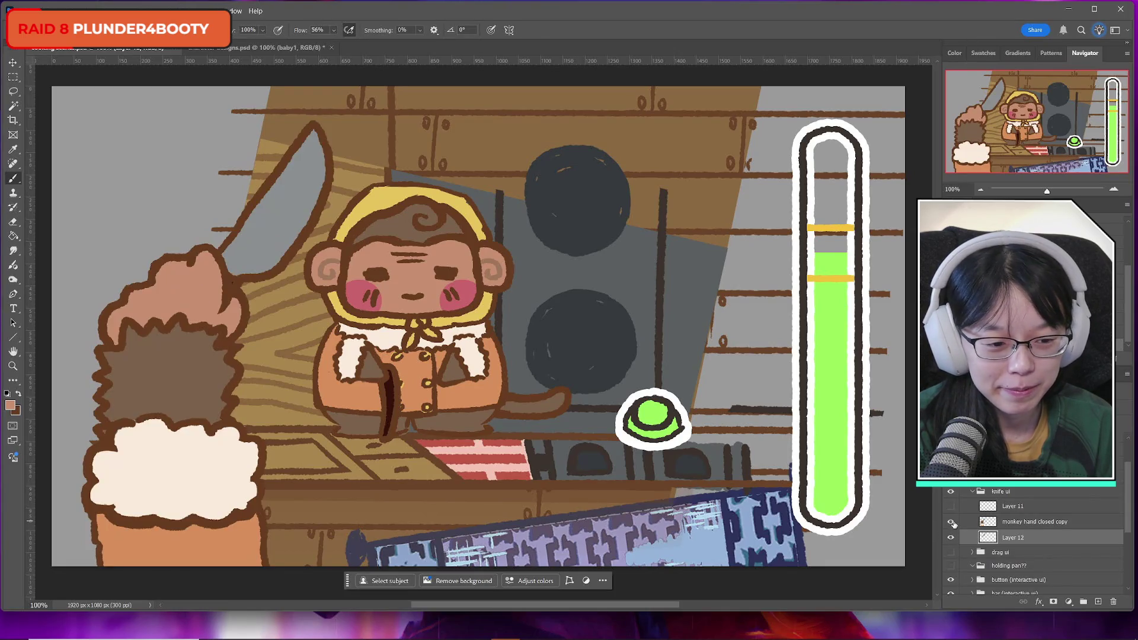
Merge the closed hand into the knife layer and name the result 'knife'
left_click(1027, 523)
key("ctrl+e")
double_click(1022, 522)
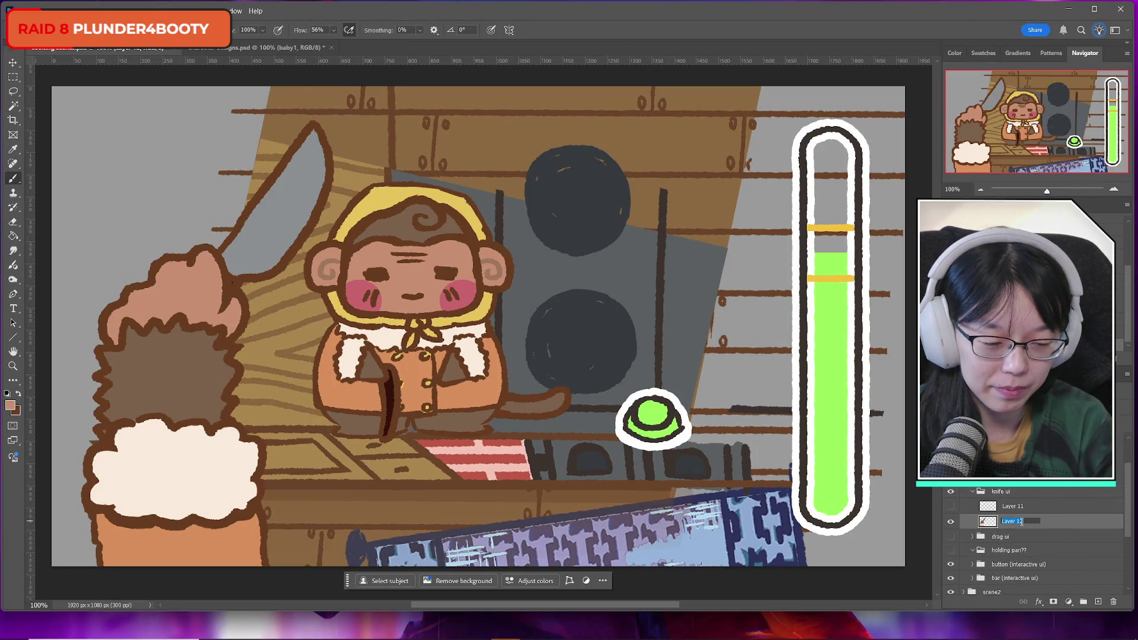
type("knife")
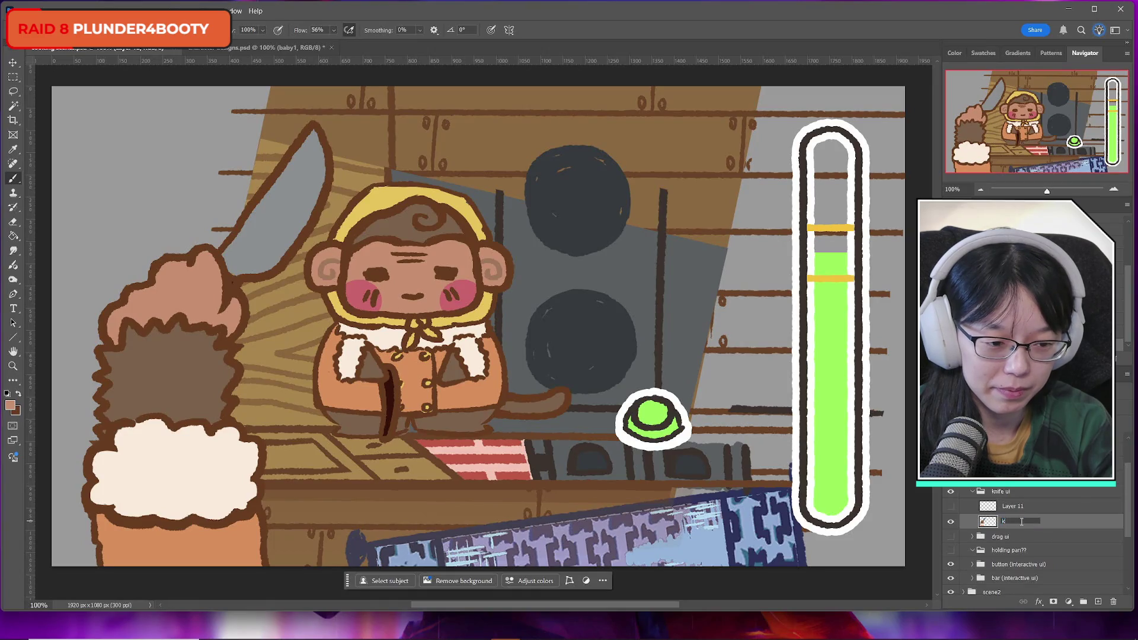
key("Return")
Keep the knife reference photo visible after a deleted-and-restored layer, and duplicate the knife layer
left_click(950, 507)
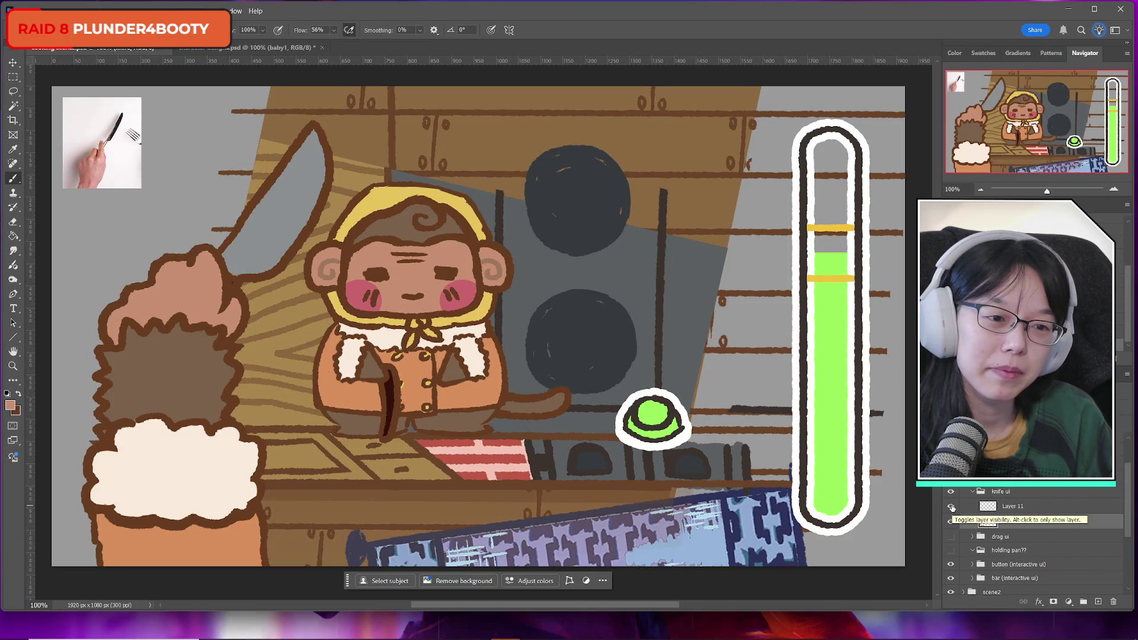
left_click(952, 508)
left_click(952, 508)
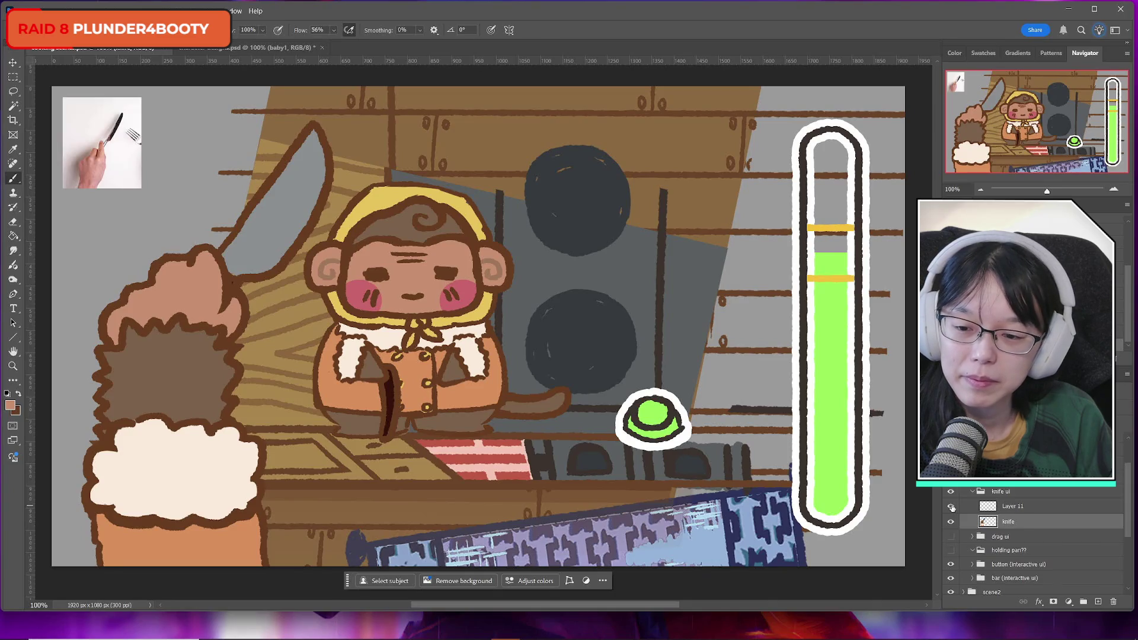
left_click(952, 508)
left_click(952, 508)
left_click(952, 508)
left_click(952, 508)
left_click(1028, 508)
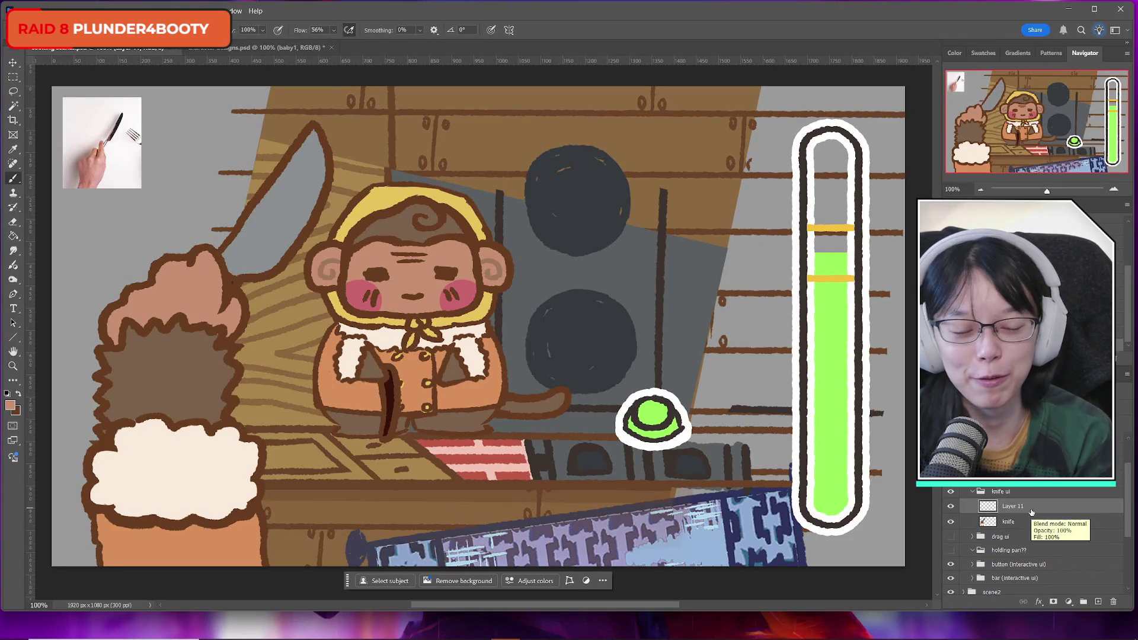
key("Delete")
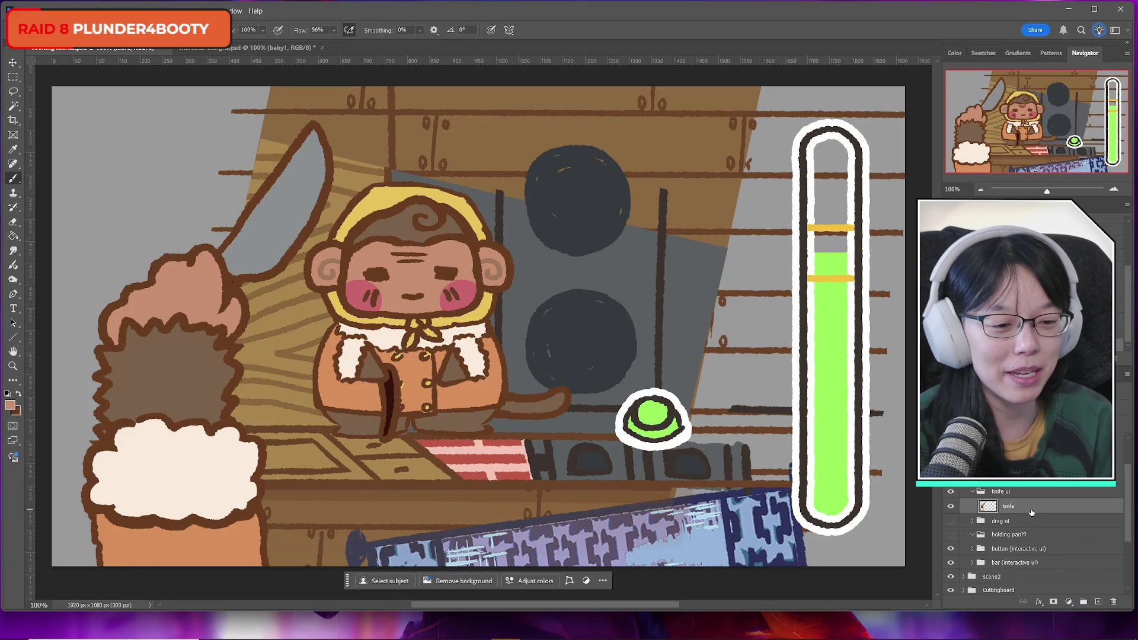
key("ctrl+z")
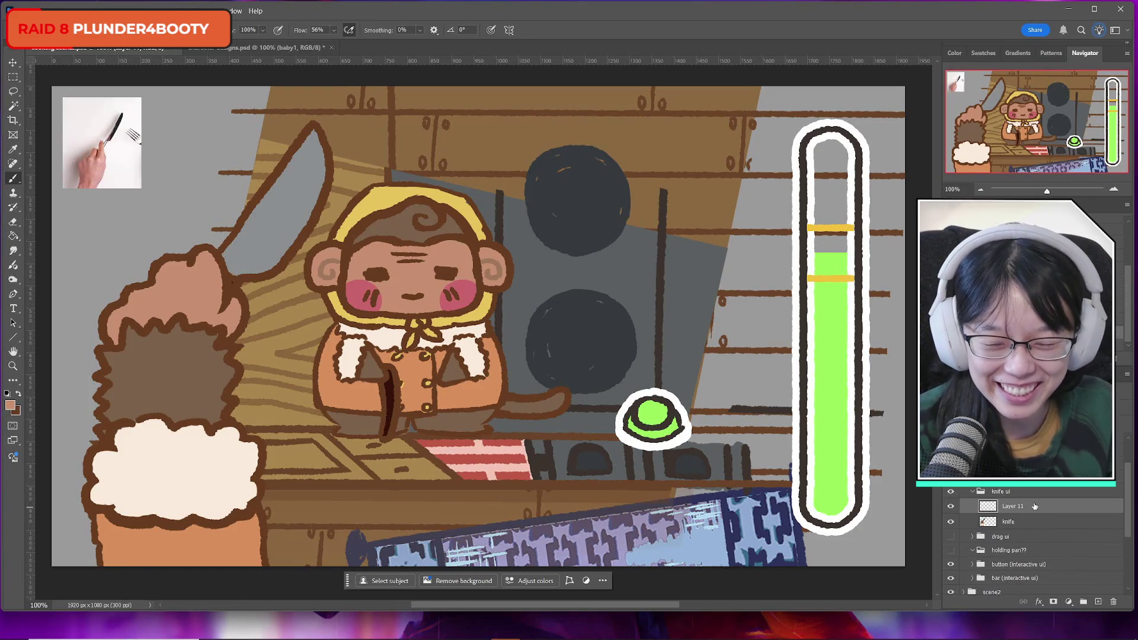
left_click(951, 507)
left_click(950, 507)
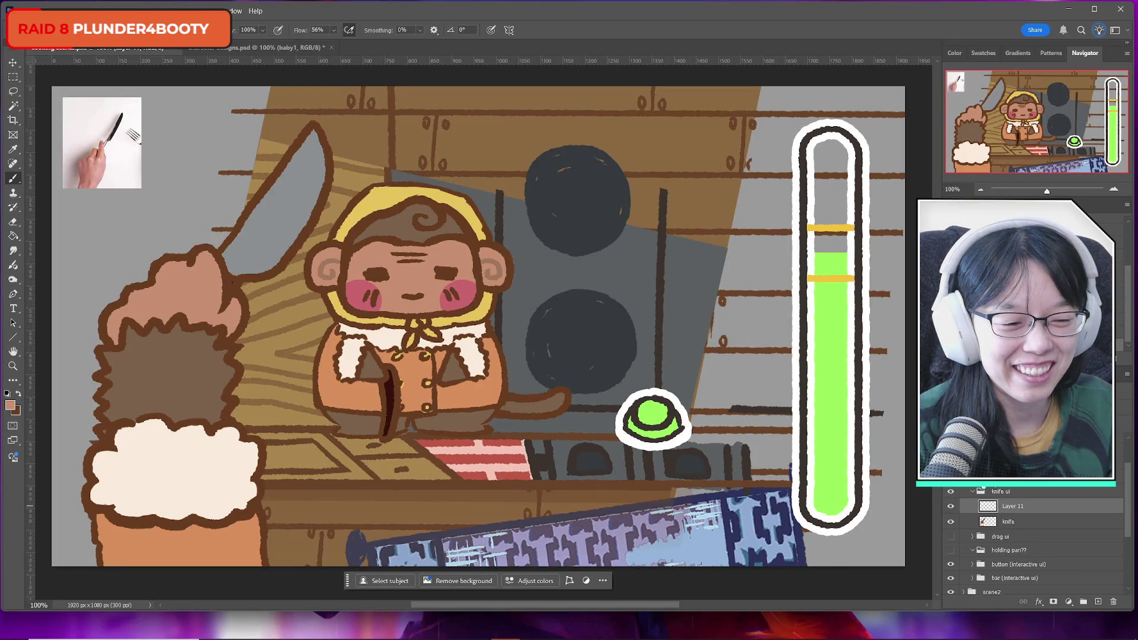
left_click(1009, 523)
key("ctrl+j")
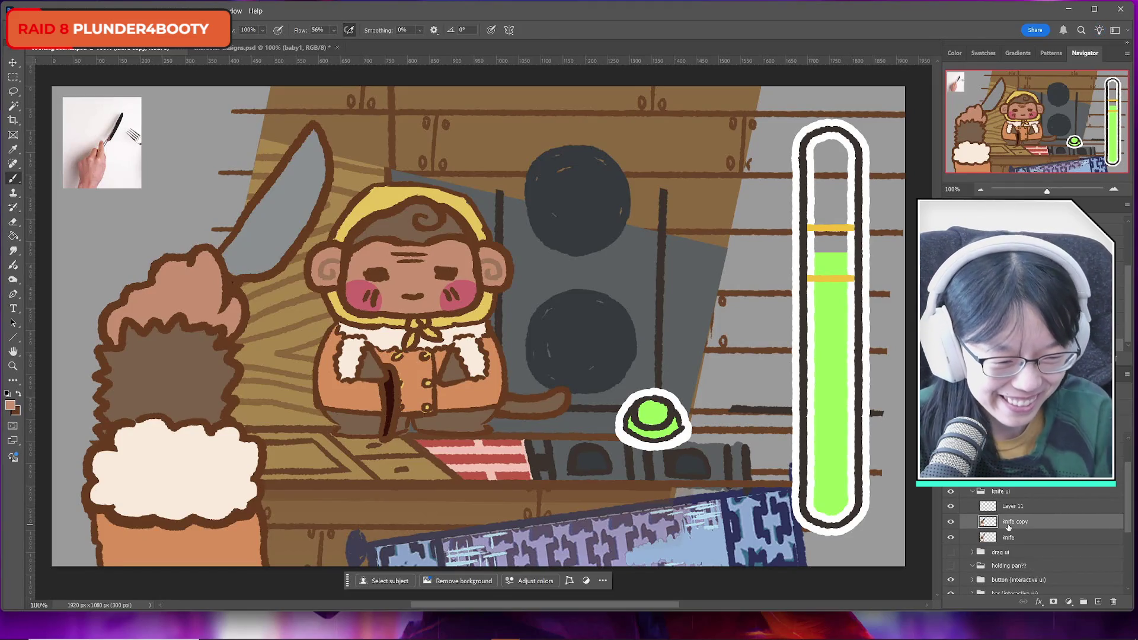
Reorder the knife copy and Layer 11, rename the knife layer 'knife ui', and delete the empty group
key("ctrl+bracketright")
key("ctrl+bracketright")
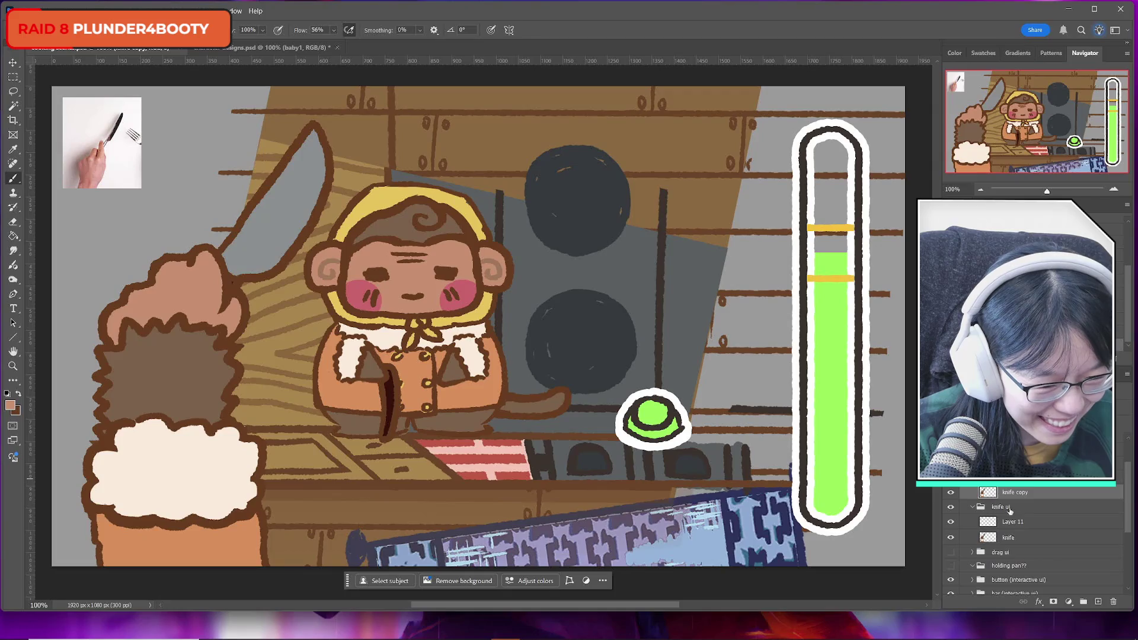
left_click(1015, 523)
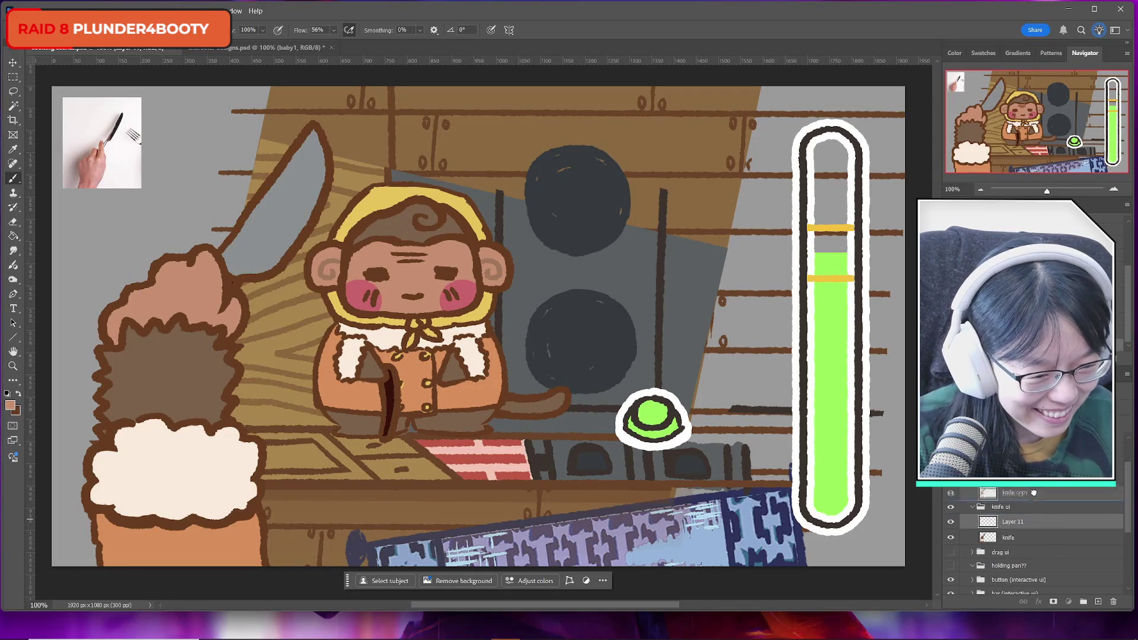
left_click_drag(1033, 492, 1039, 497)
double_click(1015, 538)
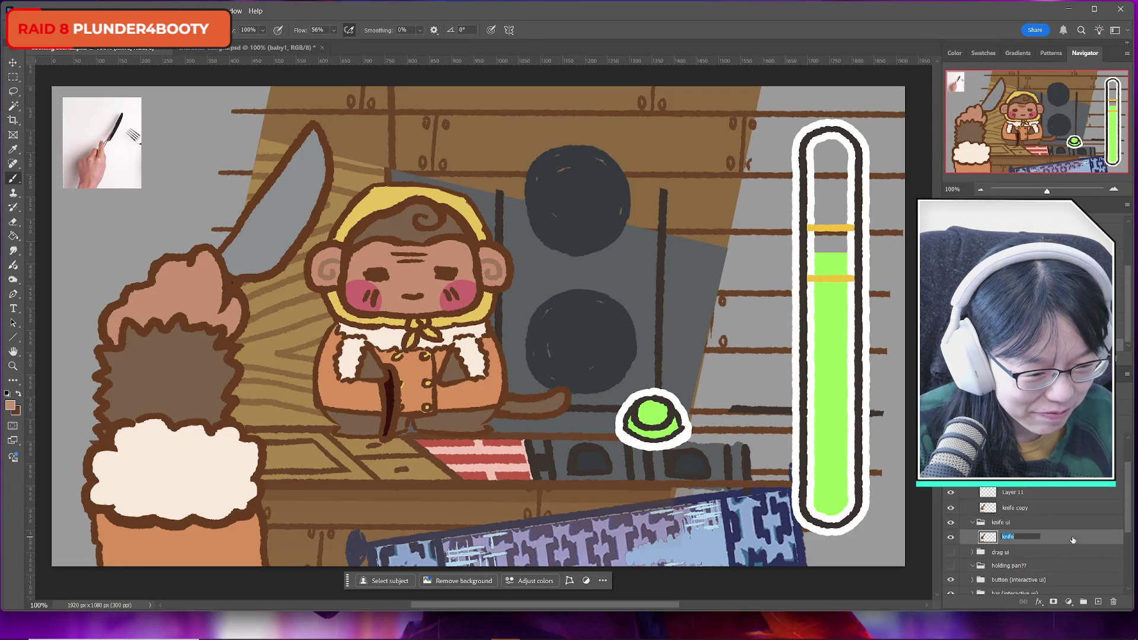
type(" ui")
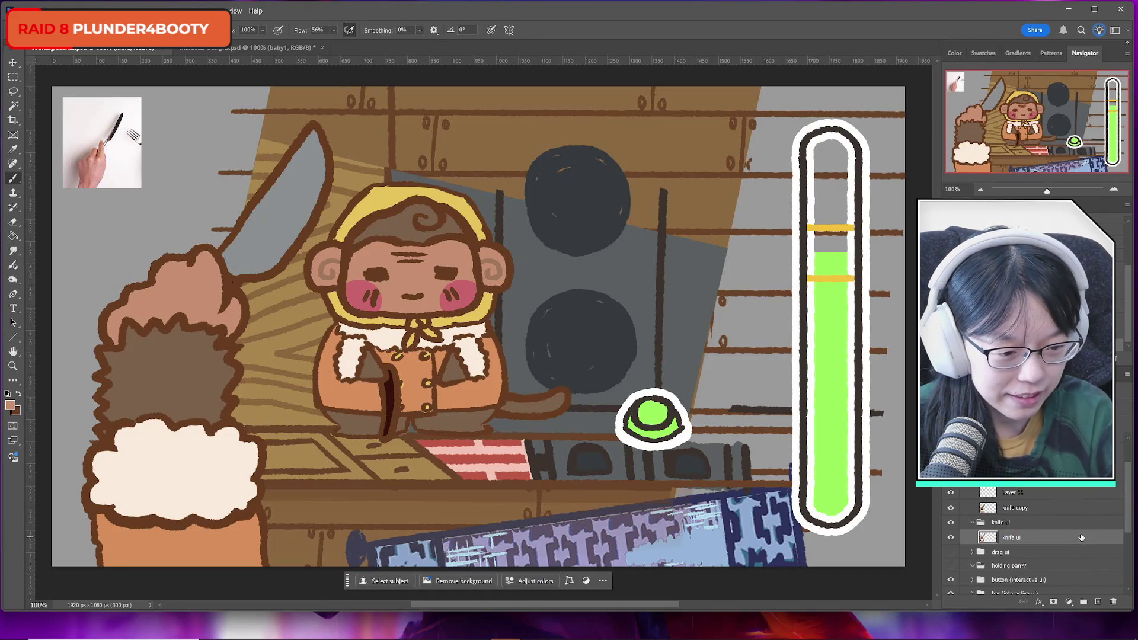
key("Return")
mouse_move(1021, 538)
left_mouse_down()
mouse_move(1011, 530)
mouse_move(1024, 521)
left_mouse_up()
left_click(1009, 540)
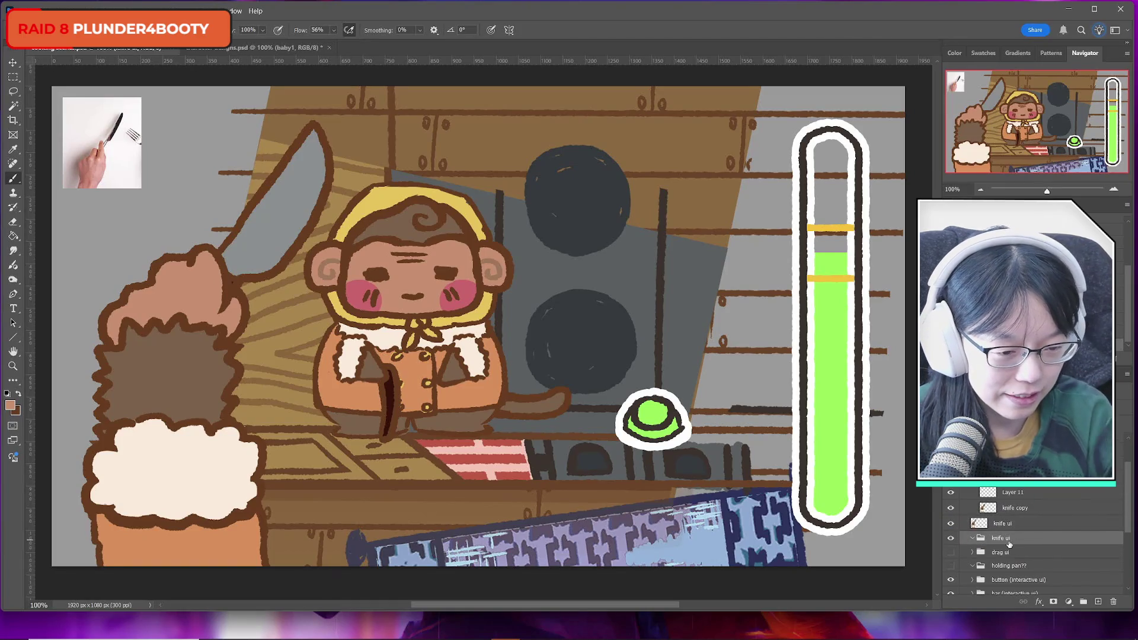
key("Delete")
Rename the knife copy 'spoon', add a blank layer above it, and make dark brown the paint colour
left_click(1008, 495)
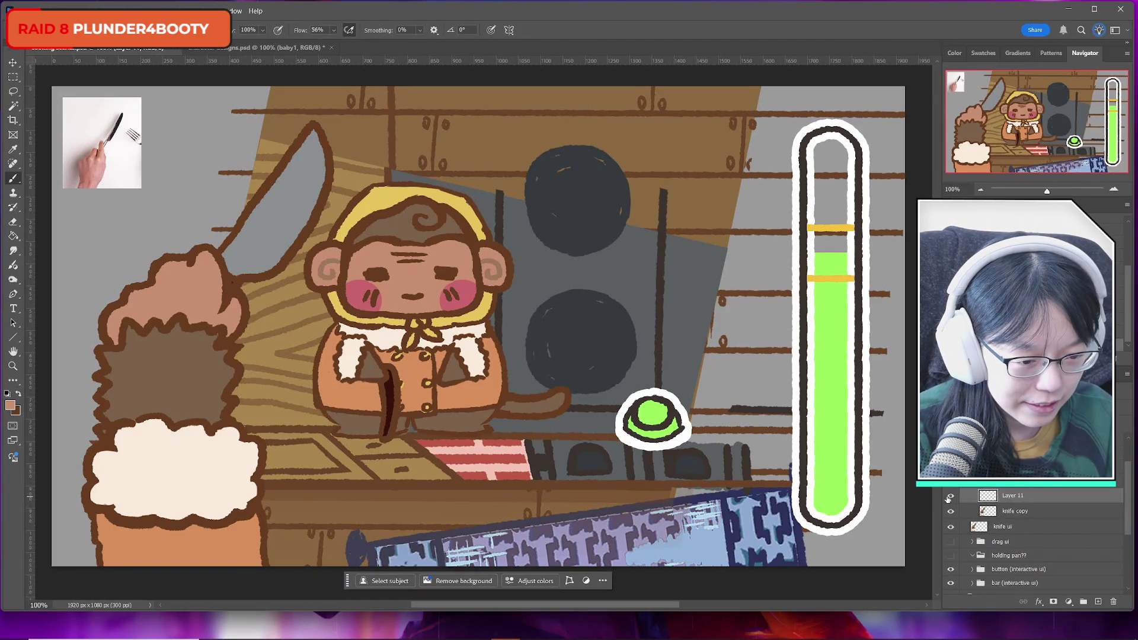
double_click(1014, 512)
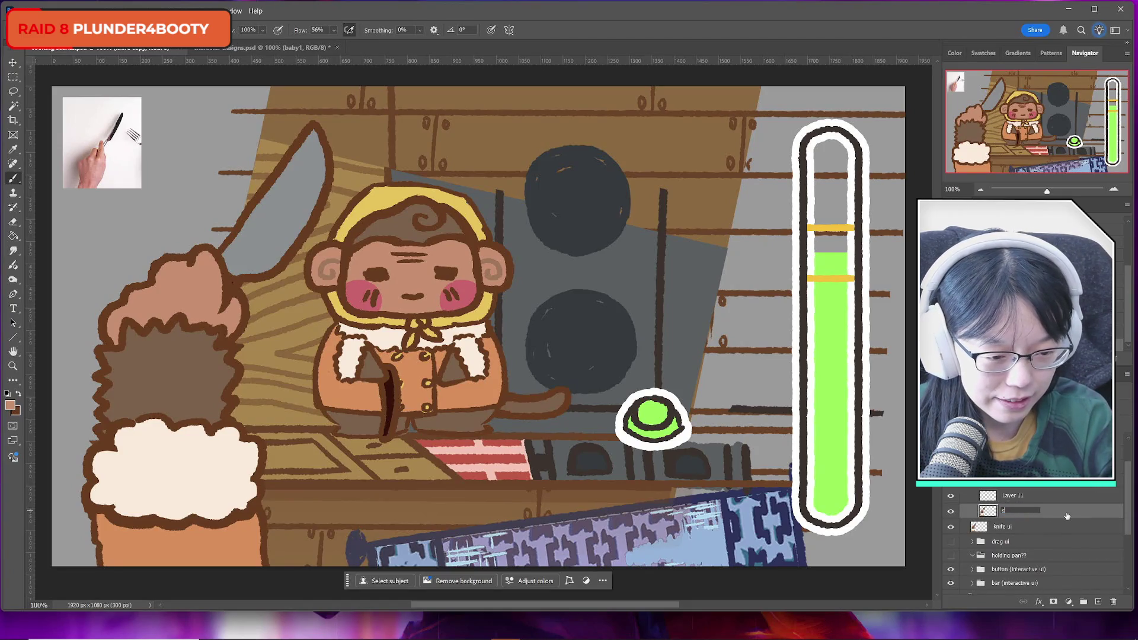
type("spoon")
key("Return")
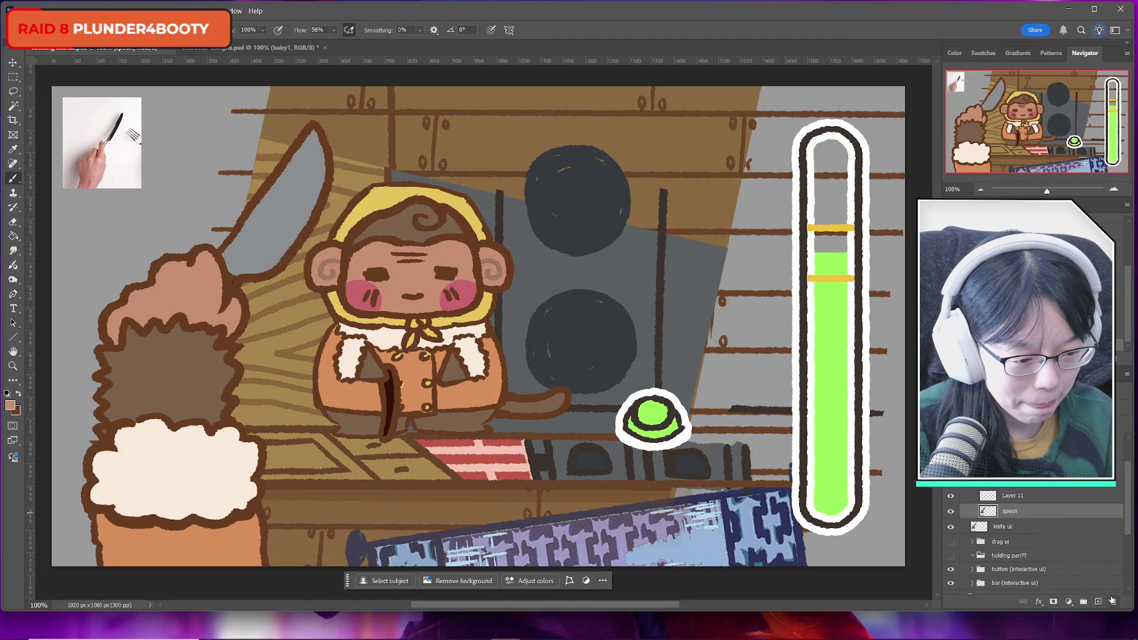
left_click(1098, 601)
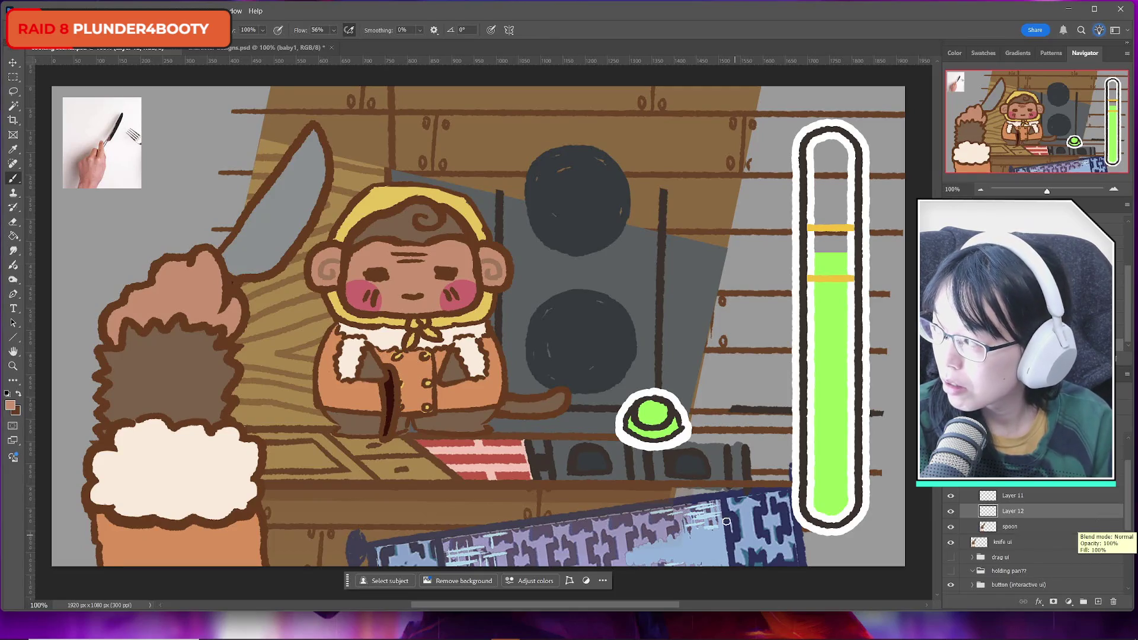
left_click(18, 394)
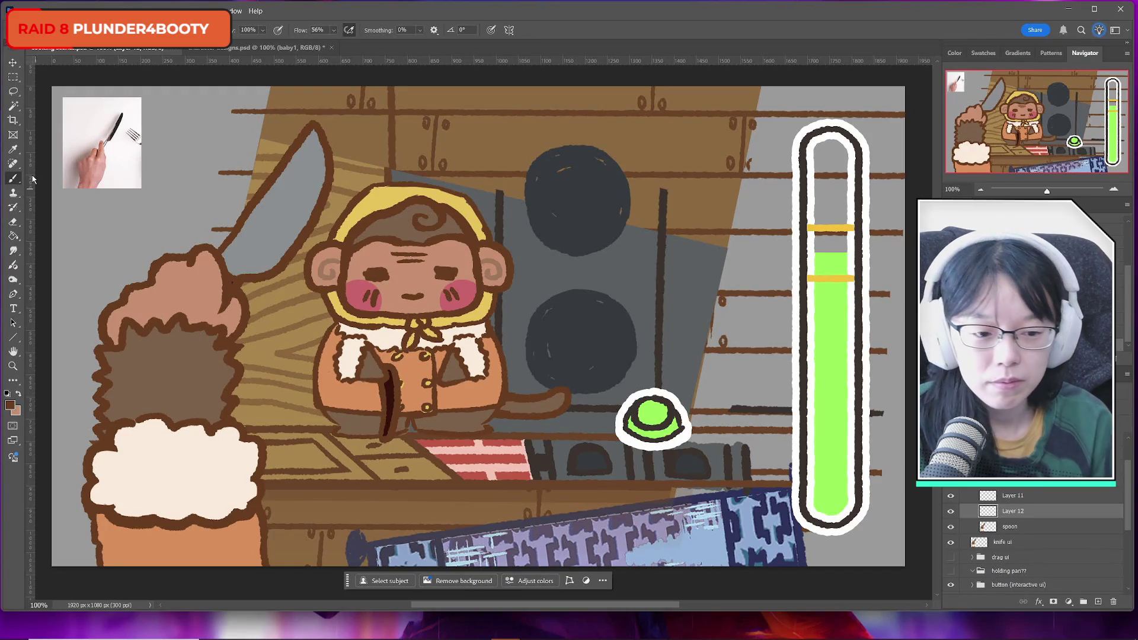
left_click(1035, 527, "ctrl")
key("ctrl+t")
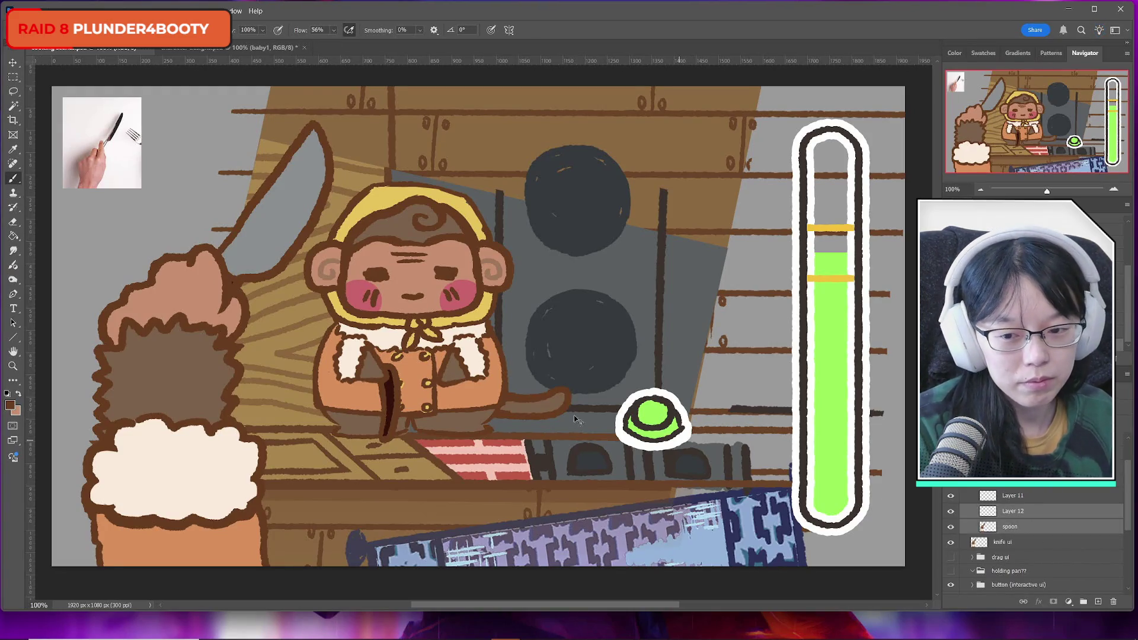
Flip the spoon hand horizontally, rotate it to 157°, and place it right of the first hand
right_click(255, 397)
left_click(299, 612)
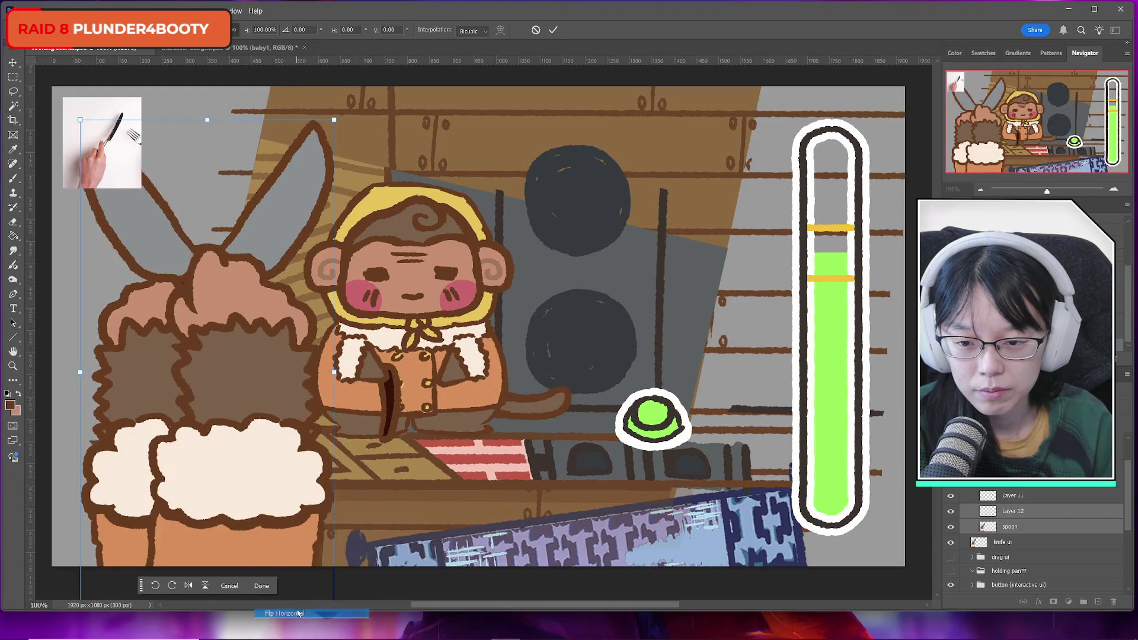
mouse_move(239, 369)
left_mouse_down()
mouse_move(459, 366)
mouse_move(350, 404)
mouse_move(379, 391)
mouse_move(313, 374)
left_mouse_up()
left_click_drag(406, 231, 396, 195)
mouse_move(416, 209)
left_mouse_down()
mouse_move(399, 222)
mouse_move(476, 281)
left_mouse_up()
left_click_drag(321, 354, 334, 357)
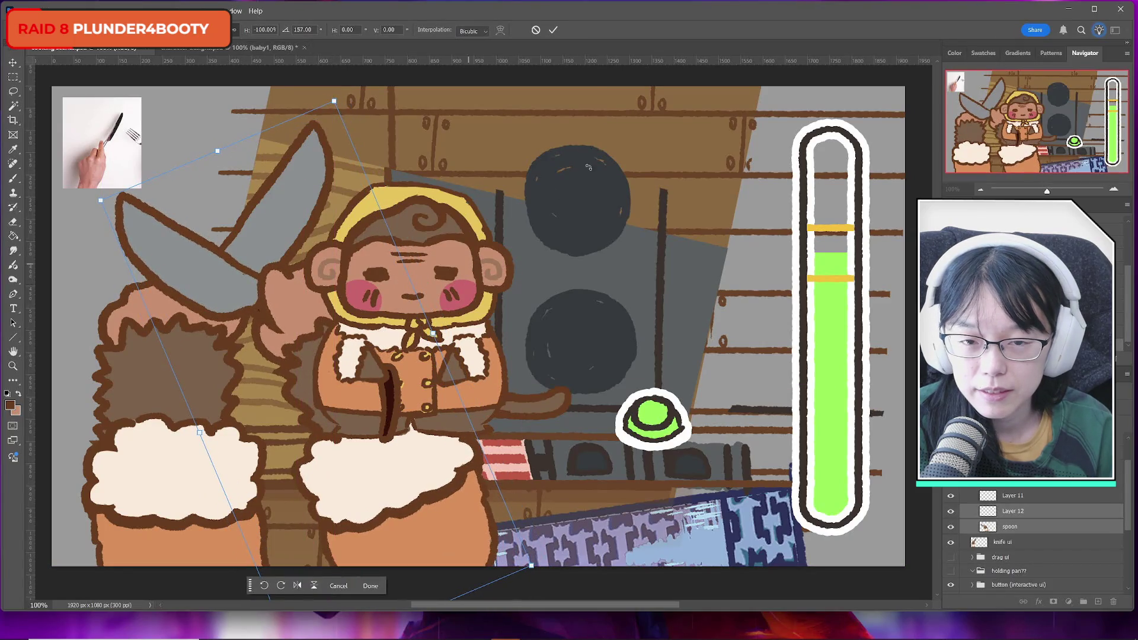
left_click(553, 30)
left_click(1010, 526)
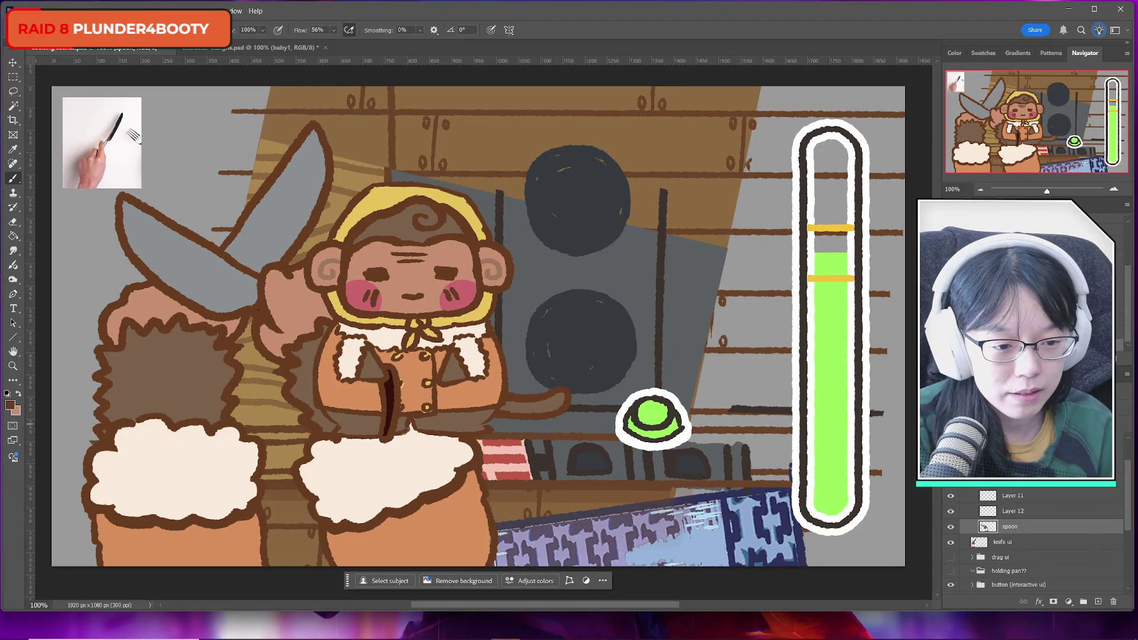
Hide the monkey character and sample the right cuff's cream as the paint colour
scroll(1001, 552, "down", 2)
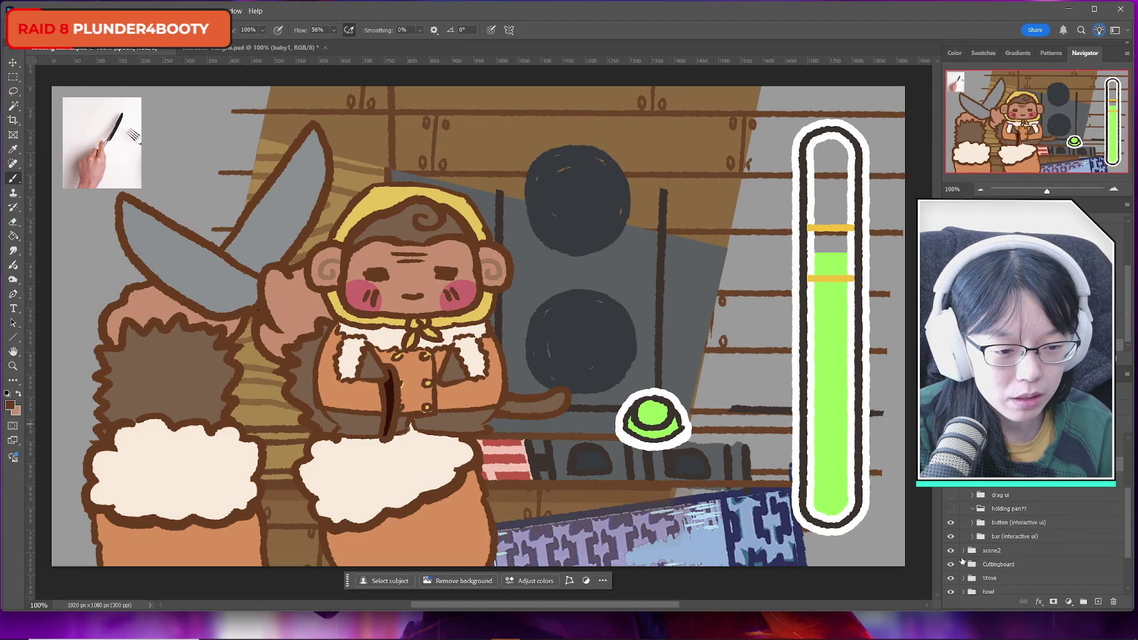
scroll(1008, 557, "down", 2)
scroll(1005, 534, "up", 5)
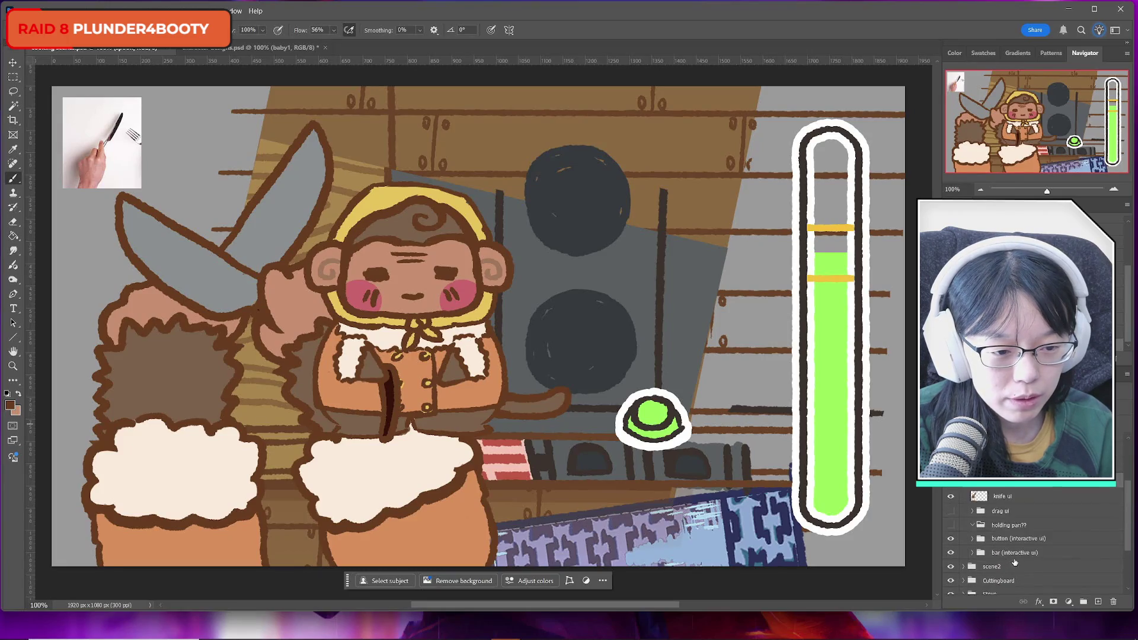
left_click(950, 483)
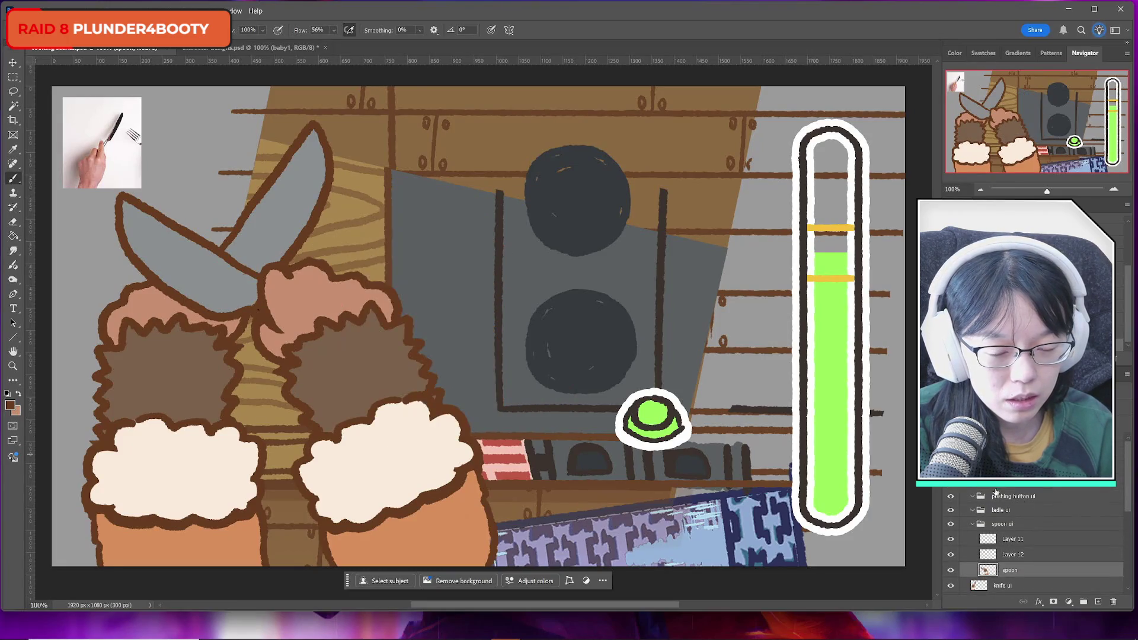
left_click(952, 571)
left_click(952, 570)
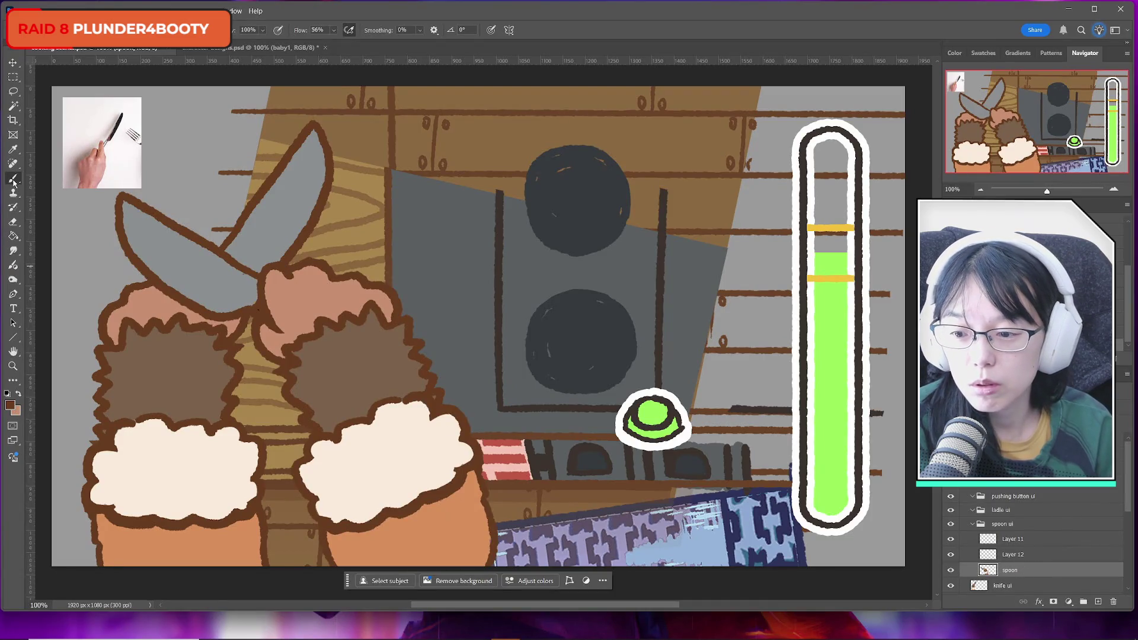
left_click(19, 395)
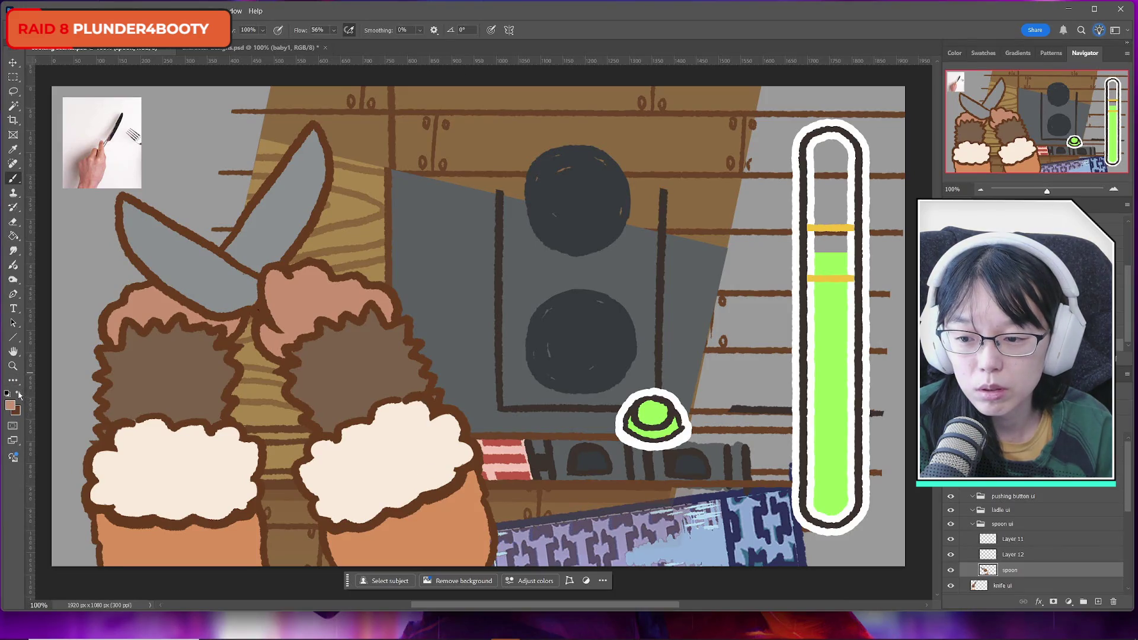
left_click(407, 479, "alt")
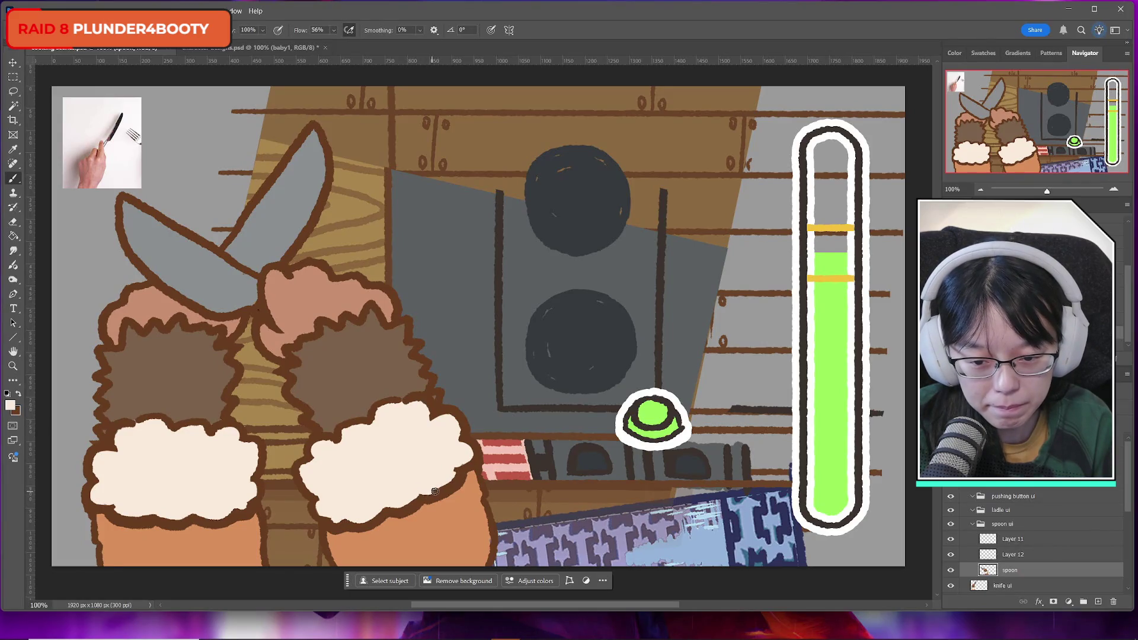
Paint cream along the right cuff's edges, undoing strokes that overreach the outline
mouse_move(453, 471)
left_mouse_down()
mouse_move(434, 496)
mouse_move(453, 476)
left_mouse_up()
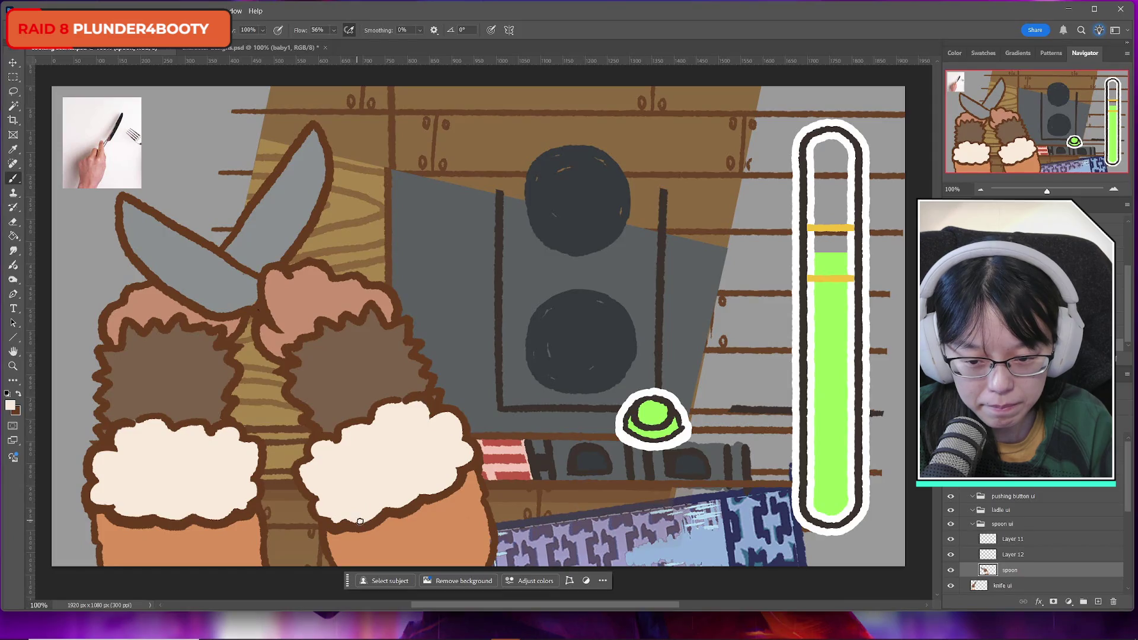
left_click_drag(343, 517, 415, 497)
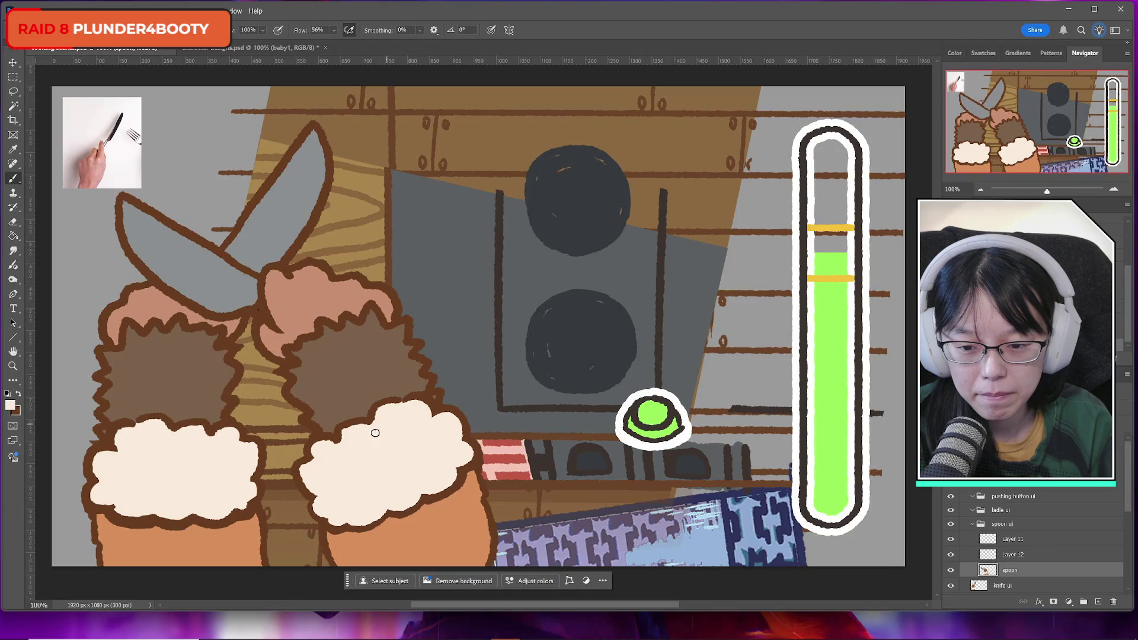
left_click_drag(318, 444, 338, 445)
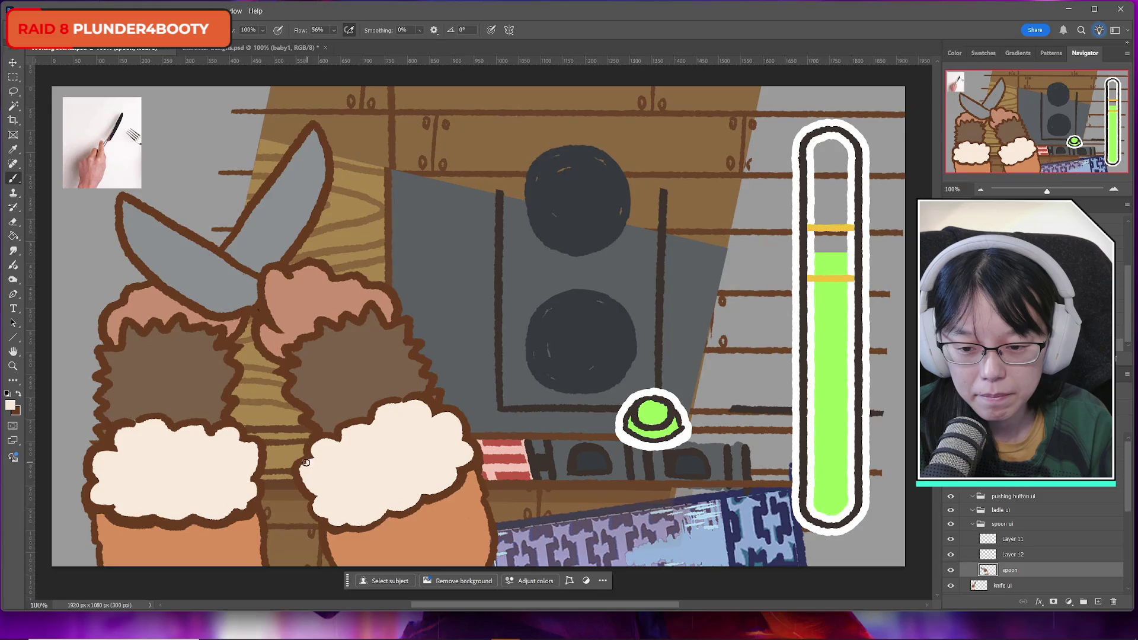
key("ctrl+z")
mouse_move(312, 465)
left_mouse_down()
mouse_move(301, 475)
mouse_move(312, 490)
mouse_move(301, 481)
mouse_move(320, 483)
mouse_move(313, 497)
mouse_move(337, 489)
left_mouse_up()
key("ctrl+z")
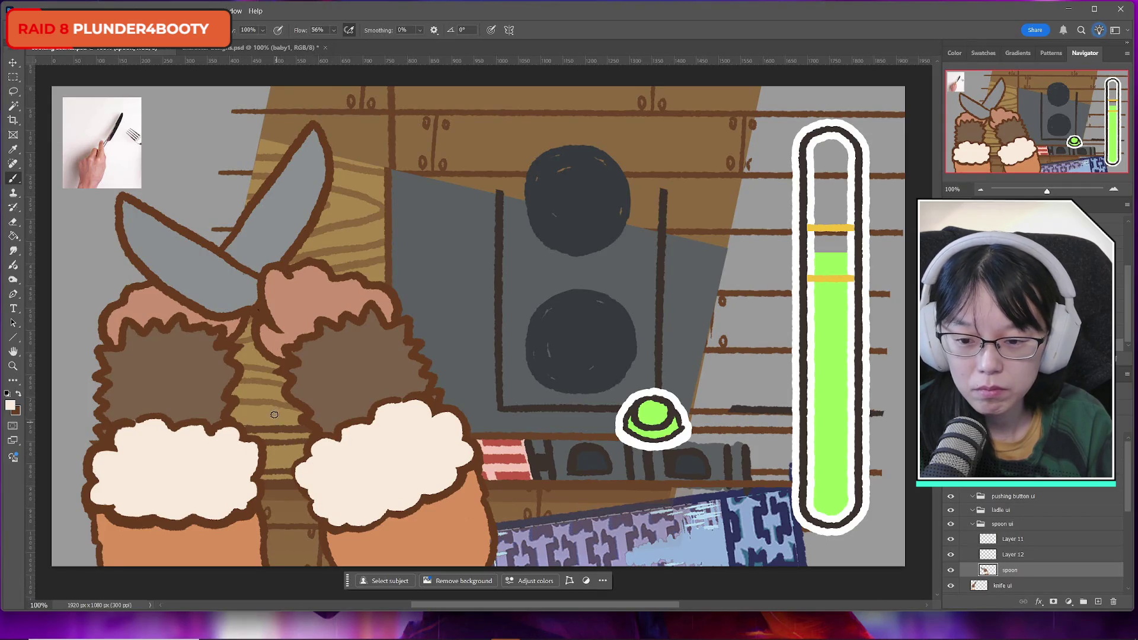
Sample the dark brown and touch up the cuff's left, lower-left and bottom outlines
left_click(308, 454, "alt")
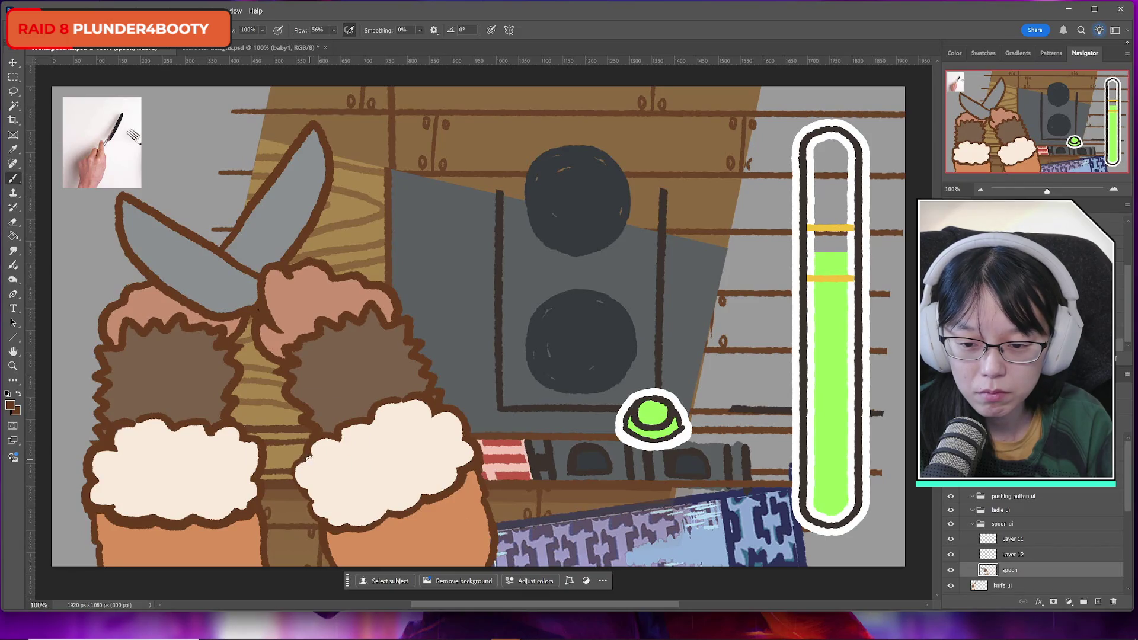
mouse_move(303, 460)
left_mouse_down()
mouse_move(292, 477)
mouse_move(301, 492)
left_mouse_up()
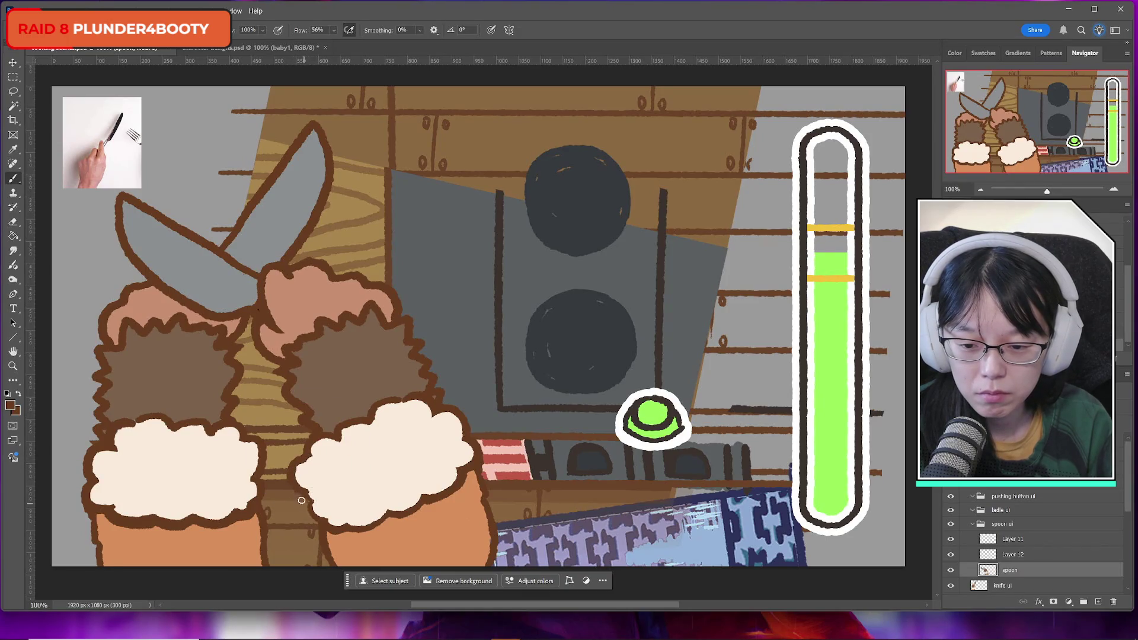
left_click_drag(312, 504, 332, 518)
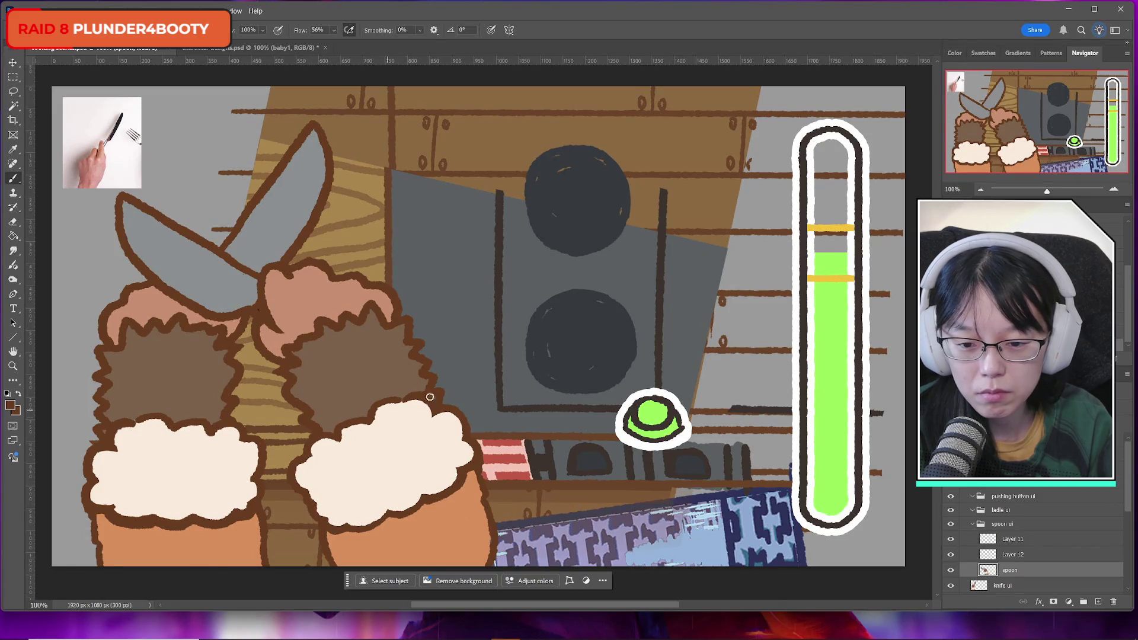
mouse_move(348, 526)
left_mouse_down()
mouse_move(380, 519)
mouse_move(369, 524)
left_mouse_up()
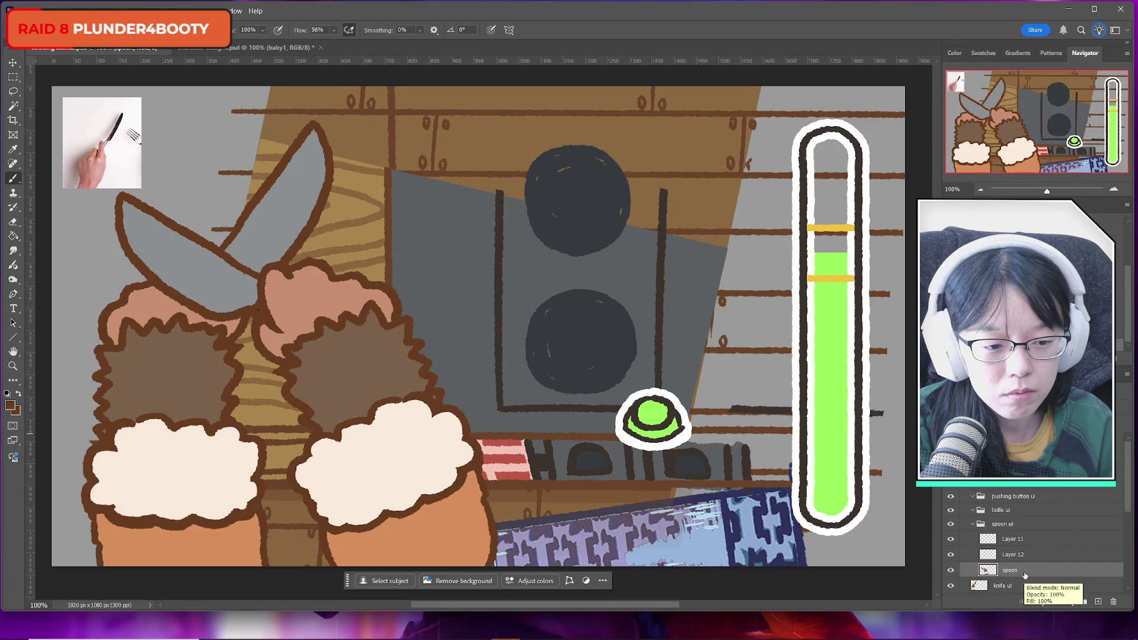
left_click(1033, 556)
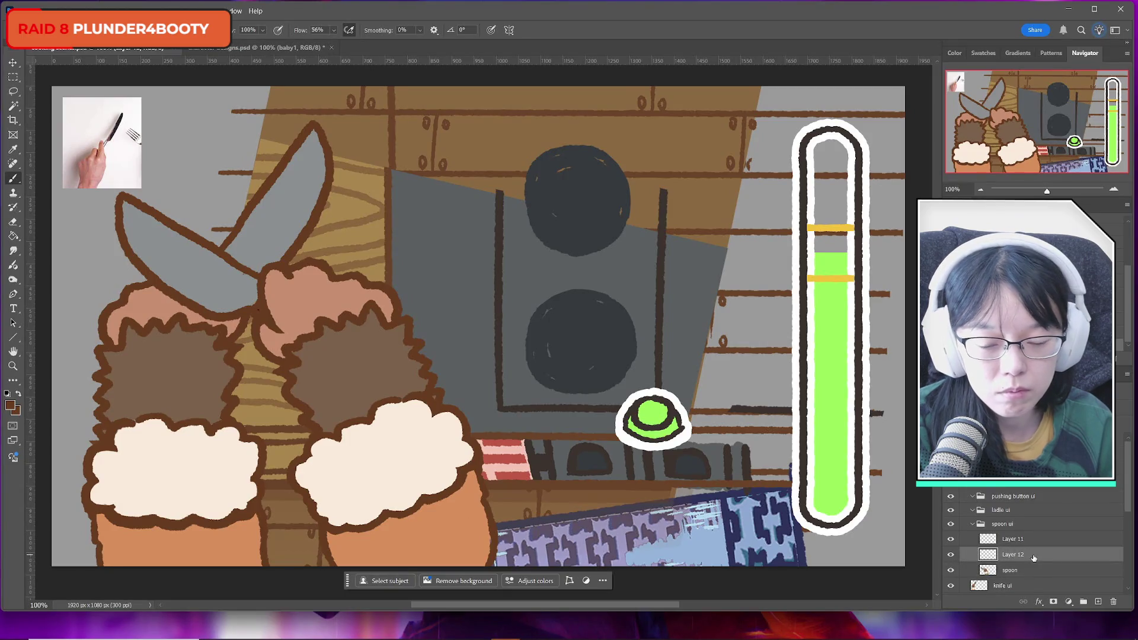
Set blue-grey as the secondary colour while keeping brown as the painting colour
left_click(10, 405)
left_click(468, 415)
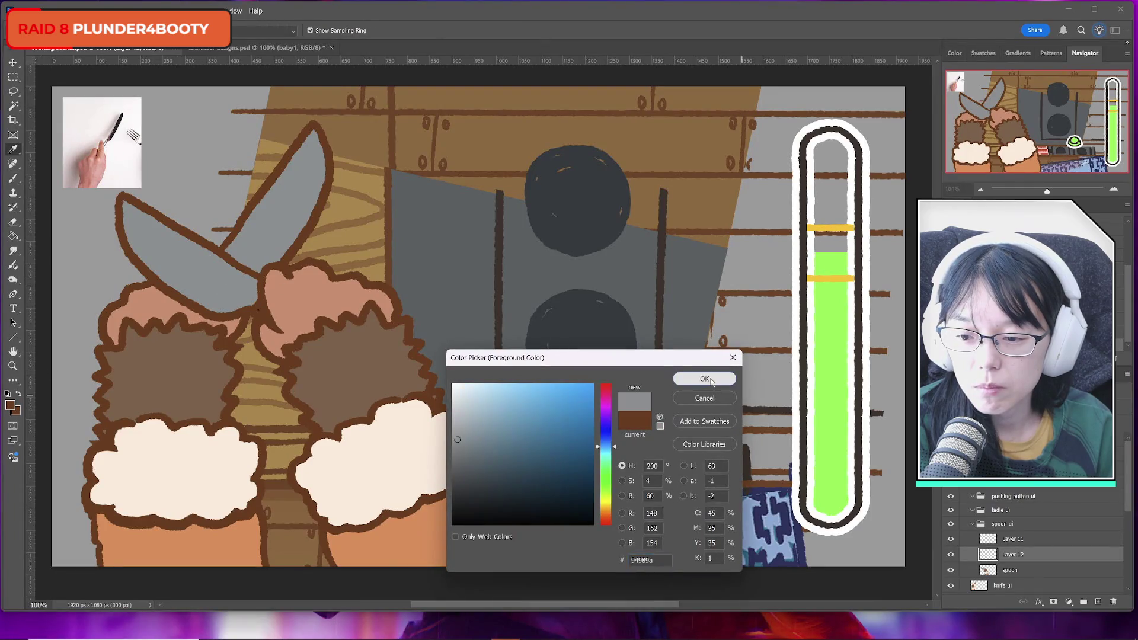
left_click(688, 382)
left_click(20, 395)
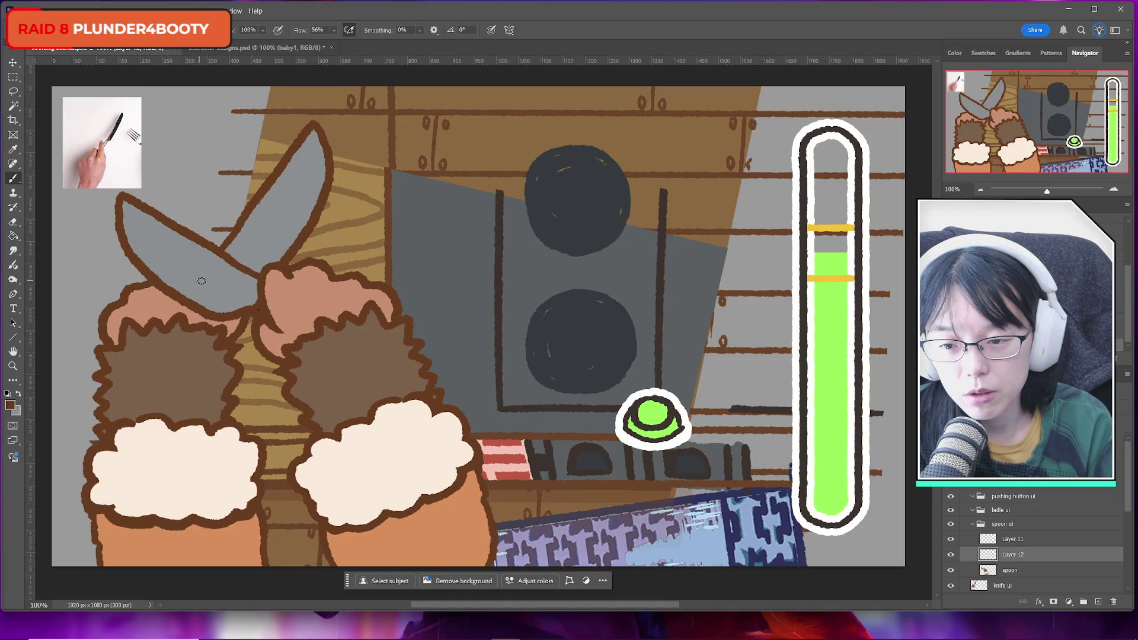
Sketch the brown loop outline left of the knife on Layer 12, redrawing strokes, then hide it
left_click_drag(205, 285, 256, 303)
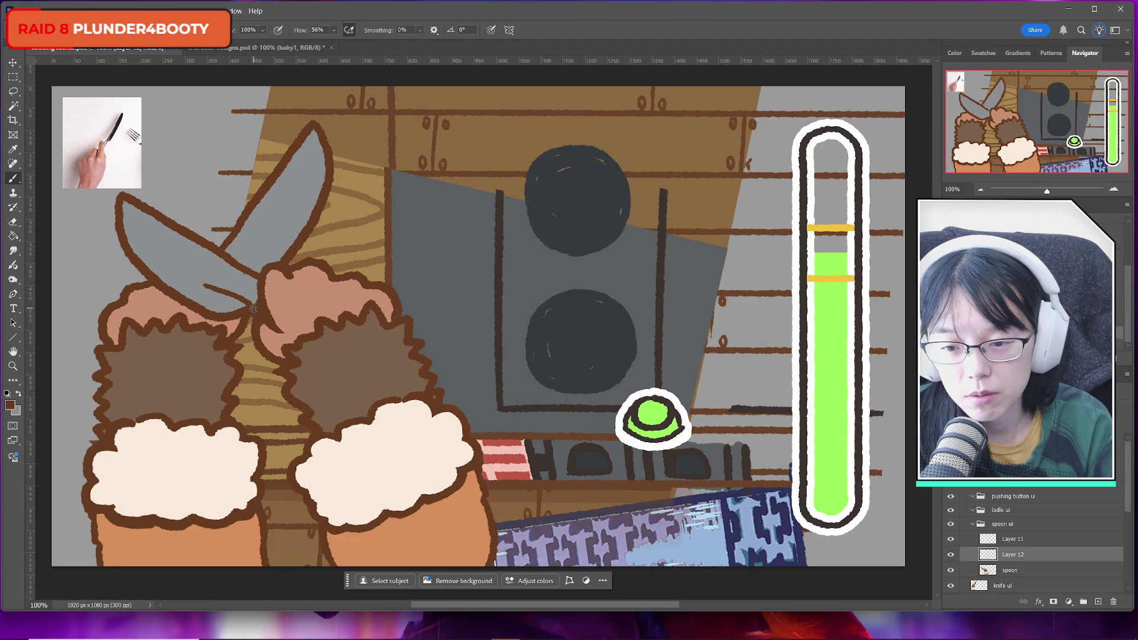
mouse_move(172, 215)
left_mouse_down()
mouse_move(124, 188)
mouse_move(95, 237)
mouse_move(138, 266)
mouse_move(173, 261)
left_mouse_up()
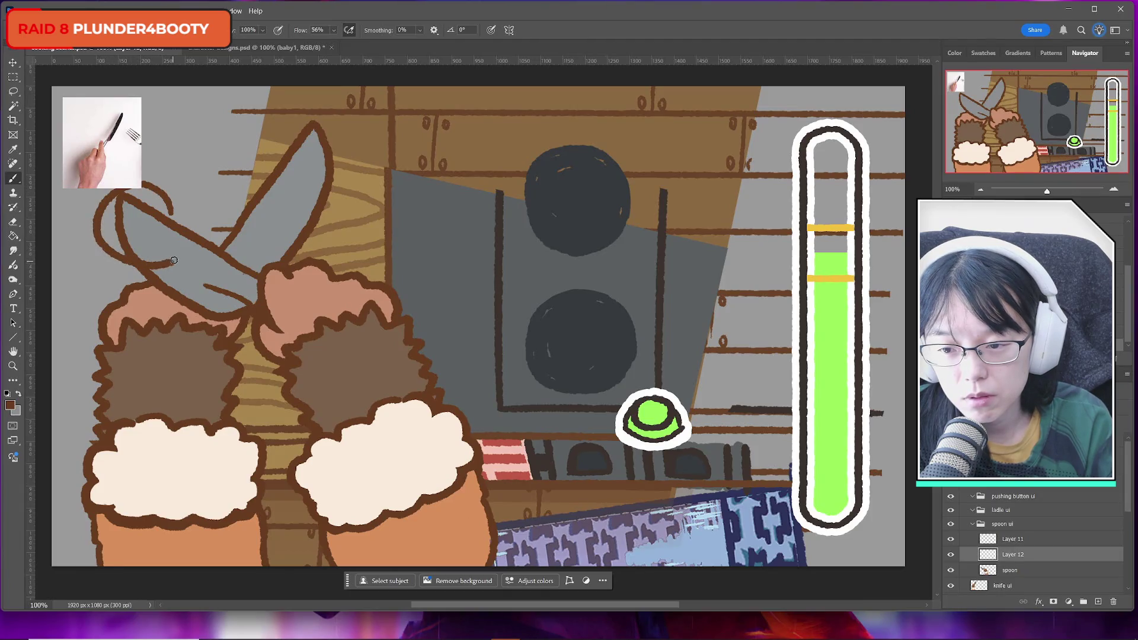
key("ctrl+z")
mouse_move(189, 222)
left_mouse_down()
mouse_move(145, 187)
mouse_move(95, 240)
mouse_move(178, 259)
mouse_move(233, 299)
left_mouse_up()
key("ctrl+z")
left_click_drag(175, 257, 248, 301)
key("ctrl+z")
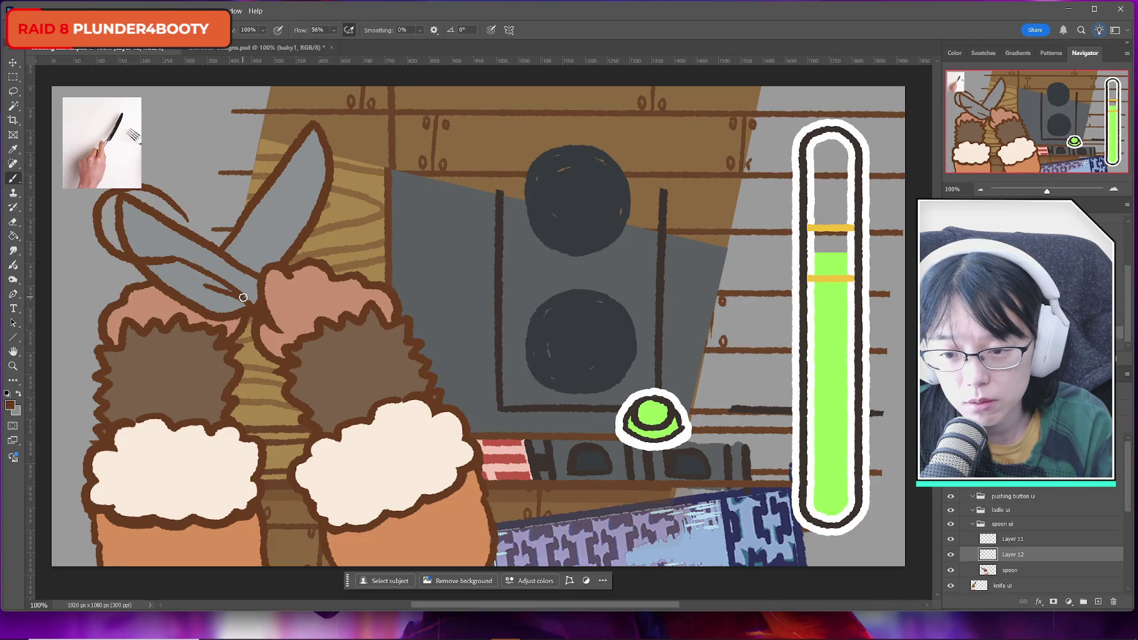
left_click_drag(181, 212, 237, 256)
key("ctrl+z")
left_click_drag(190, 225, 248, 266)
key("ctrl+z")
left_click_drag(191, 226, 260, 272)
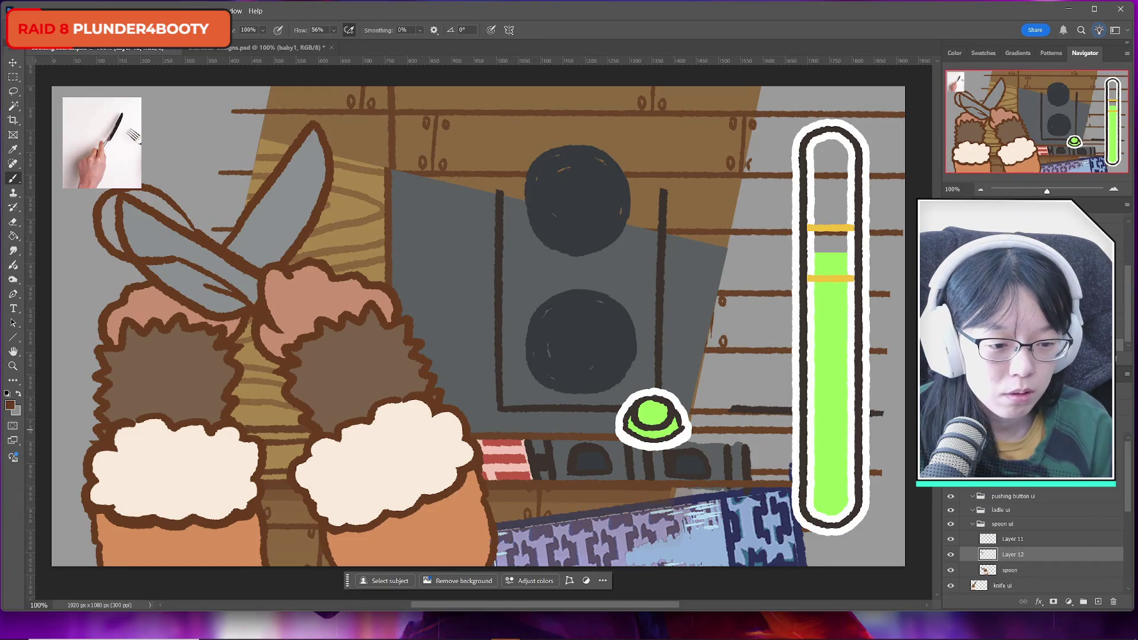
left_click(952, 555)
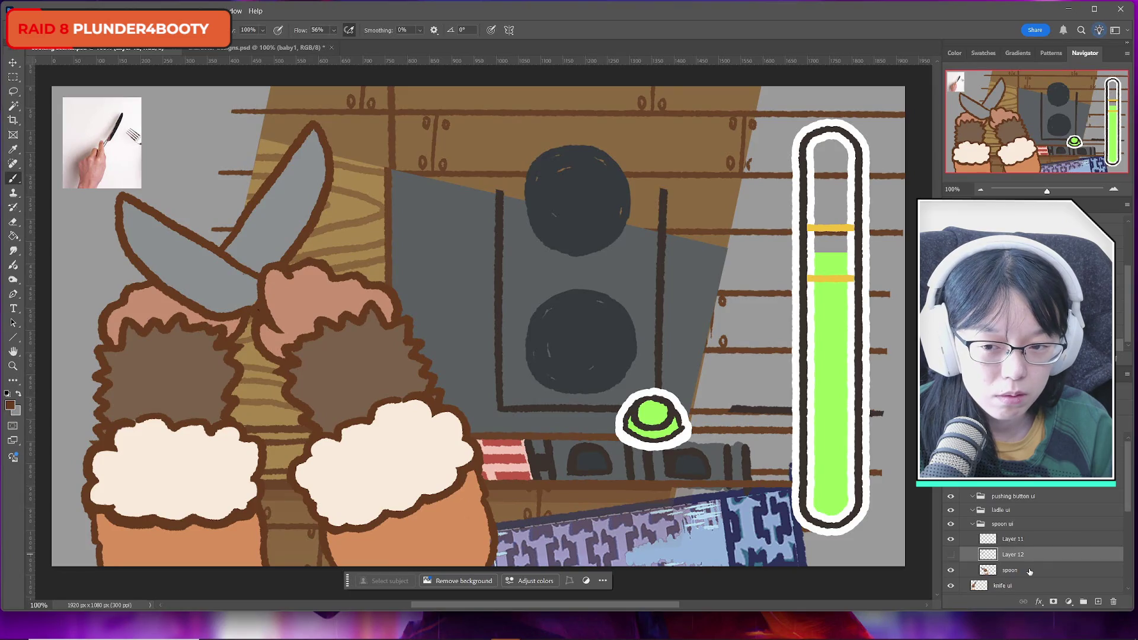
Toggle Layer 12 and the spoon layer on and off to compare the scene
left_click(951, 554)
left_click(952, 555)
left_click(951, 555)
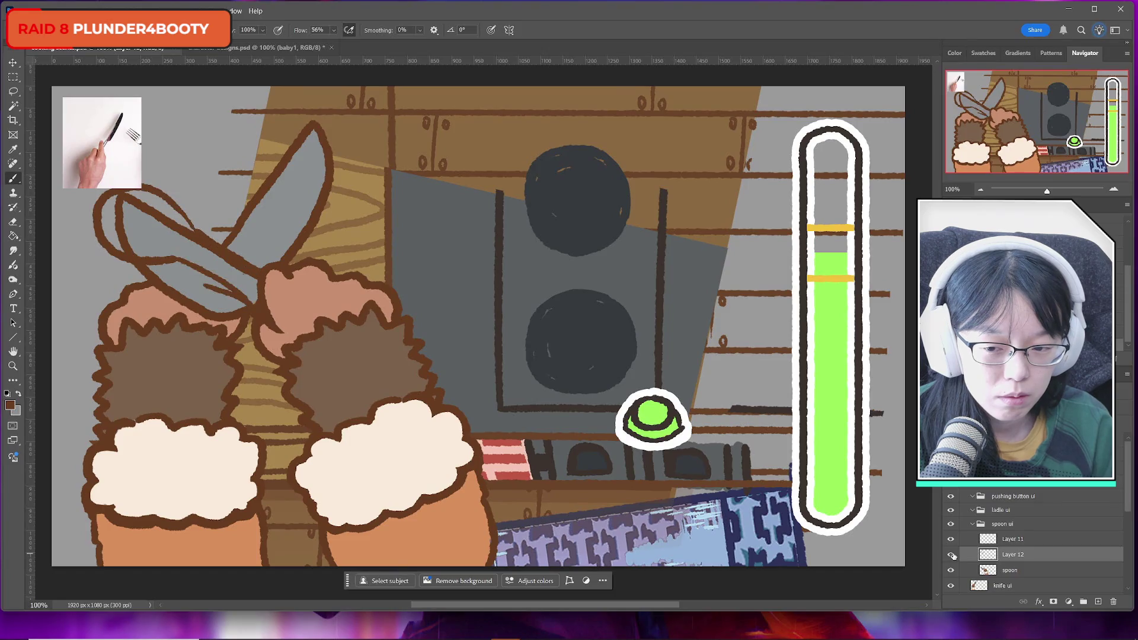
left_click(952, 556)
left_click(951, 556)
left_click(951, 555)
left_click(951, 570)
left_click(952, 570)
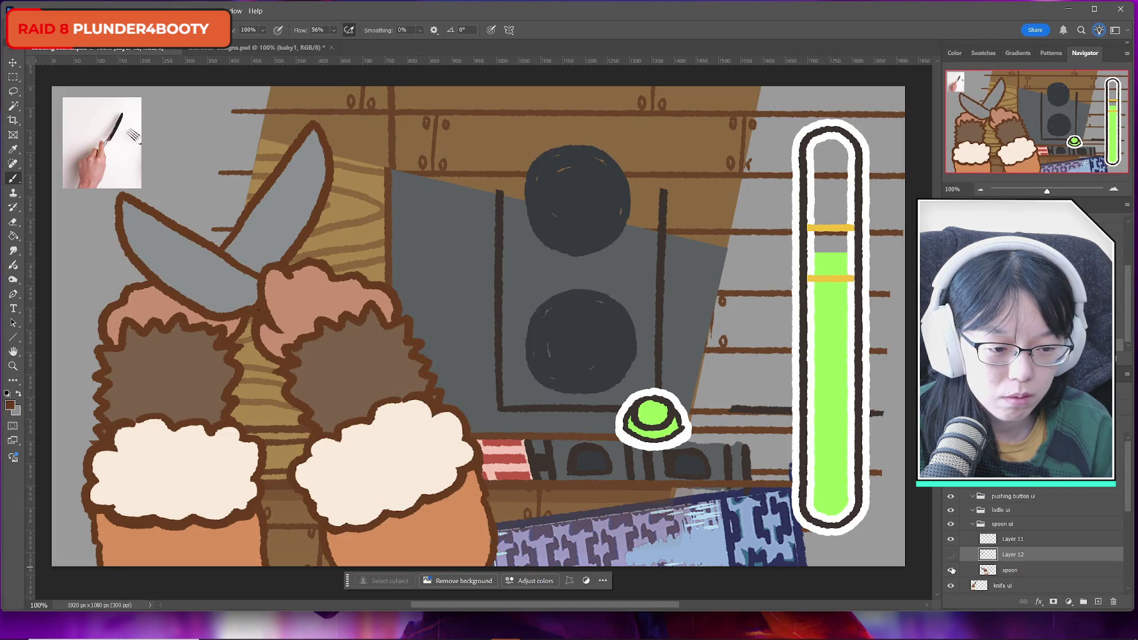
left_click(952, 569)
left_click(951, 570)
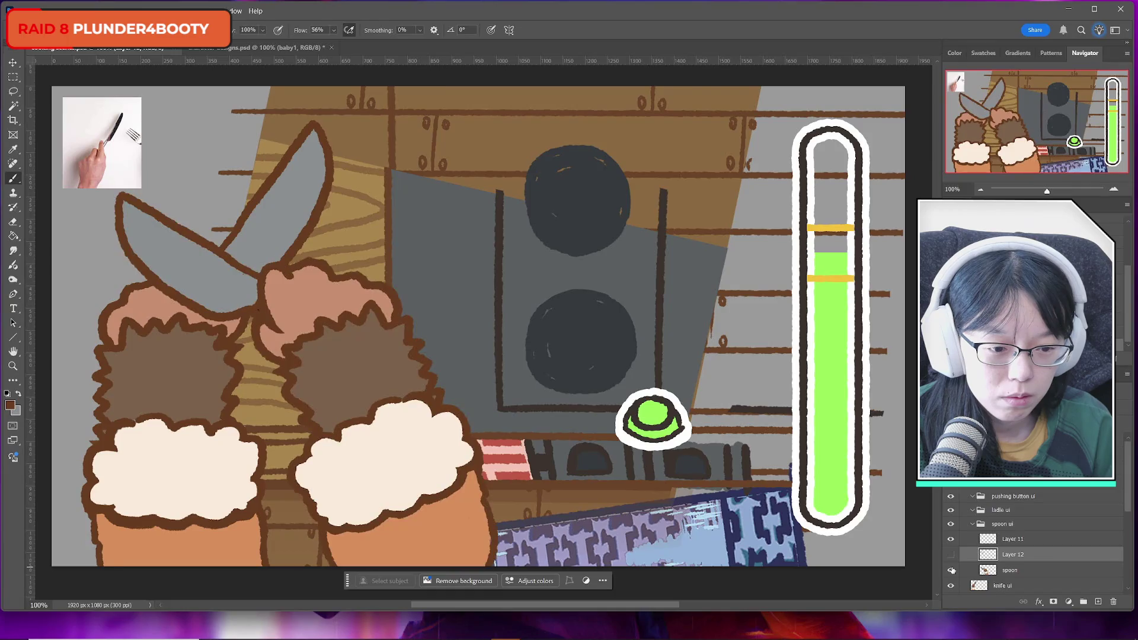
On the spoon layer, lasso the left knife blade, delete it and deselect
left_click(1025, 571)
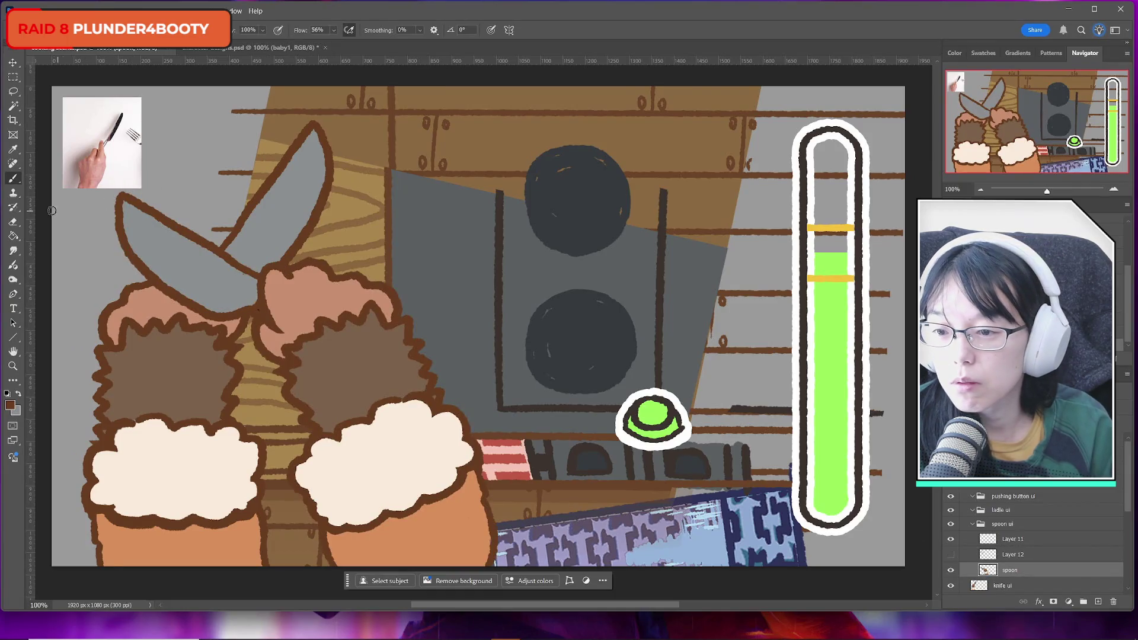
left_click(15, 95)
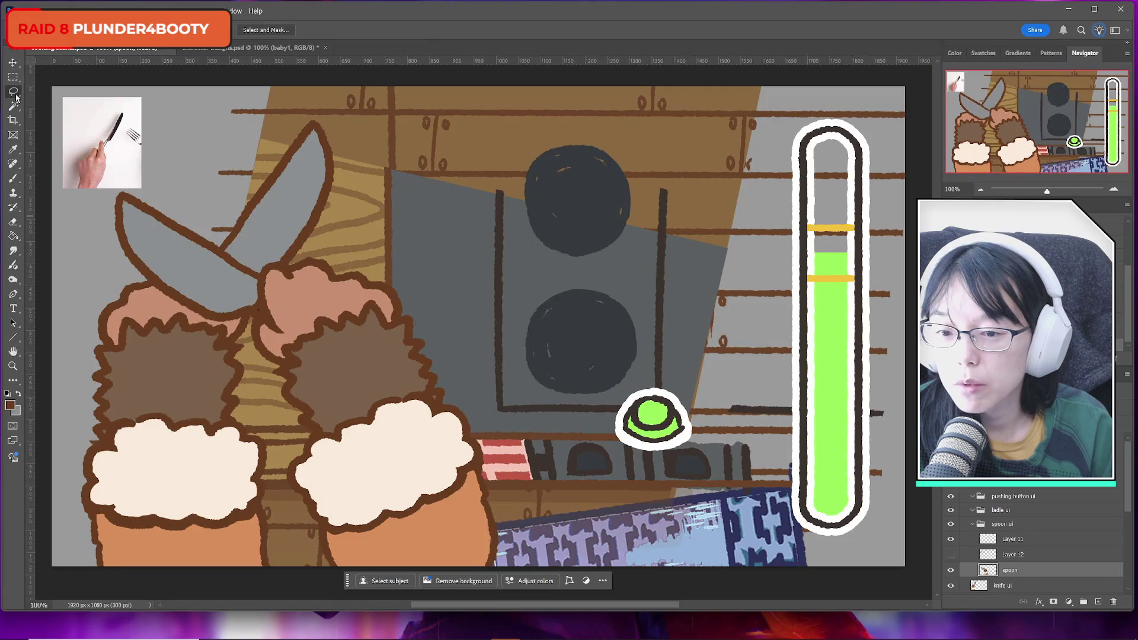
left_click_drag(254, 235, 250, 256)
mouse_move(248, 300)
left_mouse_down()
mouse_move(260, 313)
mouse_move(137, 314)
mouse_move(231, 167)
mouse_move(264, 237)
mouse_move(249, 256)
mouse_move(261, 311)
left_mouse_up()
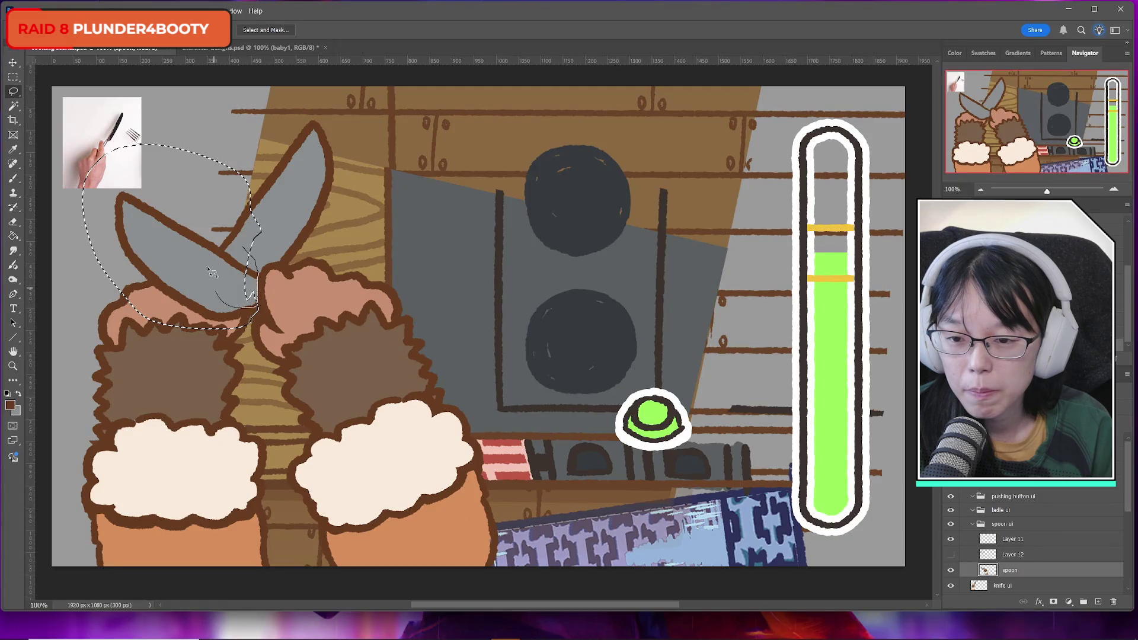
key("Delete")
key("ctrl+d")
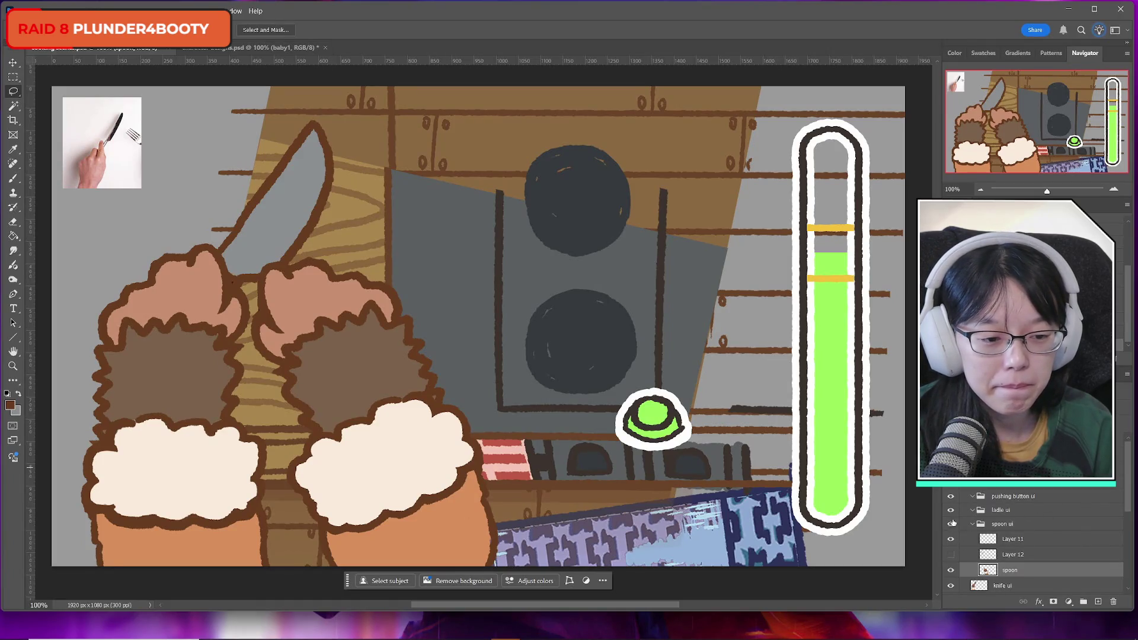
scroll(1051, 558, "down", 2)
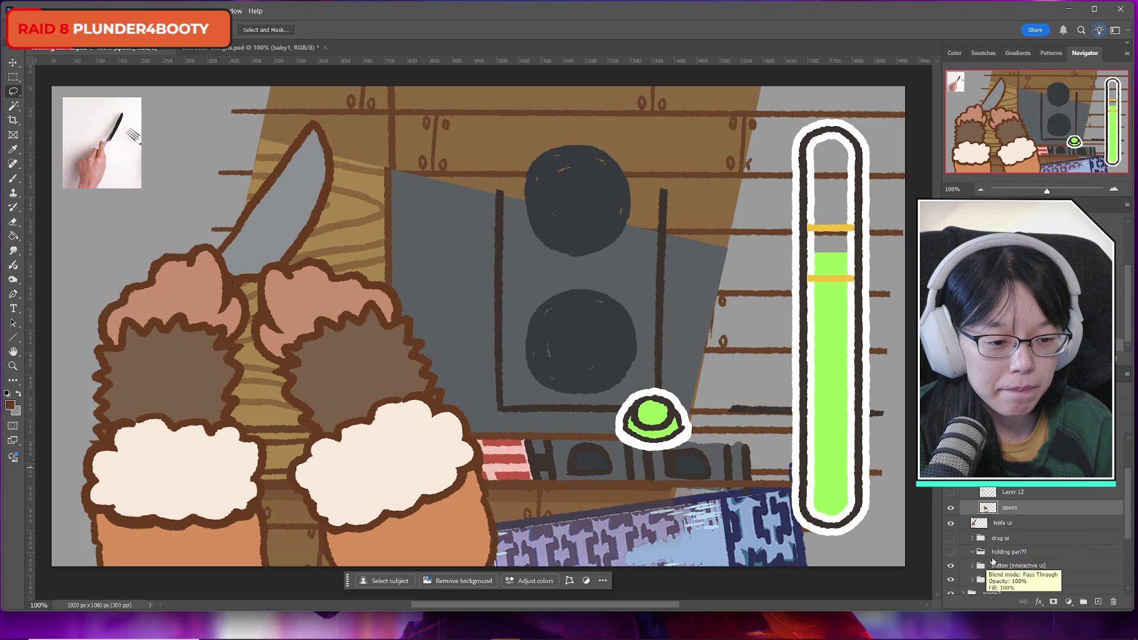
left_click(950, 525)
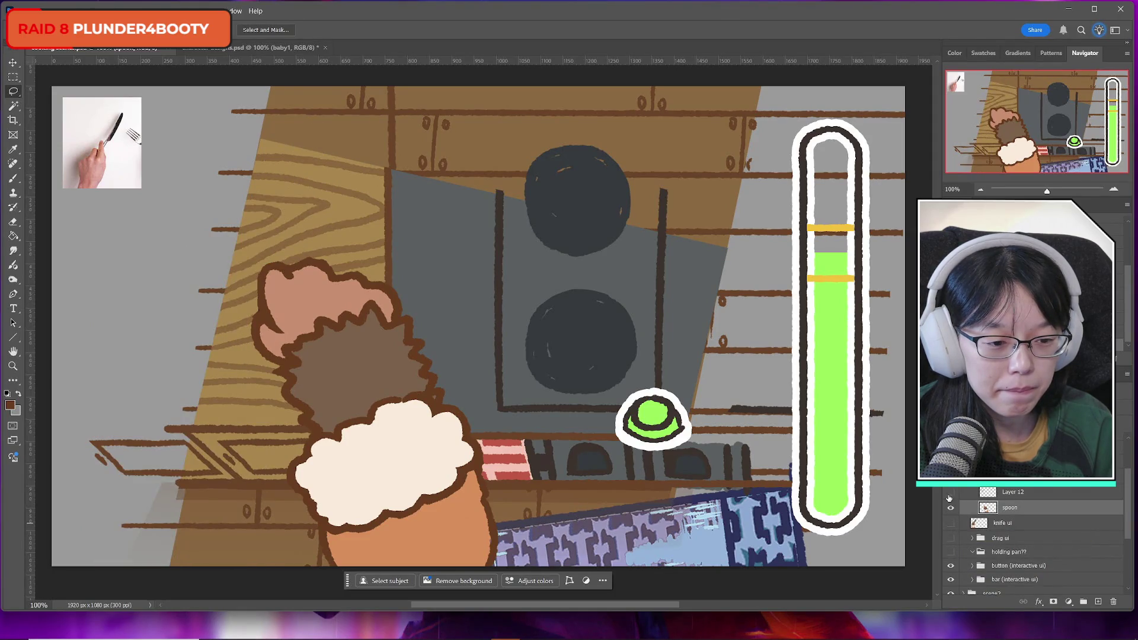
left_click(951, 493)
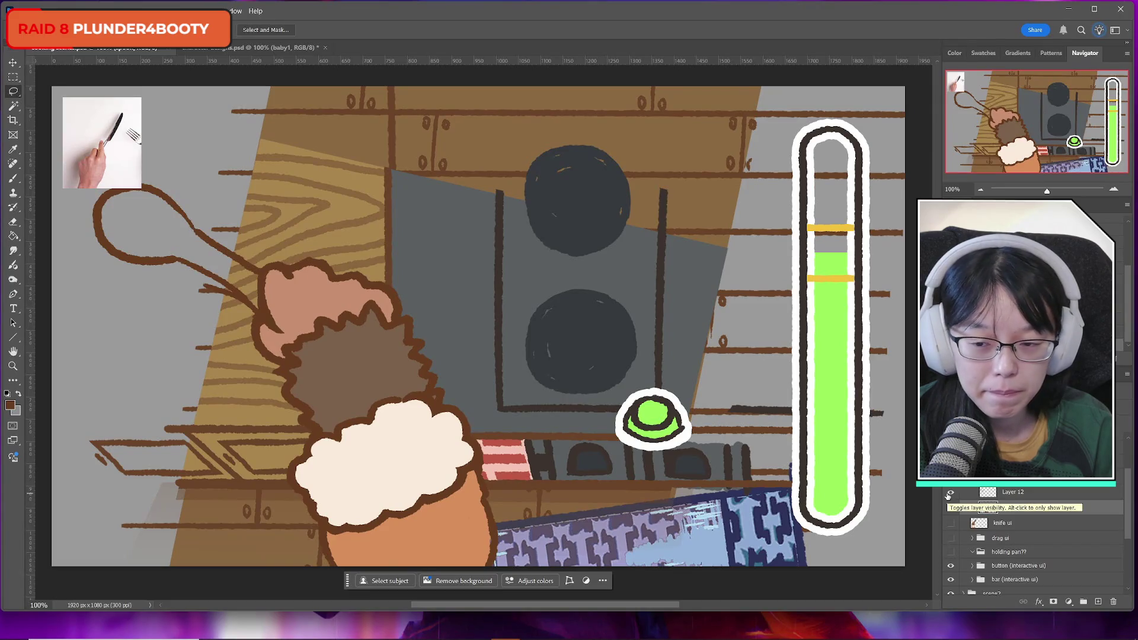
left_click(950, 493)
left_click(950, 493)
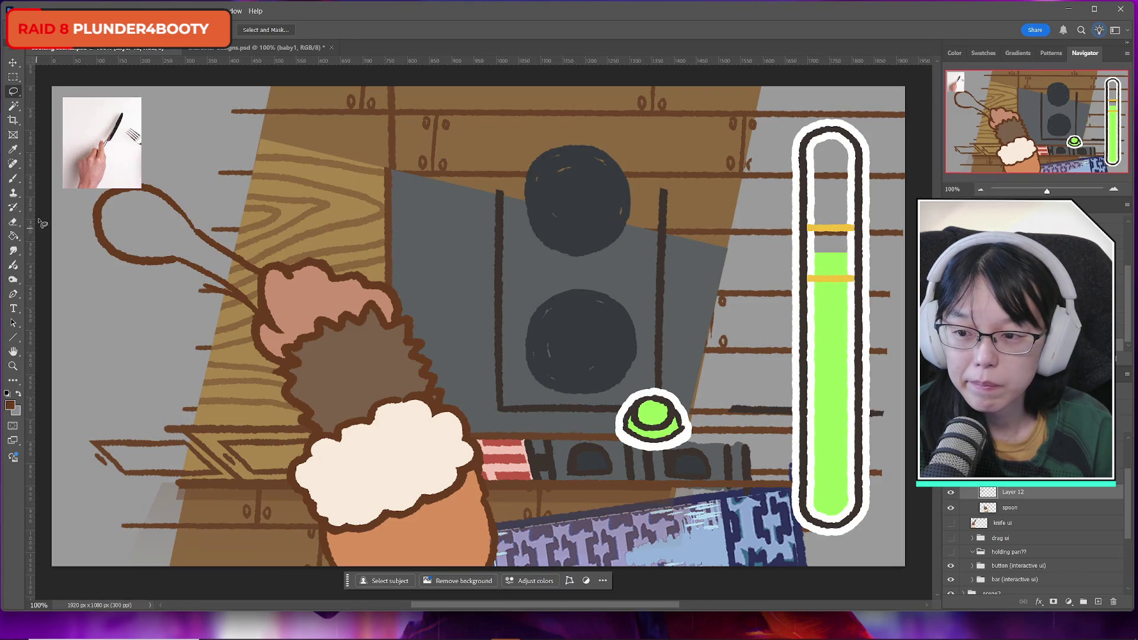
left_click(13, 222)
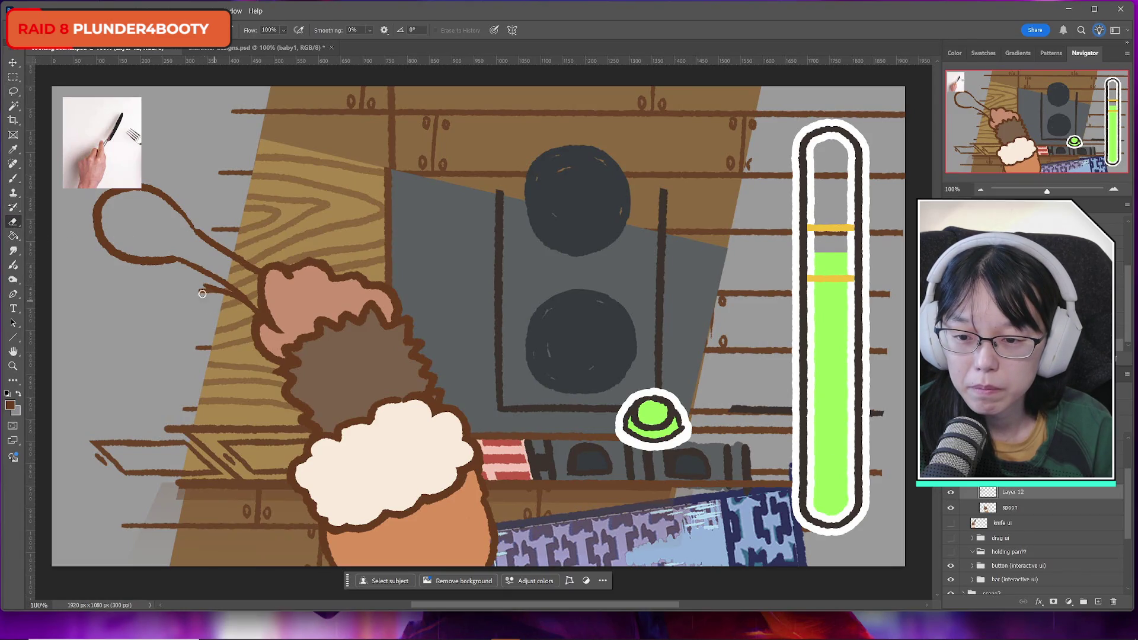
left_click(951, 492)
left_click(951, 492)
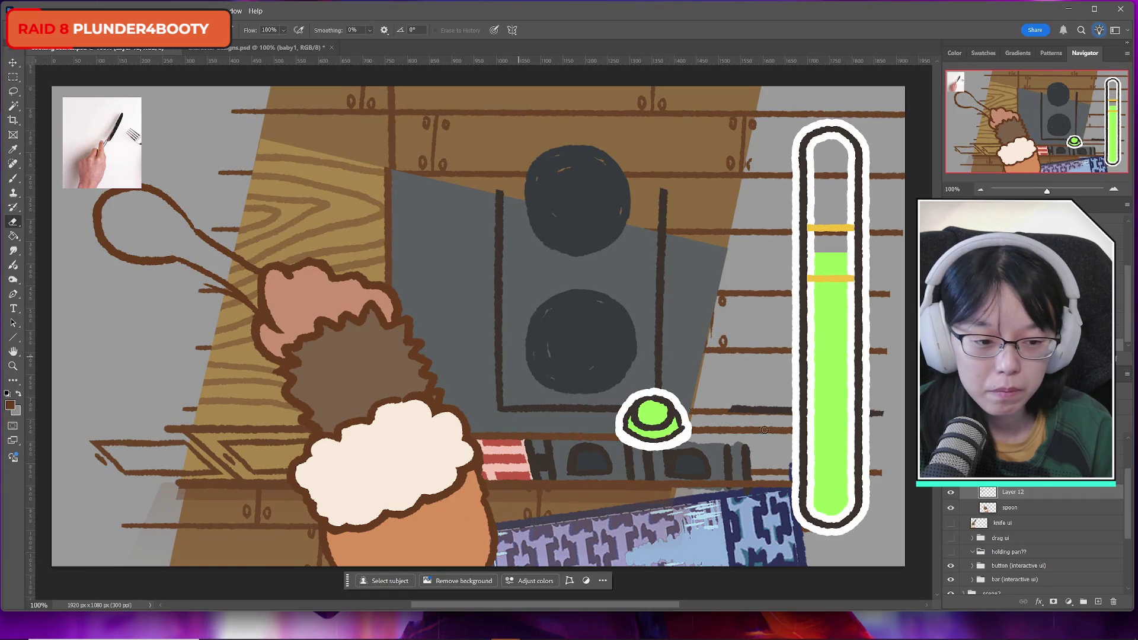
left_click(950, 492)
left_click(951, 492)
left_click(951, 492)
left_click(951, 492)
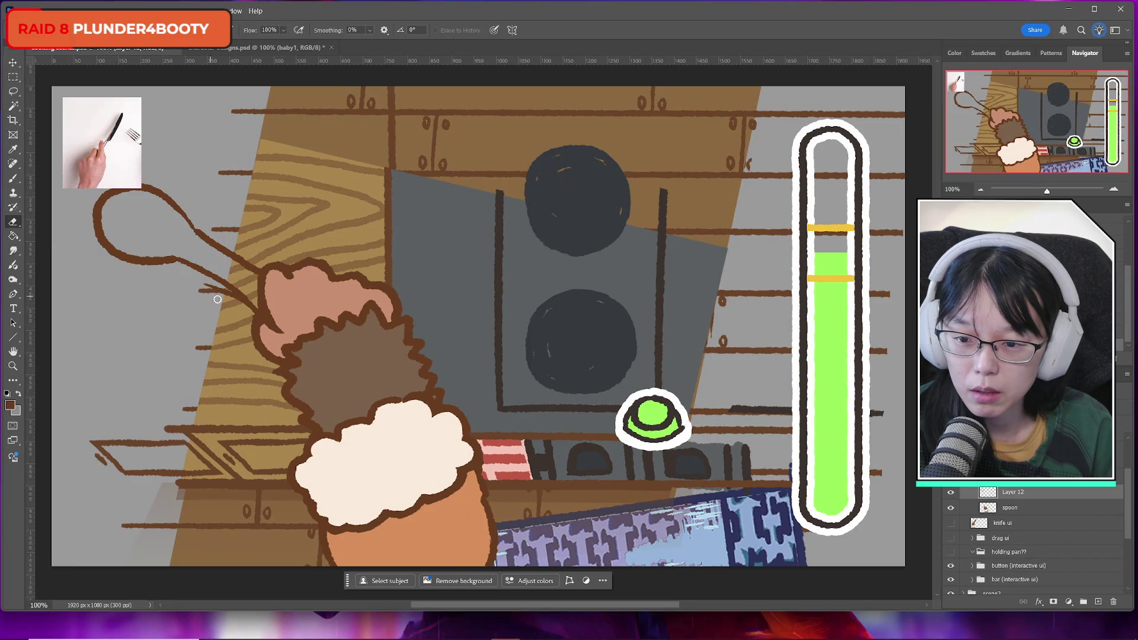
left_click(13, 77)
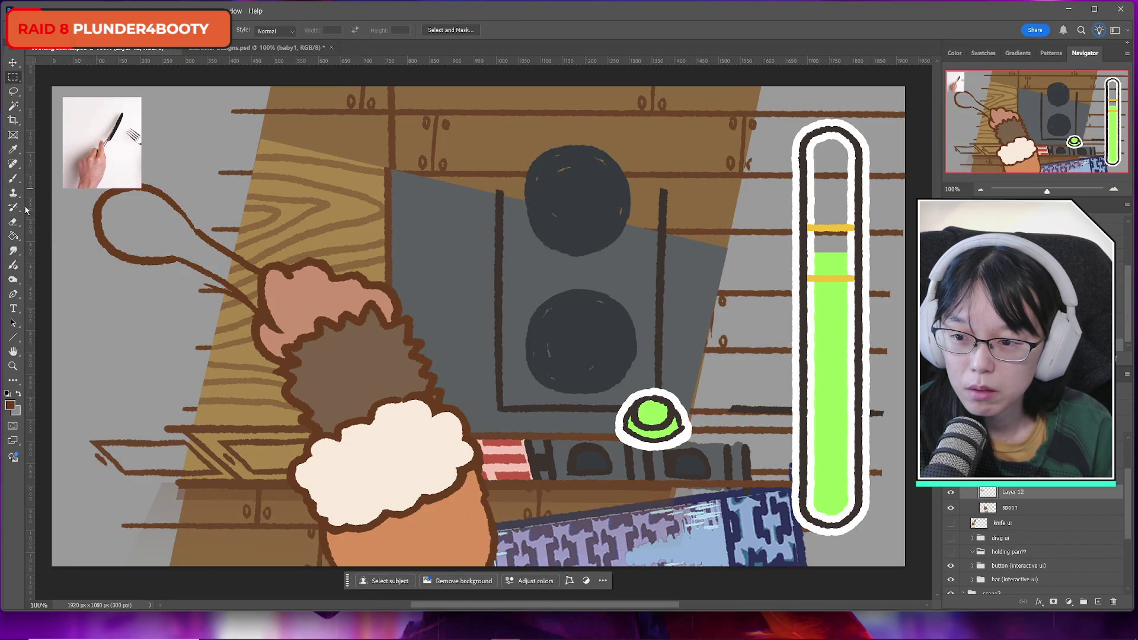
left_click(13, 221)
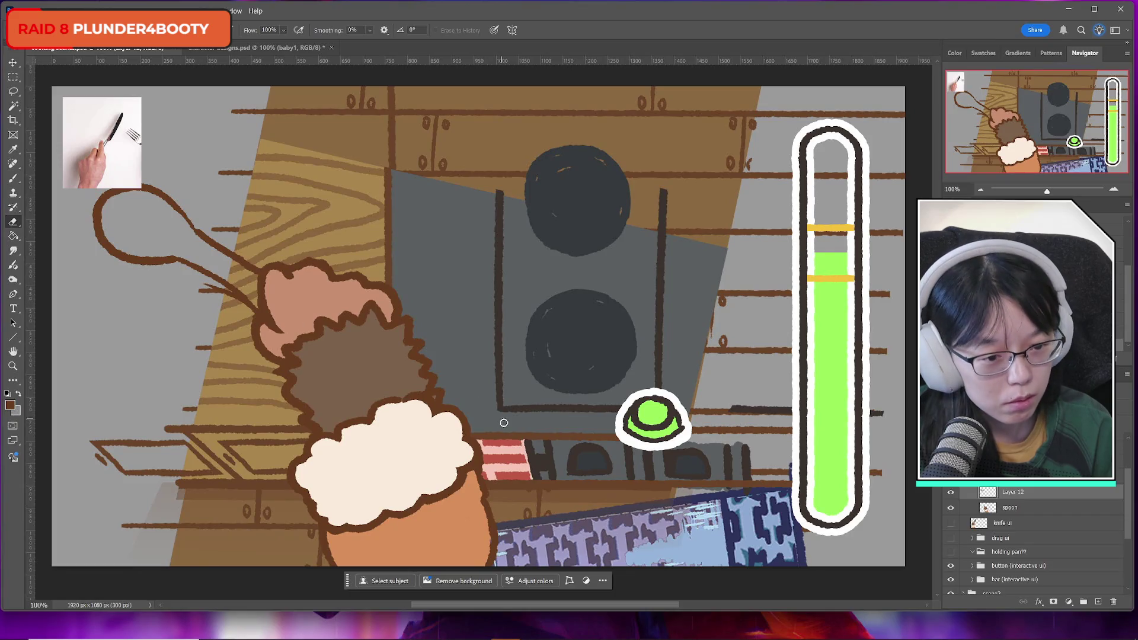
left_click(950, 496)
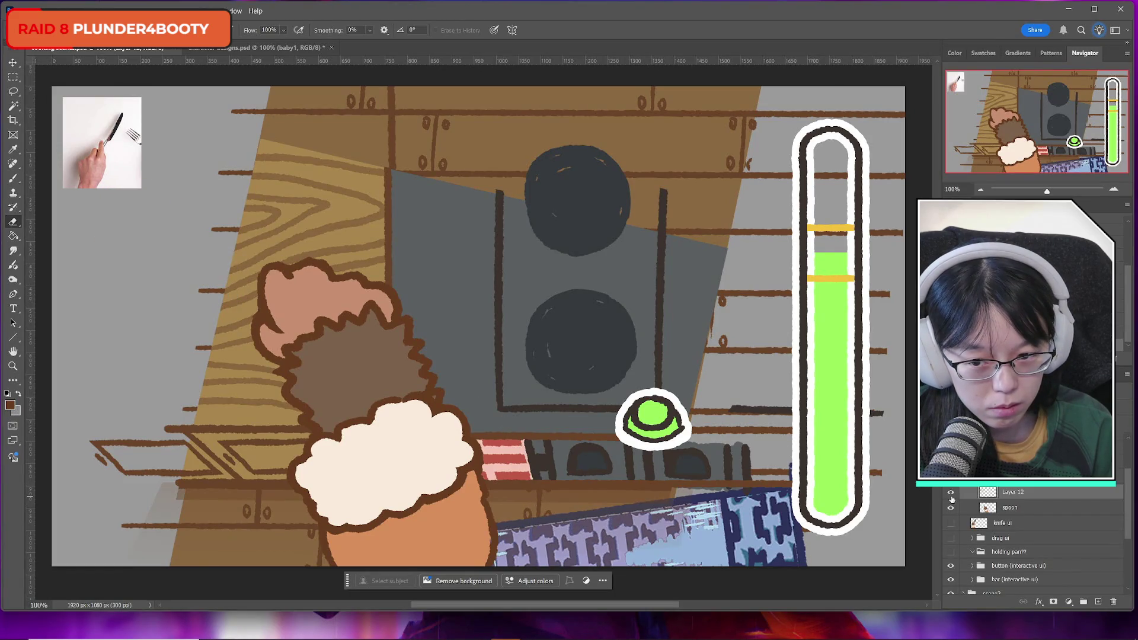
left_click(951, 494)
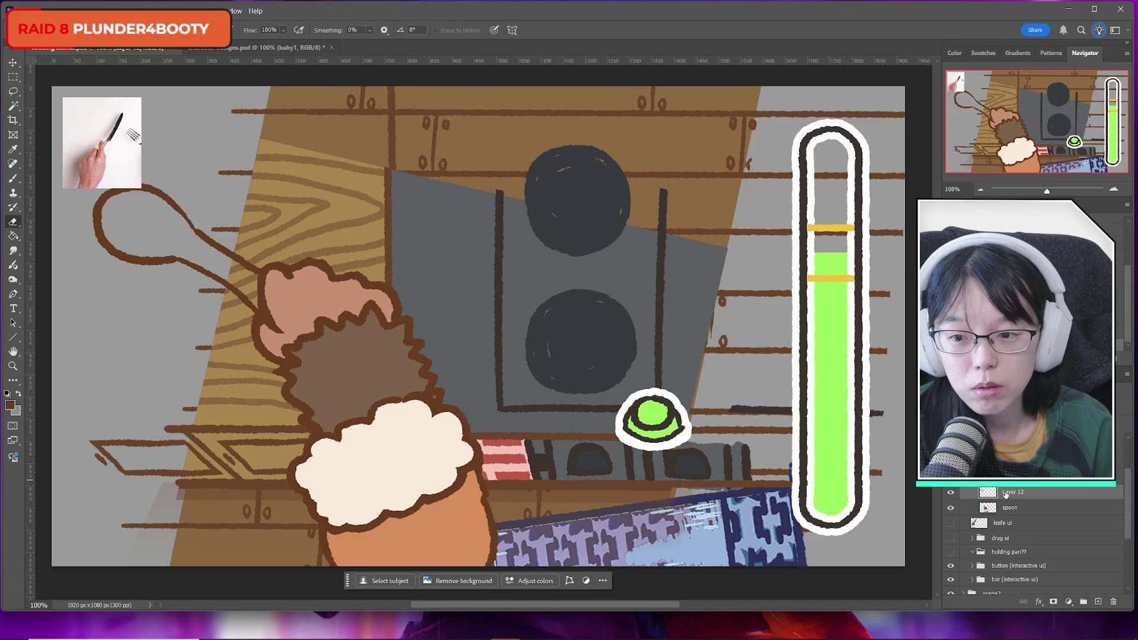
left_click(951, 493)
left_click(951, 492)
left_click(951, 493)
left_click(951, 492)
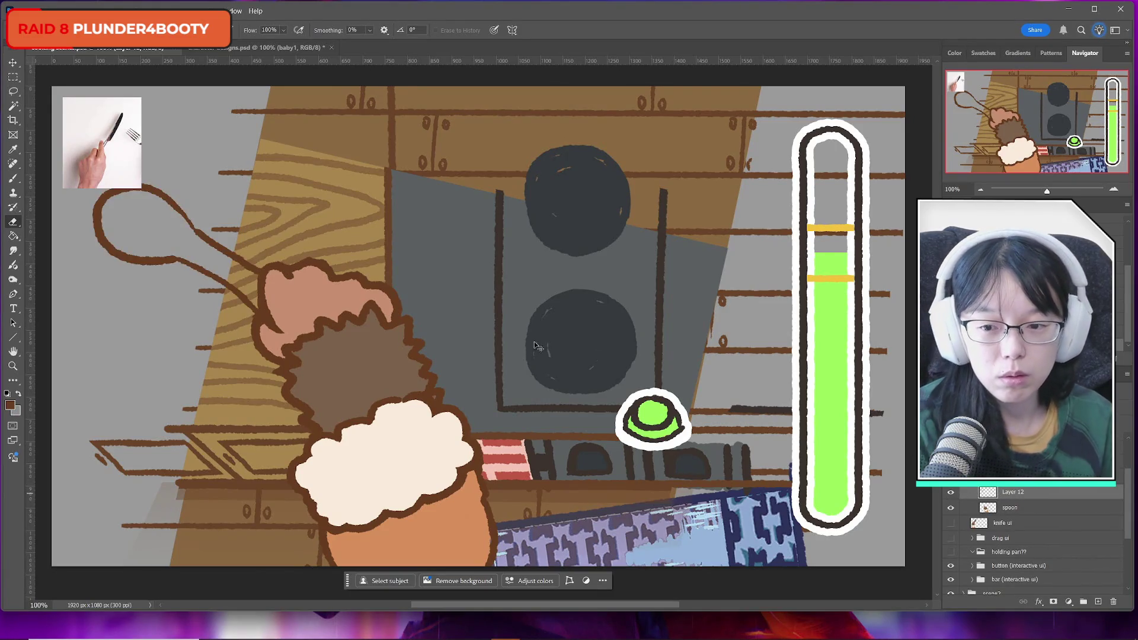
Move Layer 12's spoon sketch down-right into the left paw and erase the line crossing the hand
key("ctrl+t")
mouse_move(177, 235)
left_mouse_down()
mouse_move(207, 257)
mouse_move(203, 267)
left_mouse_up()
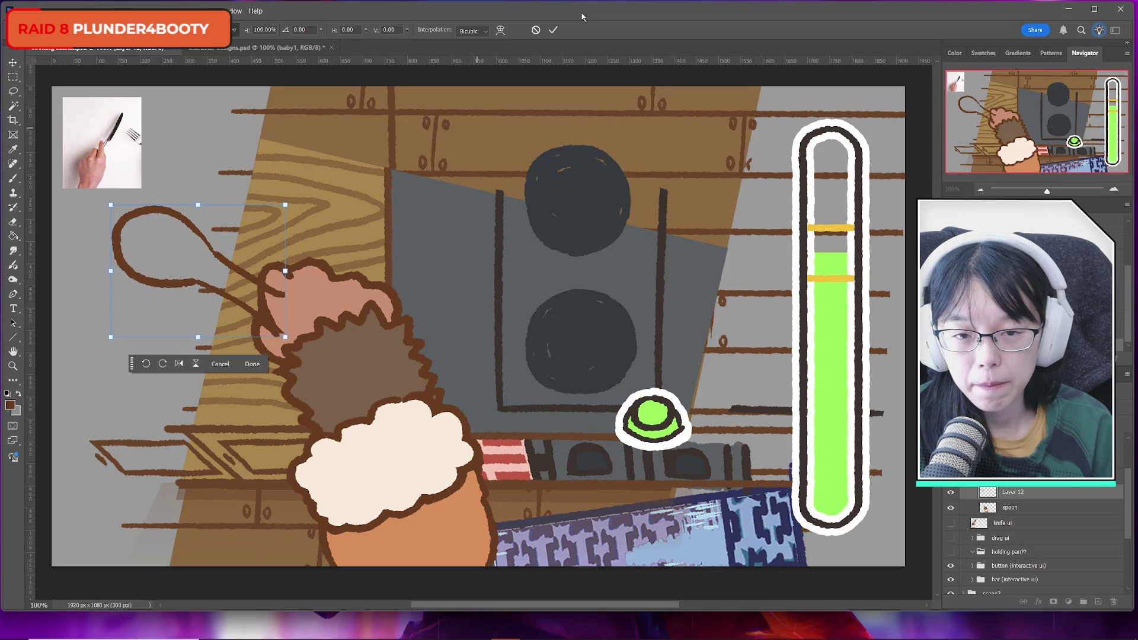
left_click(554, 29)
left_click(13, 222)
mouse_move(272, 282)
left_mouse_down()
mouse_move(282, 341)
mouse_move(270, 325)
left_mouse_up()
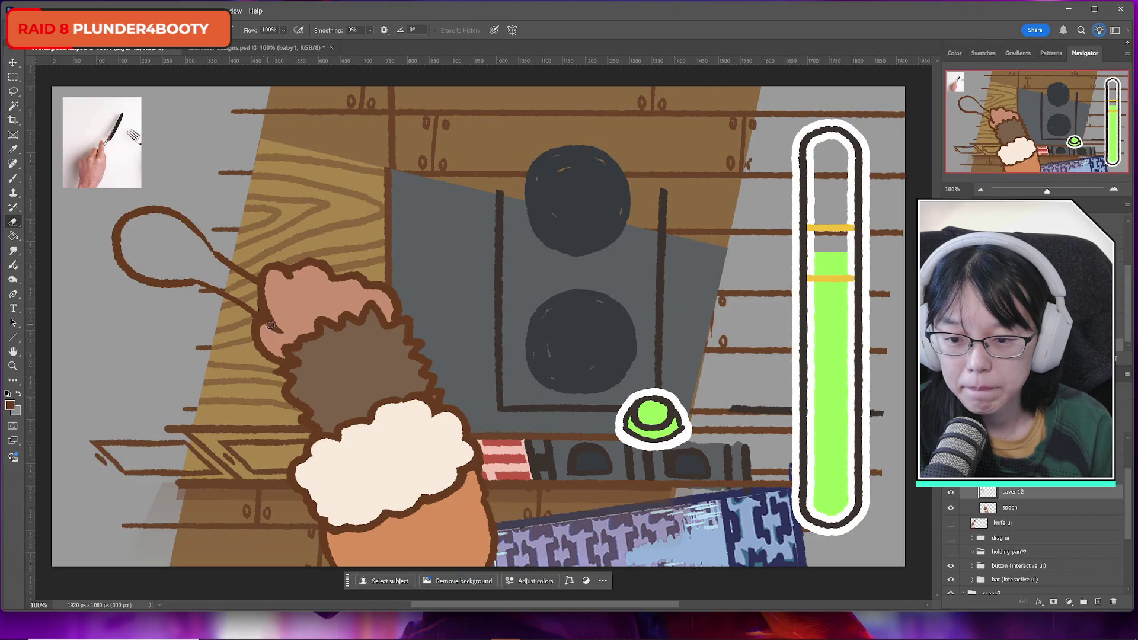
Delete the knife-and-fork reference photo, toggling layer visibility to check the spoon
left_click(951, 492)
left_click(951, 492)
left_click(950, 507)
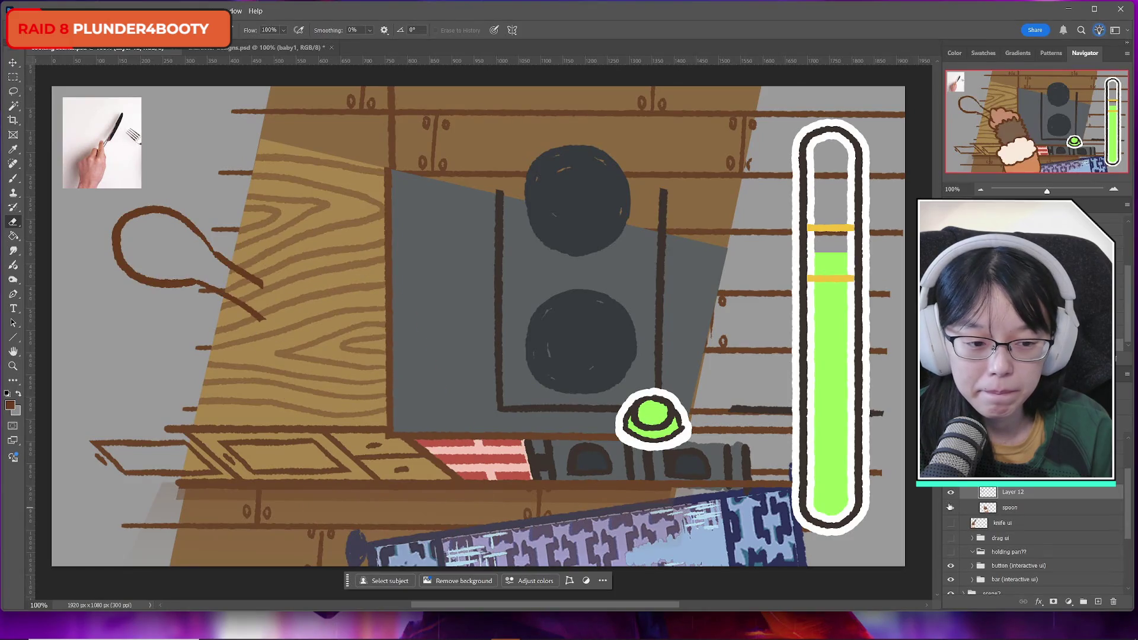
left_click(950, 508)
key("ctrl+v")
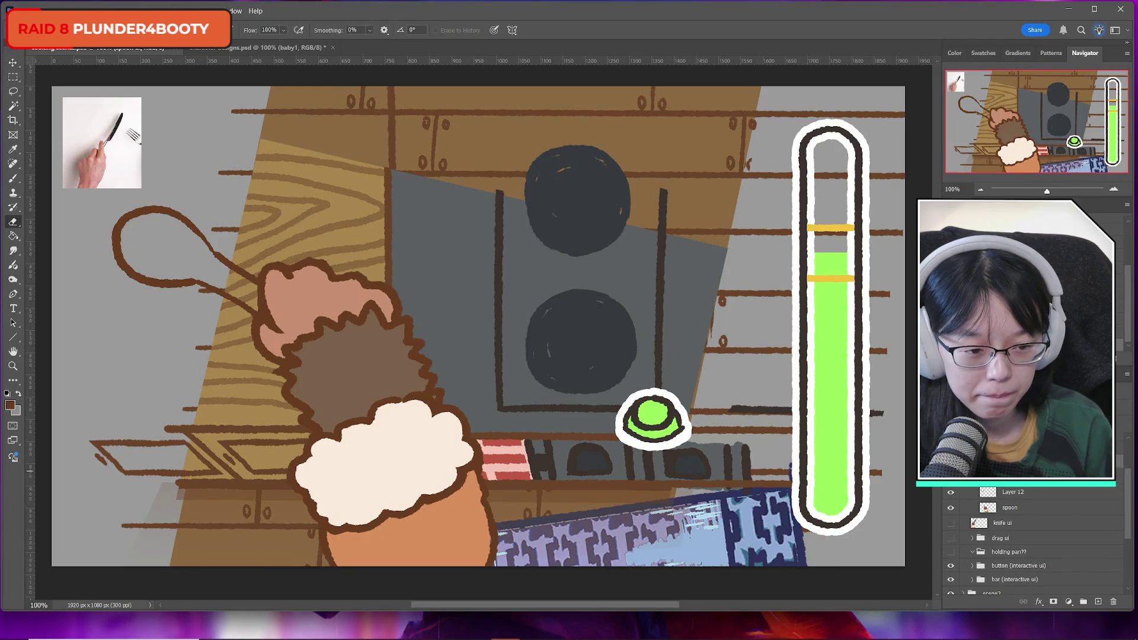
key("Delete")
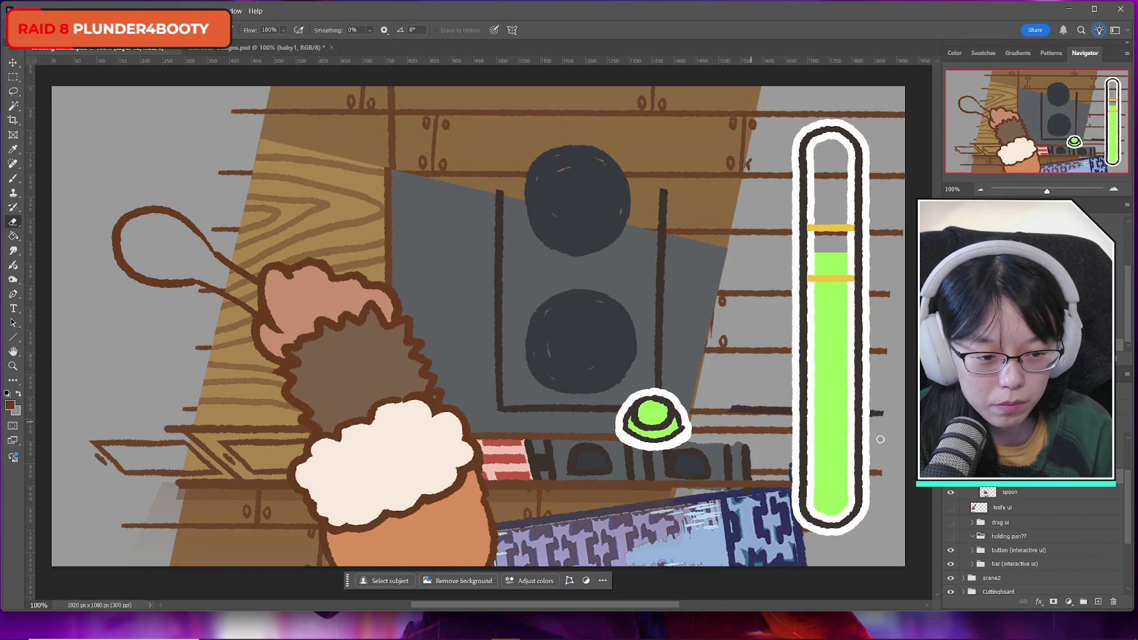
key("ctrl+z")
key("ctrl+shift+z")
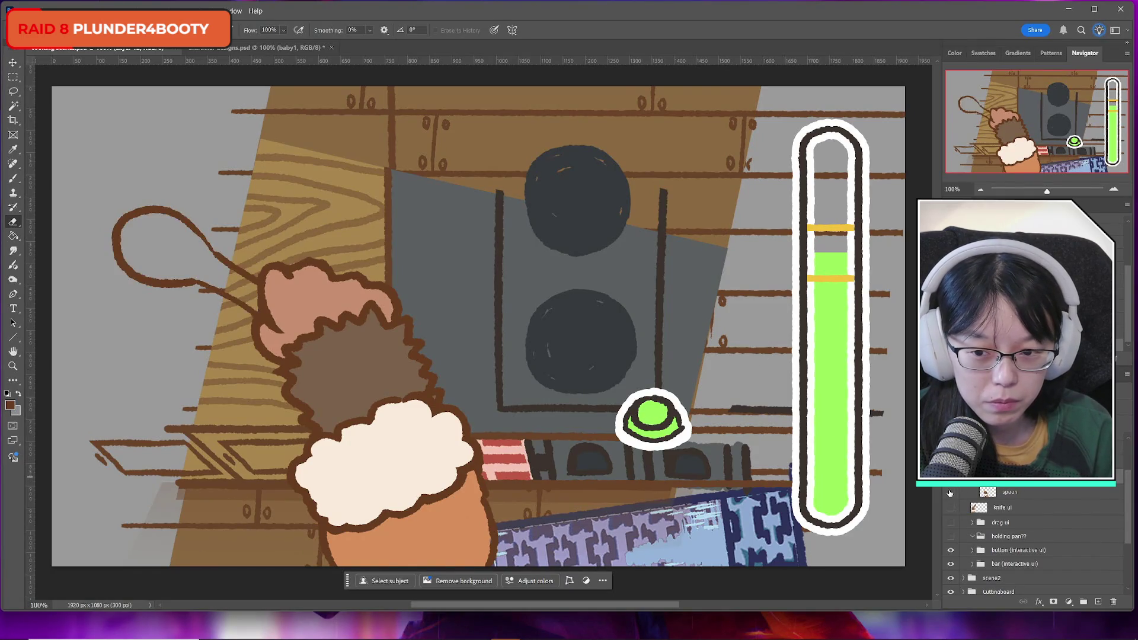
left_click(951, 492)
left_click(951, 492)
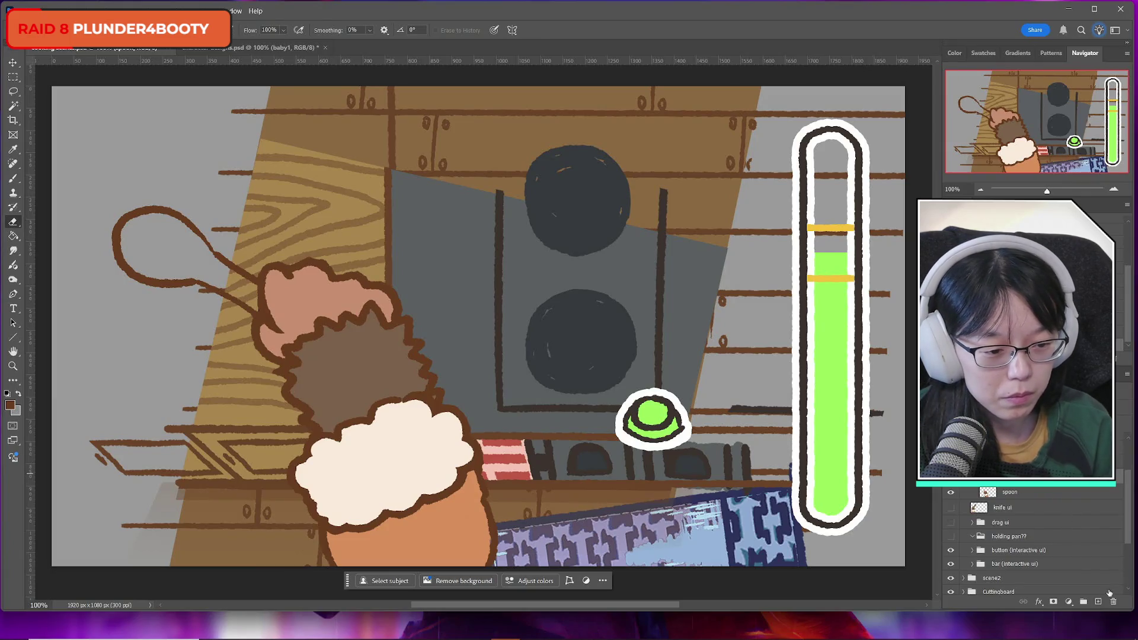
Add a new empty layer above the spoon and swap the foreground and background colours
left_click(1098, 602)
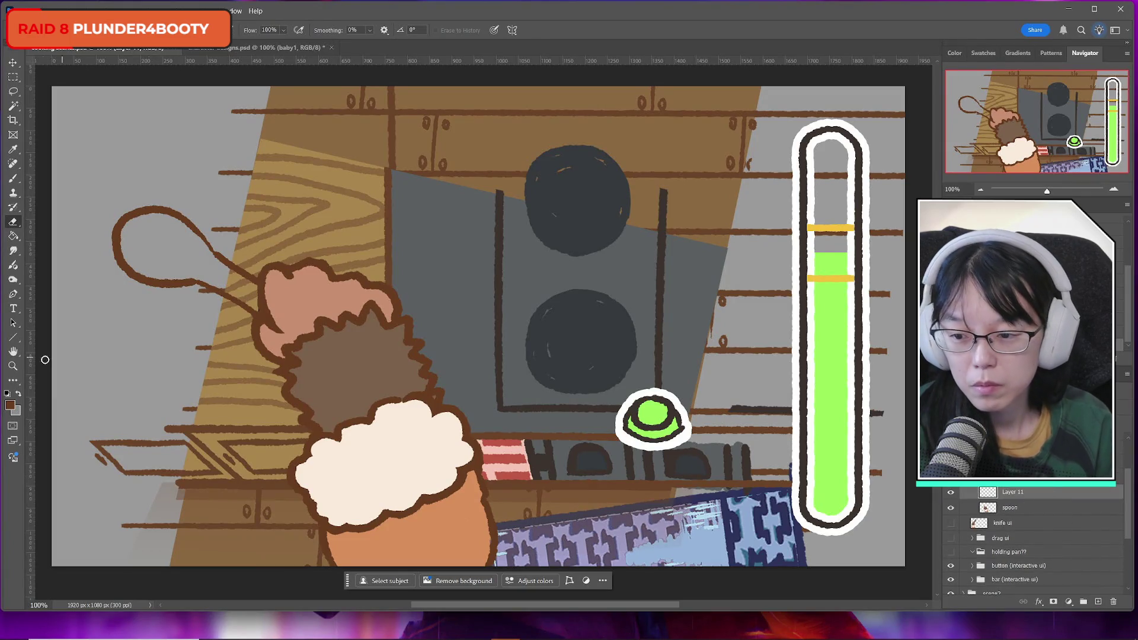
key("x")
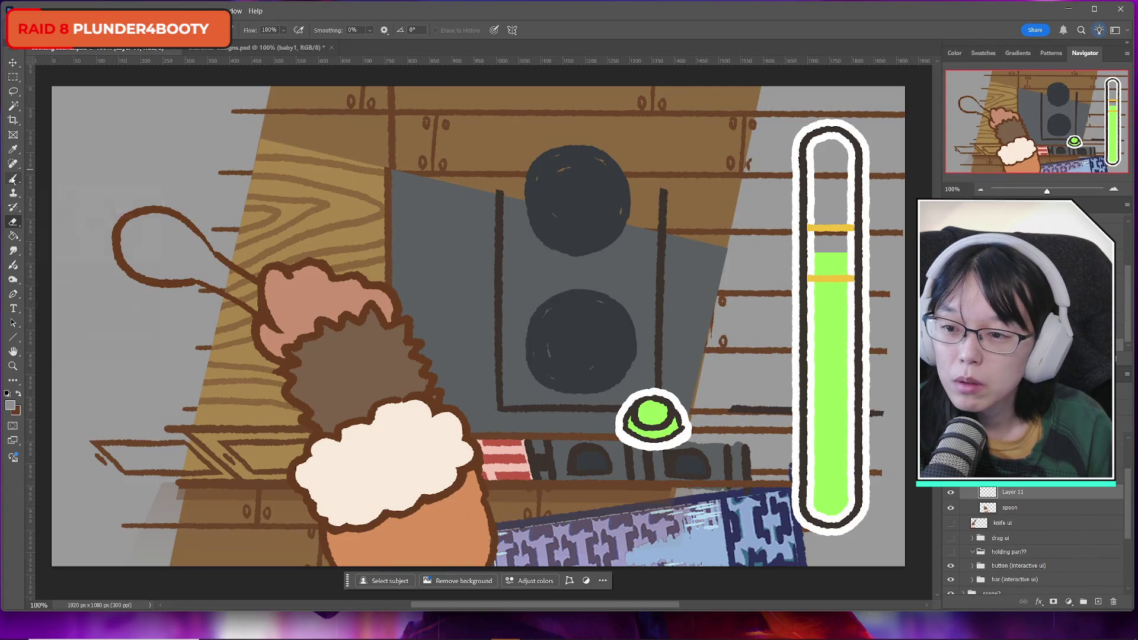
left_click(13, 179)
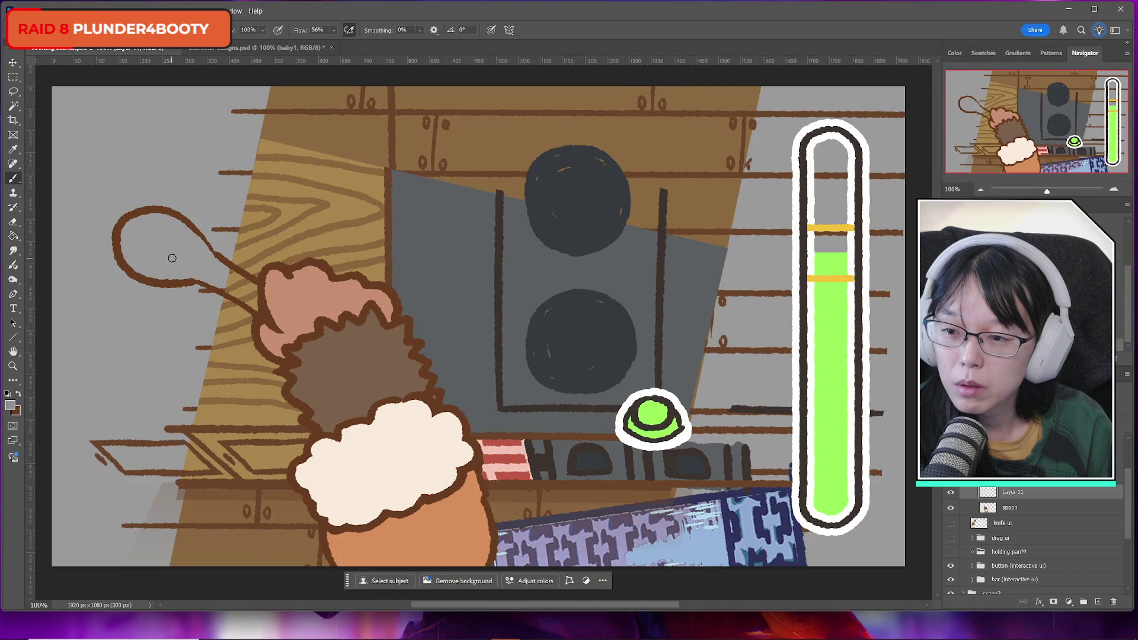
Paint grey into the spoon bowl and show the knife ui hand artwork
mouse_move(132, 236)
left_mouse_down()
mouse_move(129, 227)
mouse_move(141, 272)
mouse_move(202, 278)
mouse_move(132, 226)
mouse_move(181, 226)
mouse_move(208, 256)
mouse_move(185, 255)
mouse_move(258, 306)
mouse_move(234, 276)
mouse_move(245, 289)
left_mouse_up()
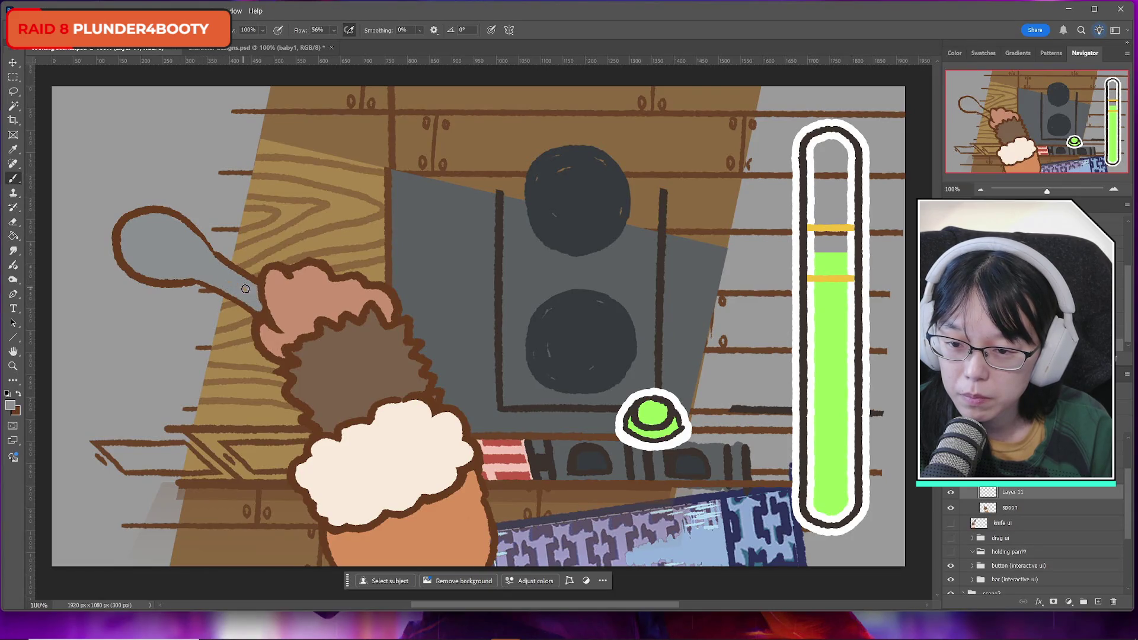
scroll(1008, 533, "down", 1)
left_click(951, 507)
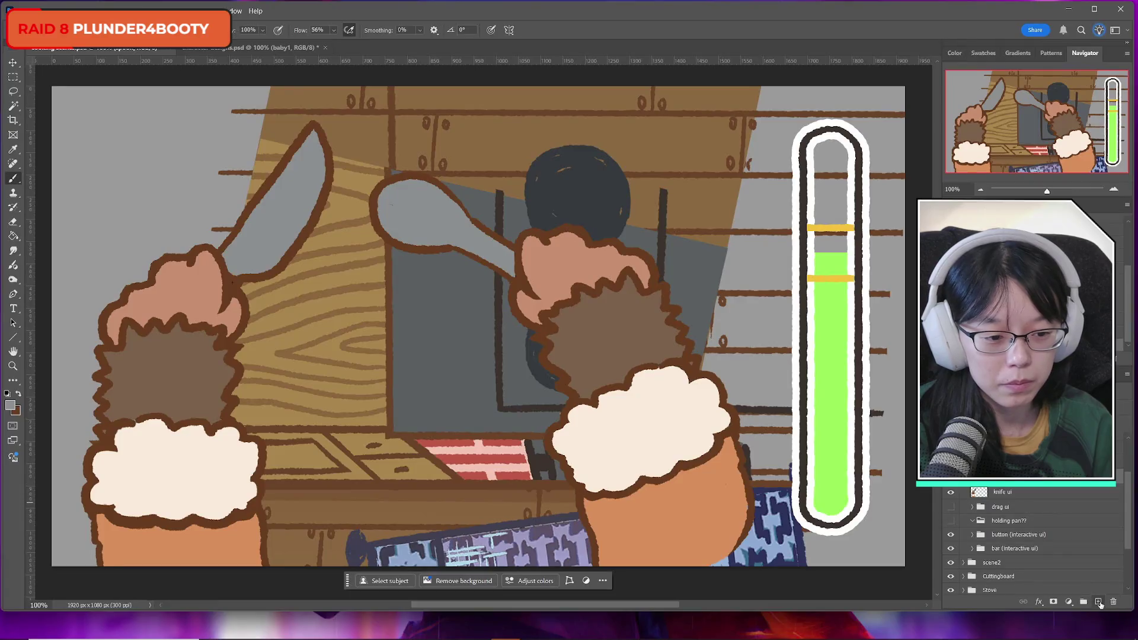
Add a new layer clipped to knife ui and sample the skin orange and dark brown fur colours
left_click(1099, 601)
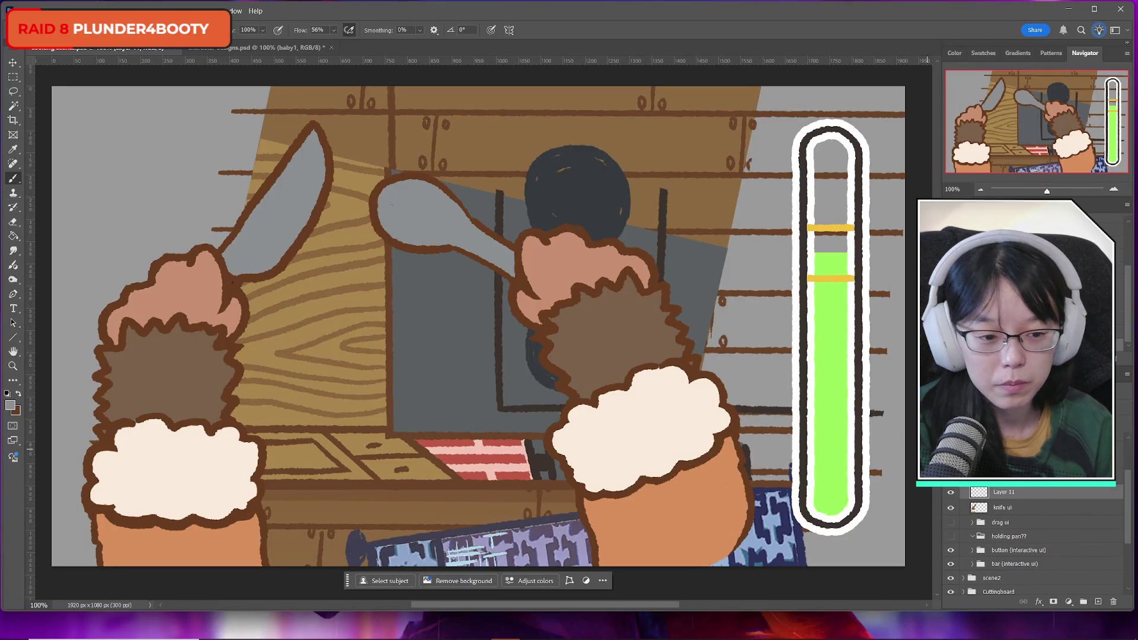
key("ctrl+alt+g")
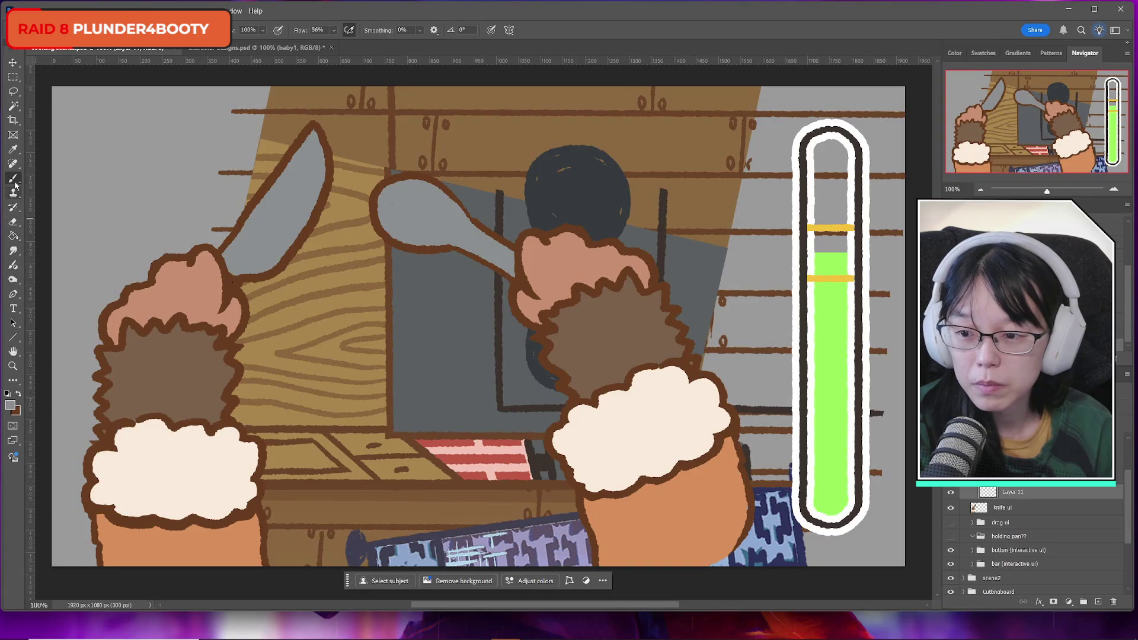
left_click(745, 498, "alt")
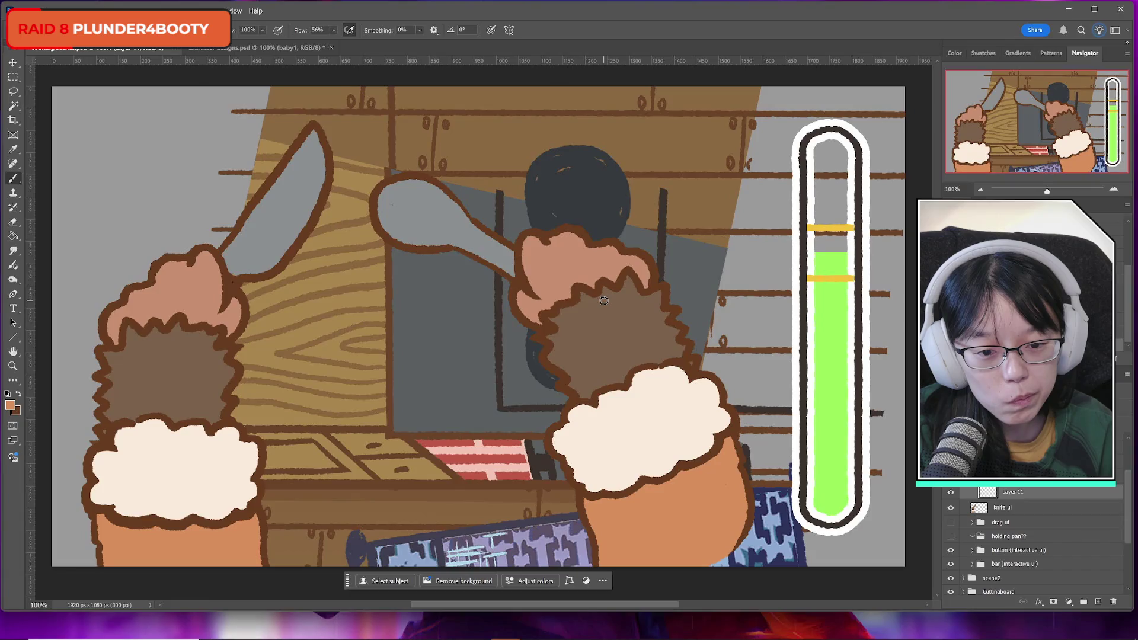
left_click(652, 342, "alt")
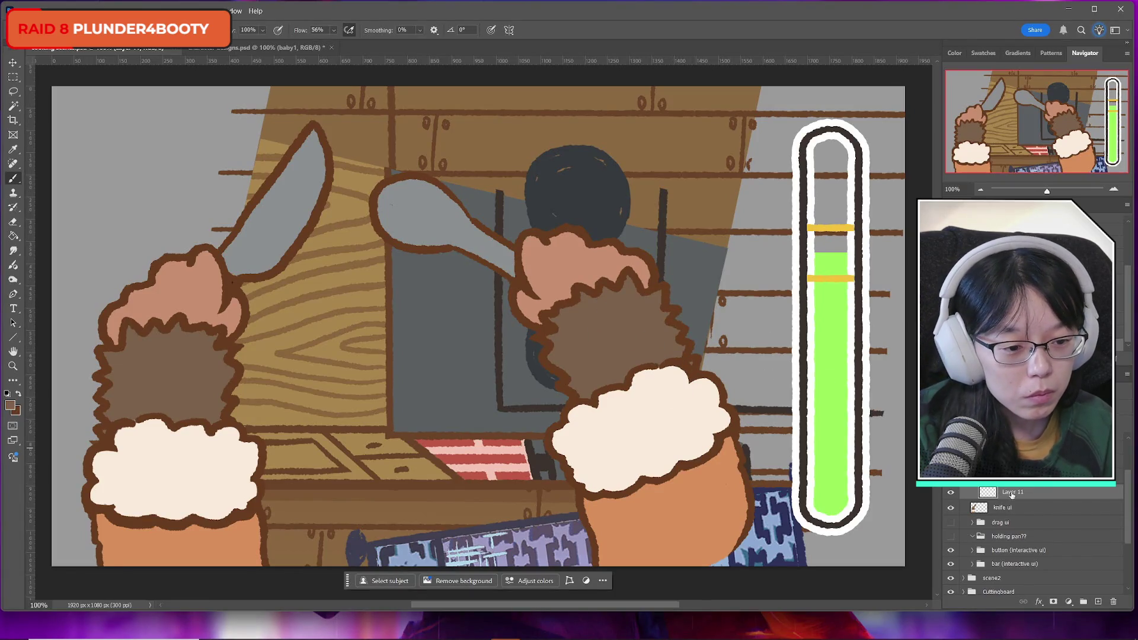
Paint dark brown strokes along the spoon paw's spiky fur outline and its right edge
left_click(1039, 487)
scroll(1043, 499, "down", 1)
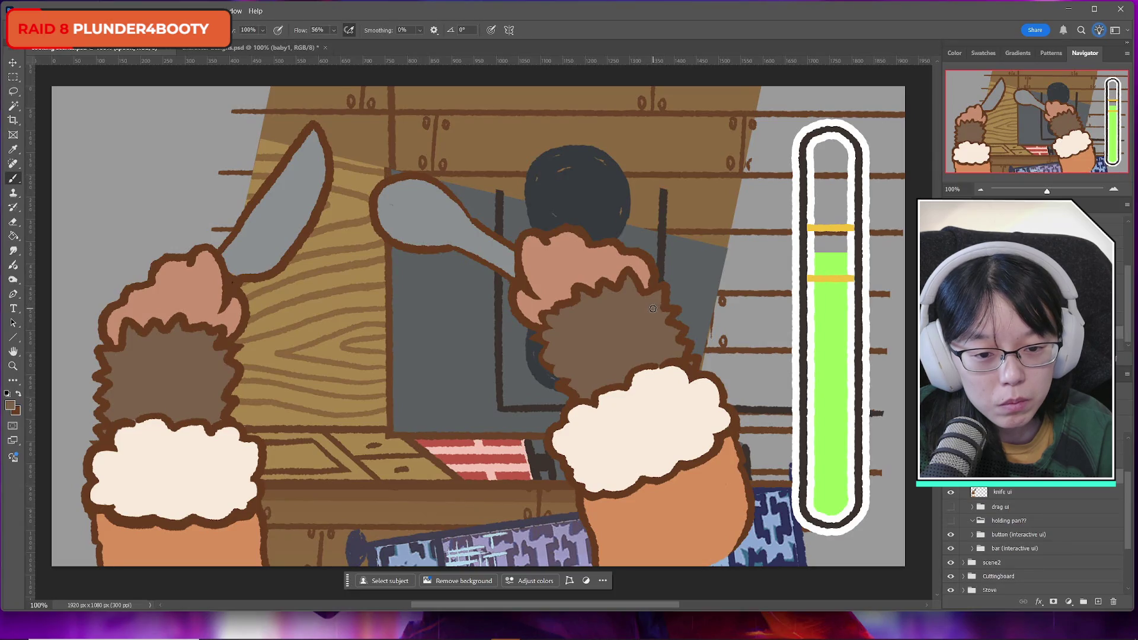
mouse_move(656, 312)
left_mouse_down()
mouse_move(675, 314)
mouse_move(678, 332)
left_mouse_up()
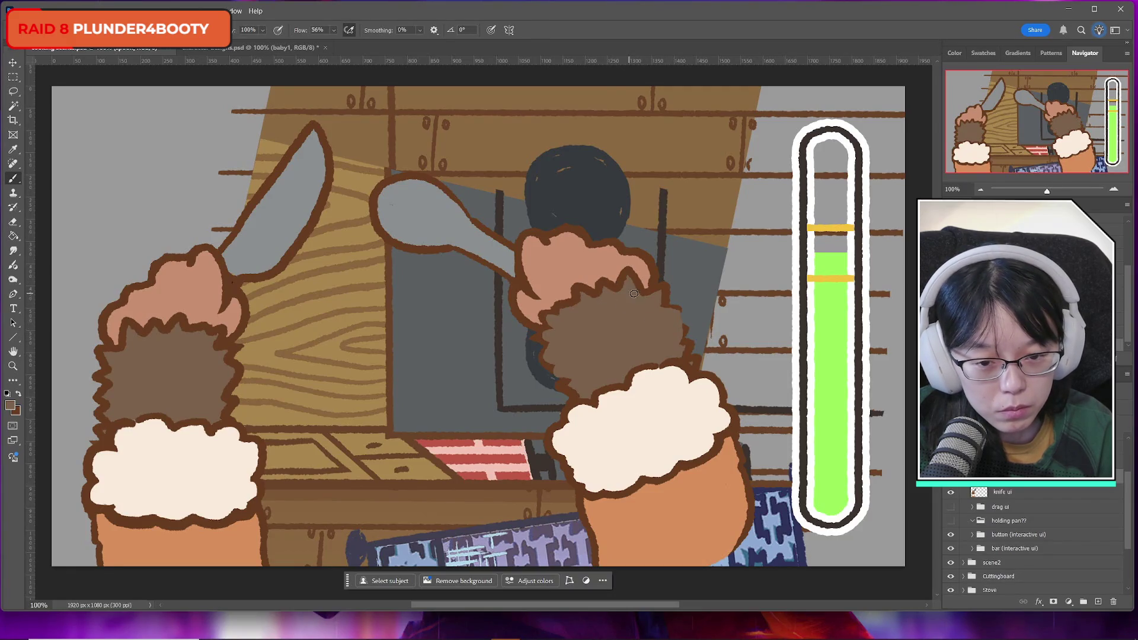
mouse_move(606, 298)
left_mouse_down()
mouse_move(635, 293)
mouse_move(561, 305)
left_mouse_up()
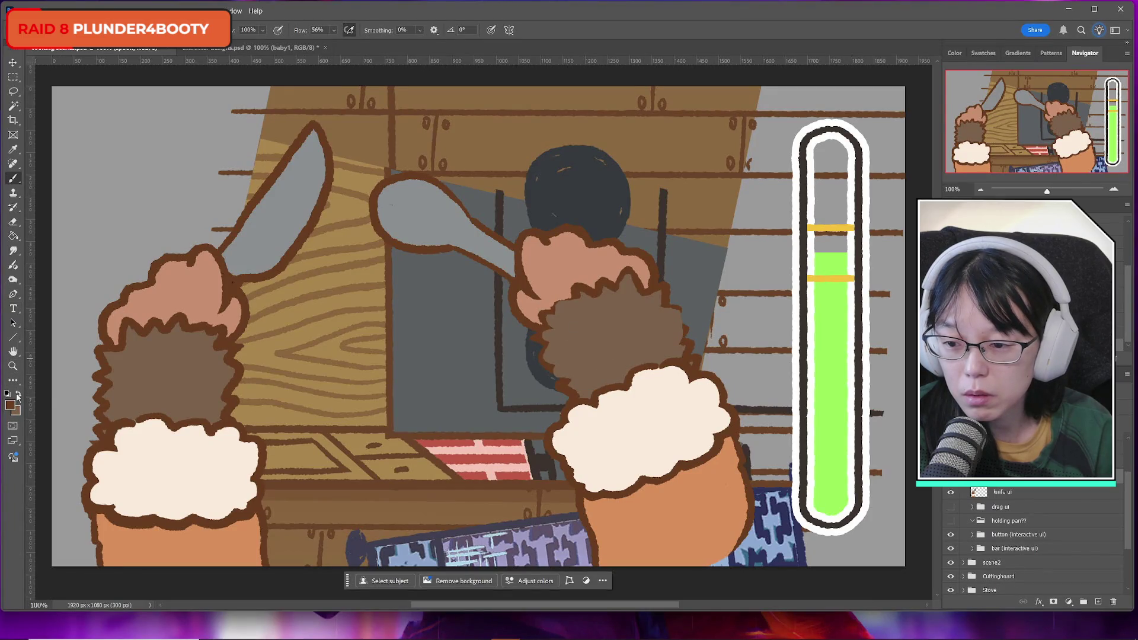
scroll(1053, 541, "up", 1)
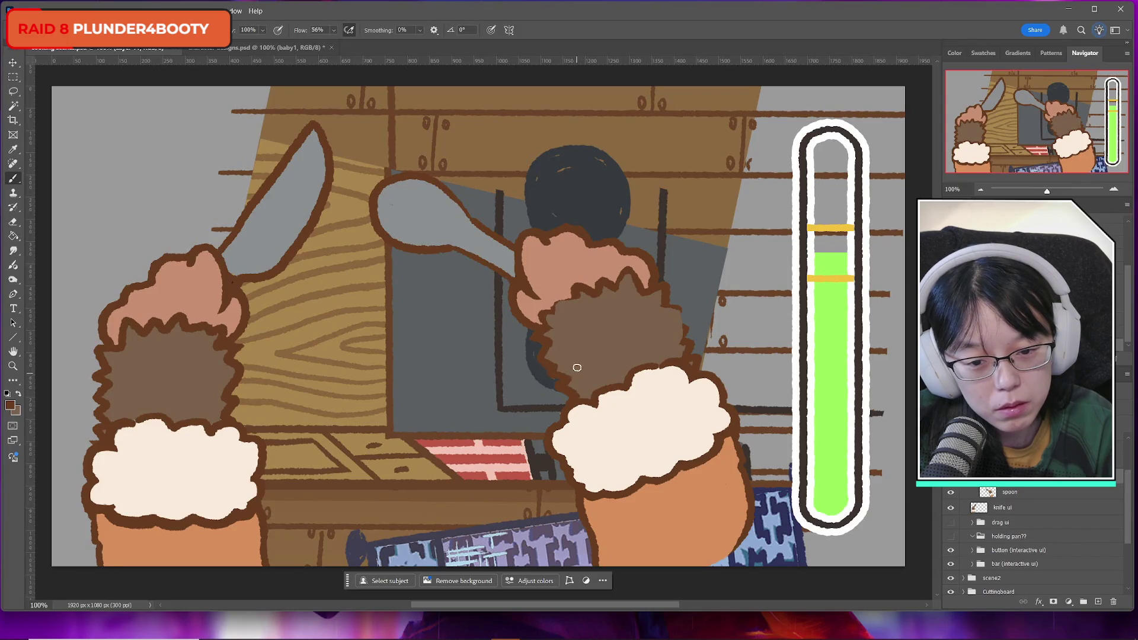
mouse_move(551, 313)
left_mouse_down()
mouse_move(550, 324)
mouse_move(628, 270)
mouse_move(681, 326)
left_mouse_up()
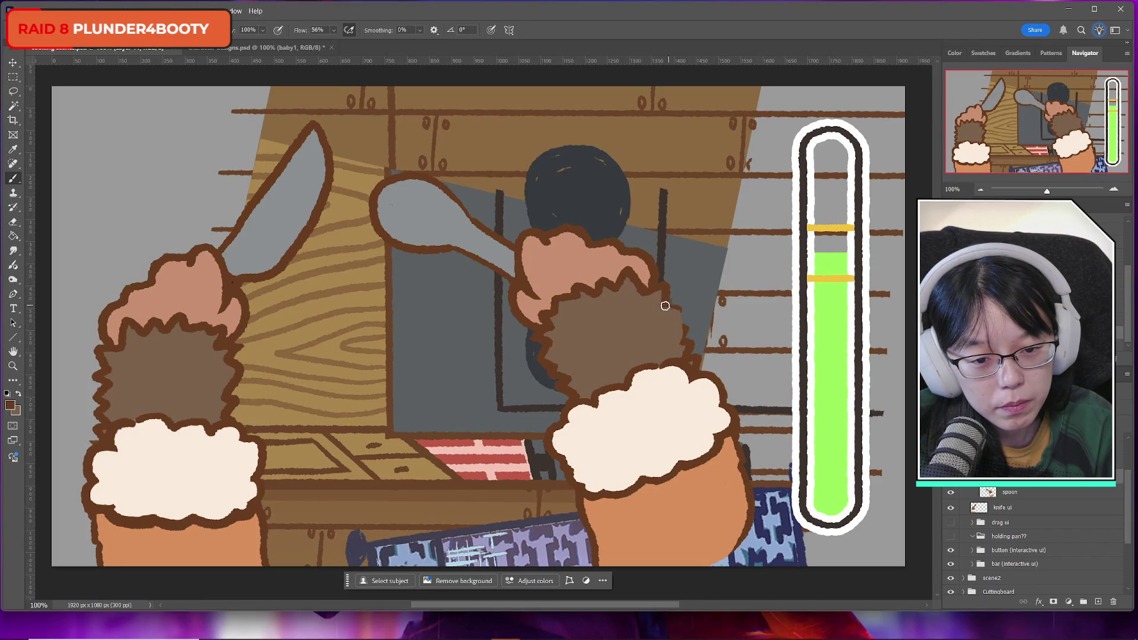
left_click_drag(680, 312, 680, 338)
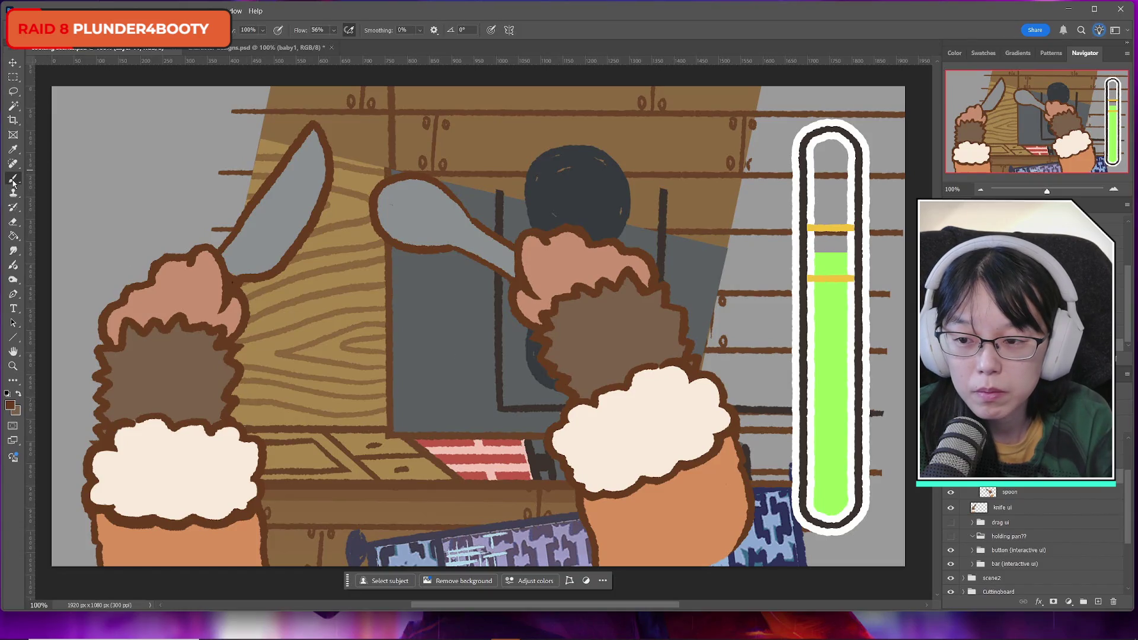
left_click(13, 222)
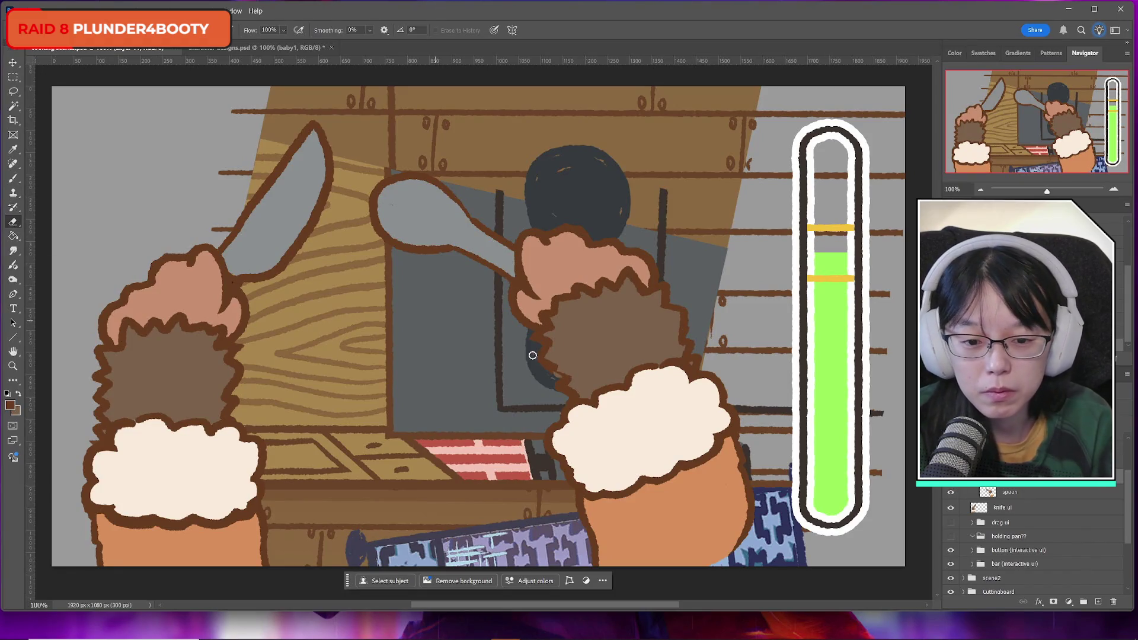
Select the spoon layer, toggling its visibility and checking neighbouring layers
left_click(1023, 494)
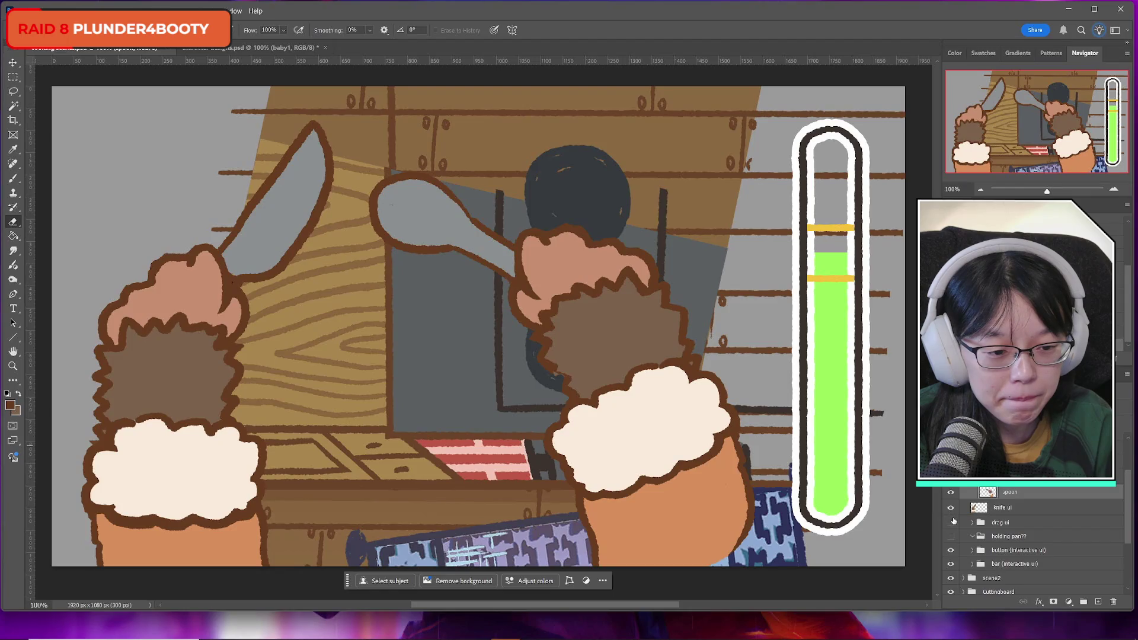
left_click(951, 494)
left_click(953, 496)
key("b")
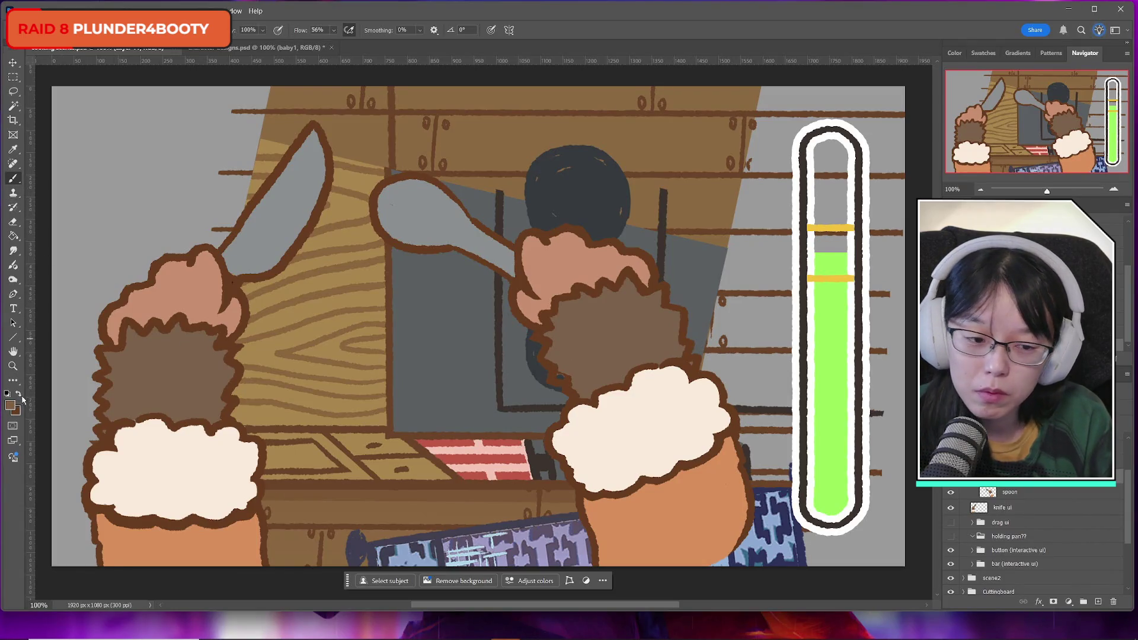
left_click(1022, 493)
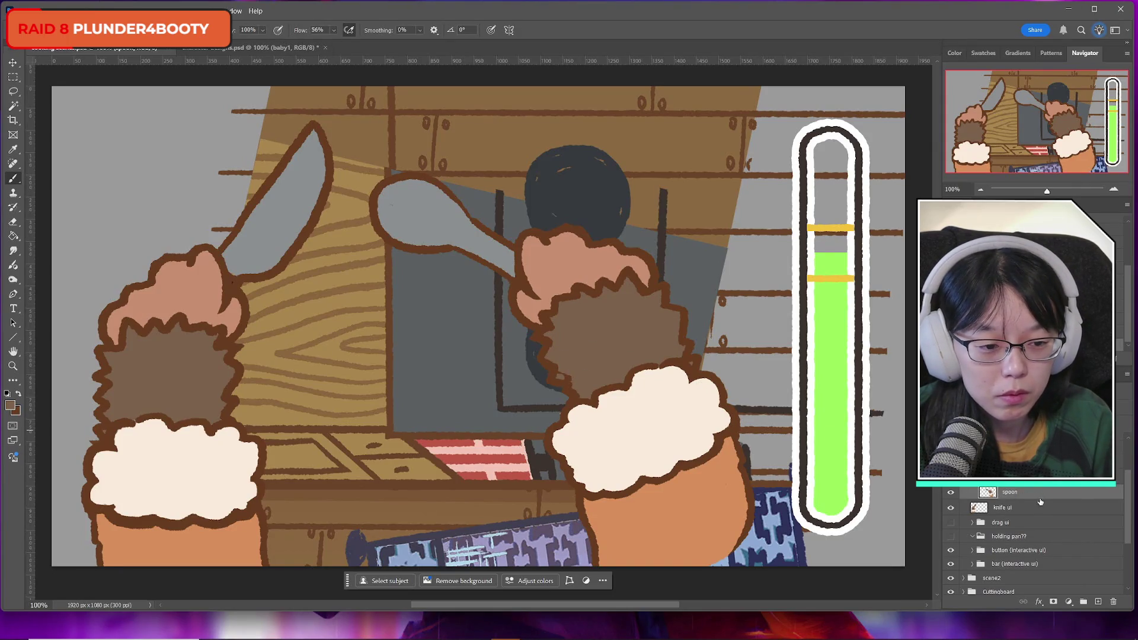
left_click(1008, 477)
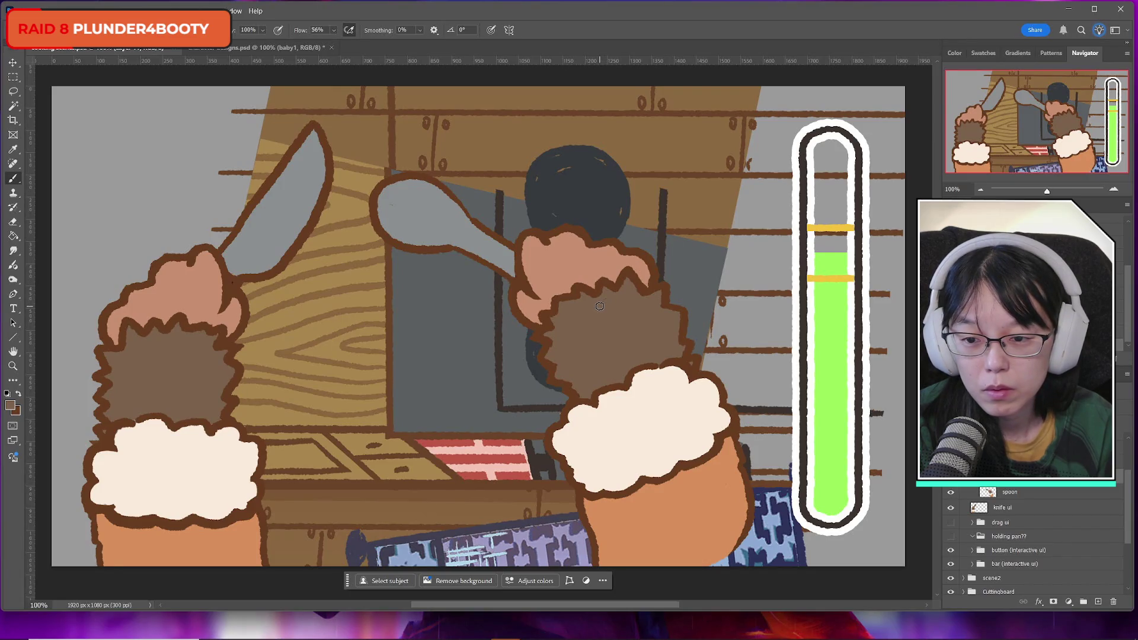
left_click(994, 497)
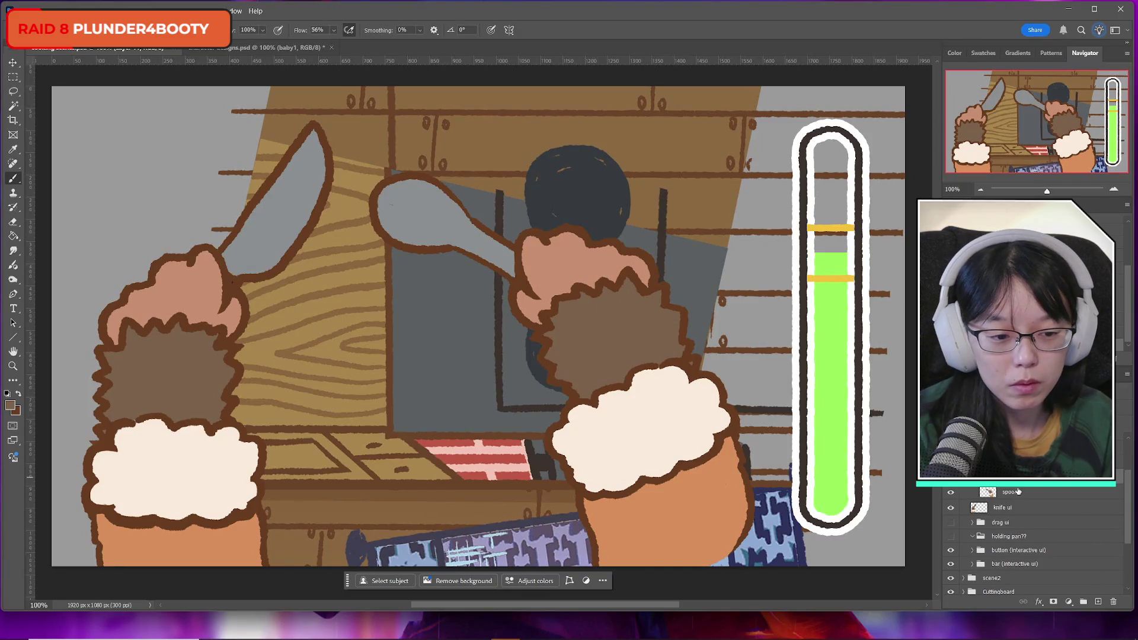
scroll(1007, 495, "down", 1)
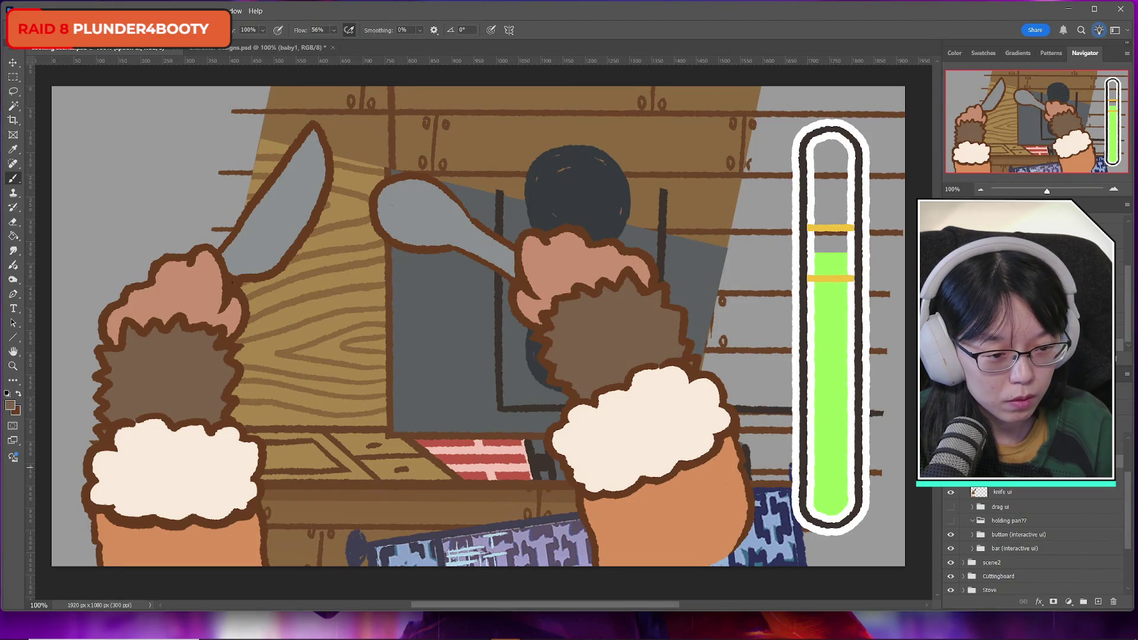
key("ctrl+z")
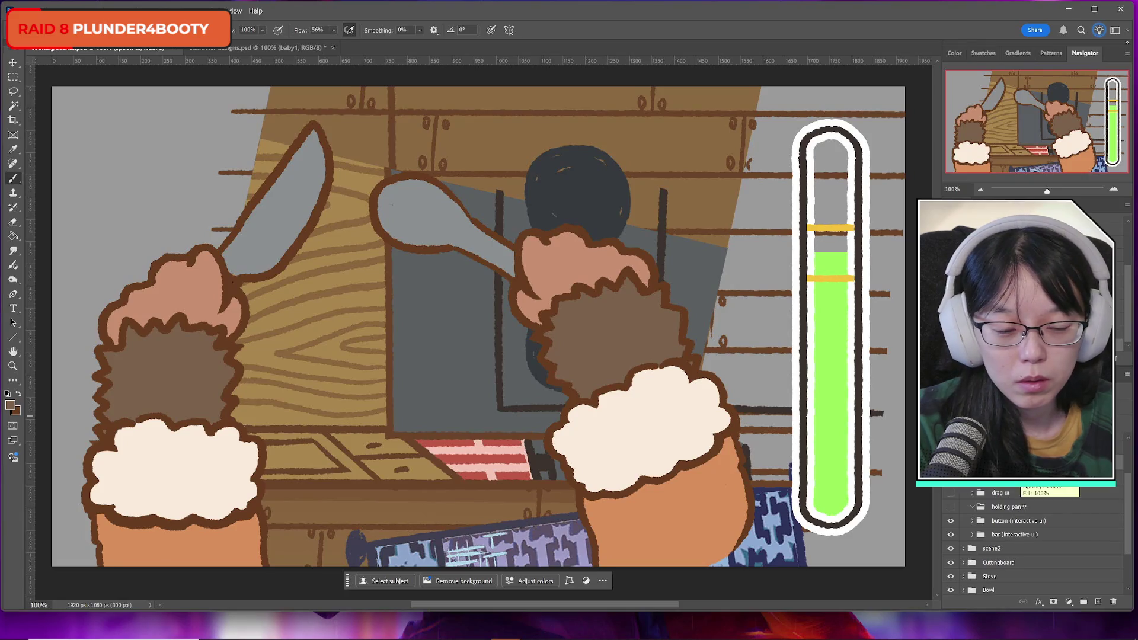
Sample the canvas grey, add a new empty layer above knife ui, and pick the fur brown
left_click(1115, 602)
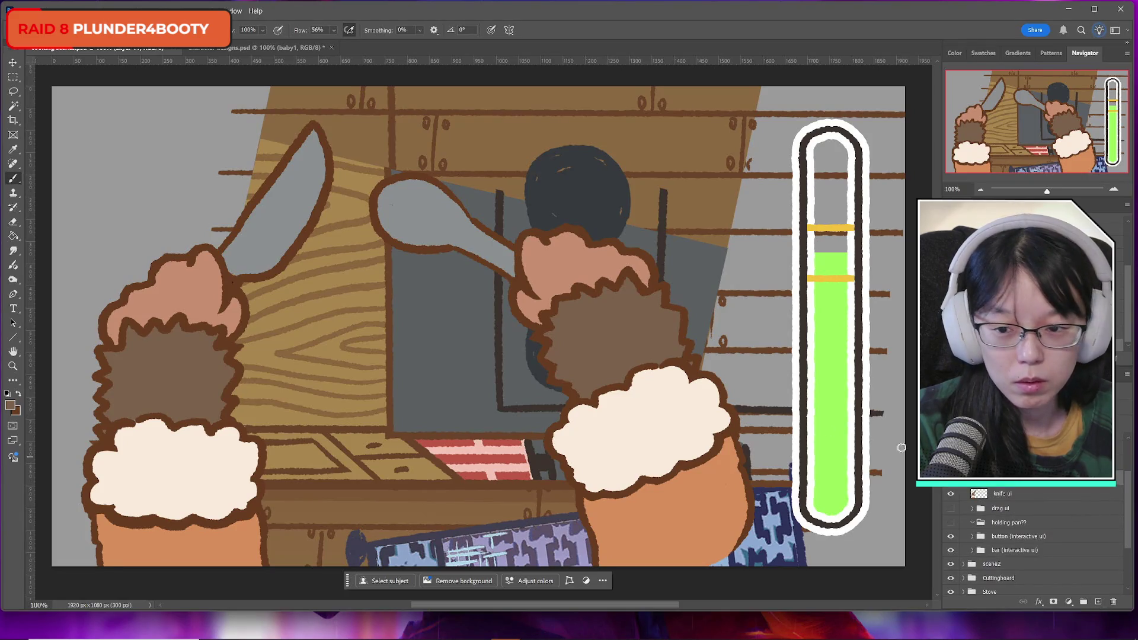
left_click(247, 266, "alt")
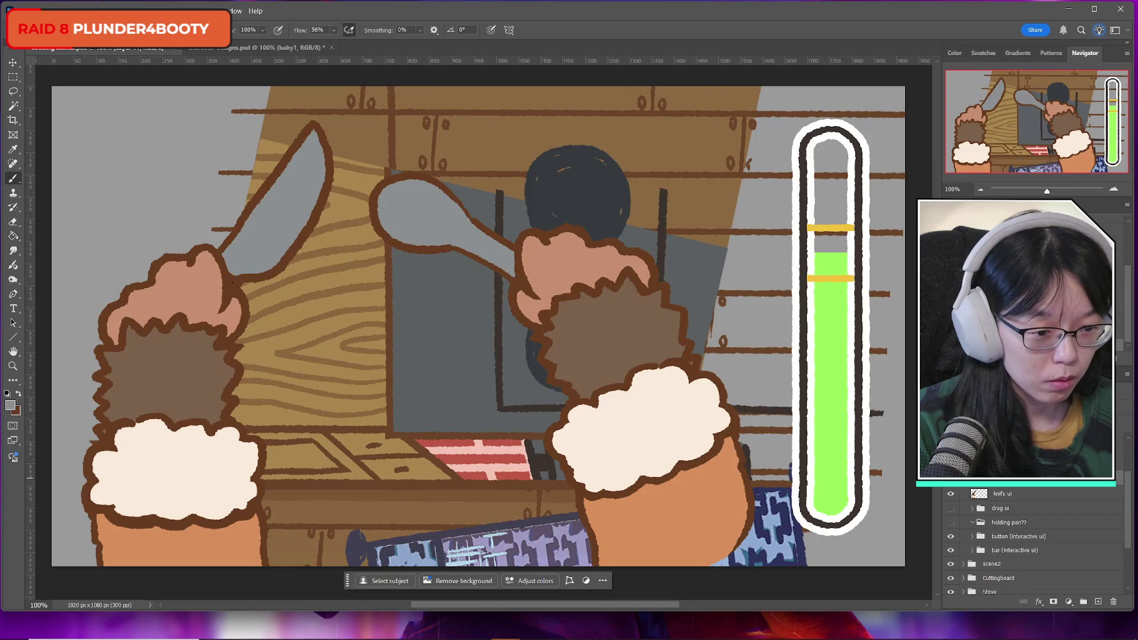
key("ctrl+shift+alt+n")
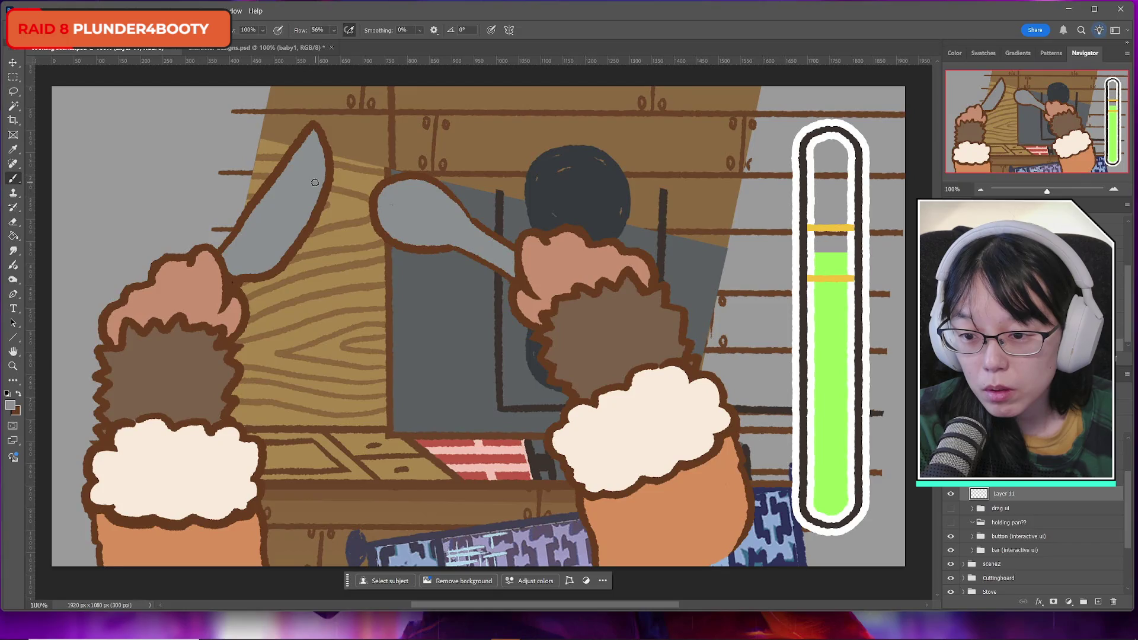
left_click(154, 401, "alt")
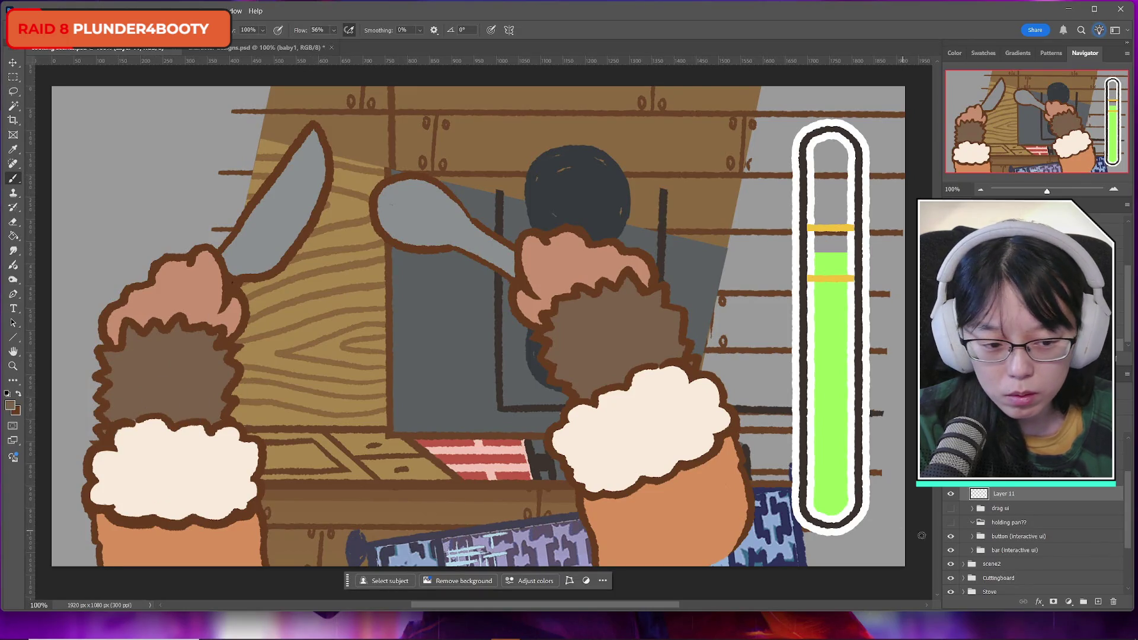
scroll(1008, 487, "down", 1)
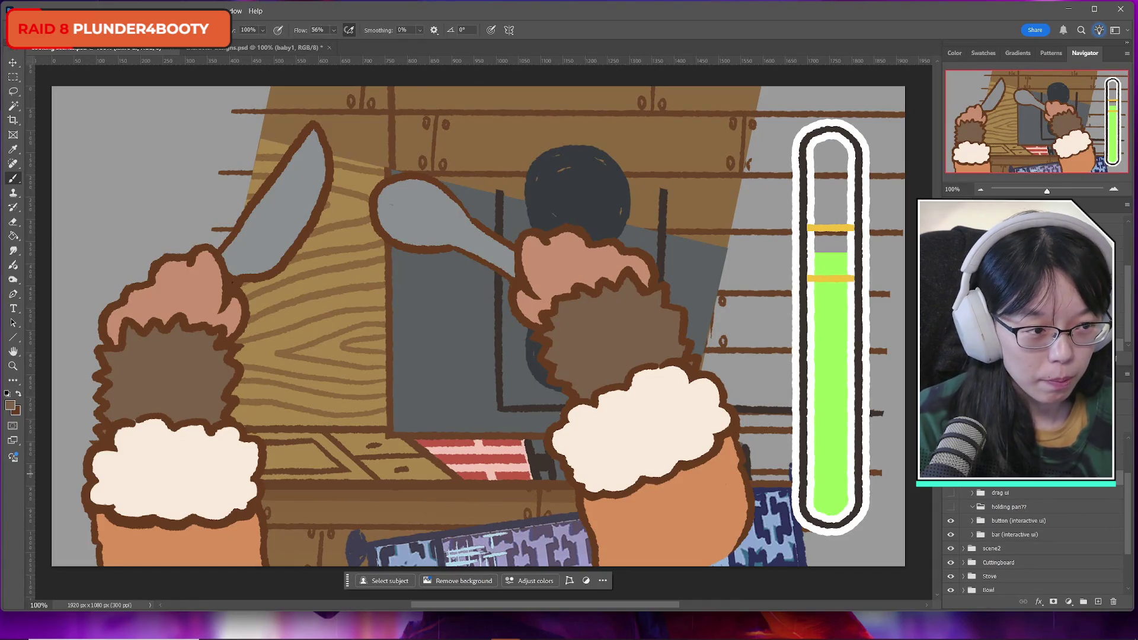
key("alt+Tab")
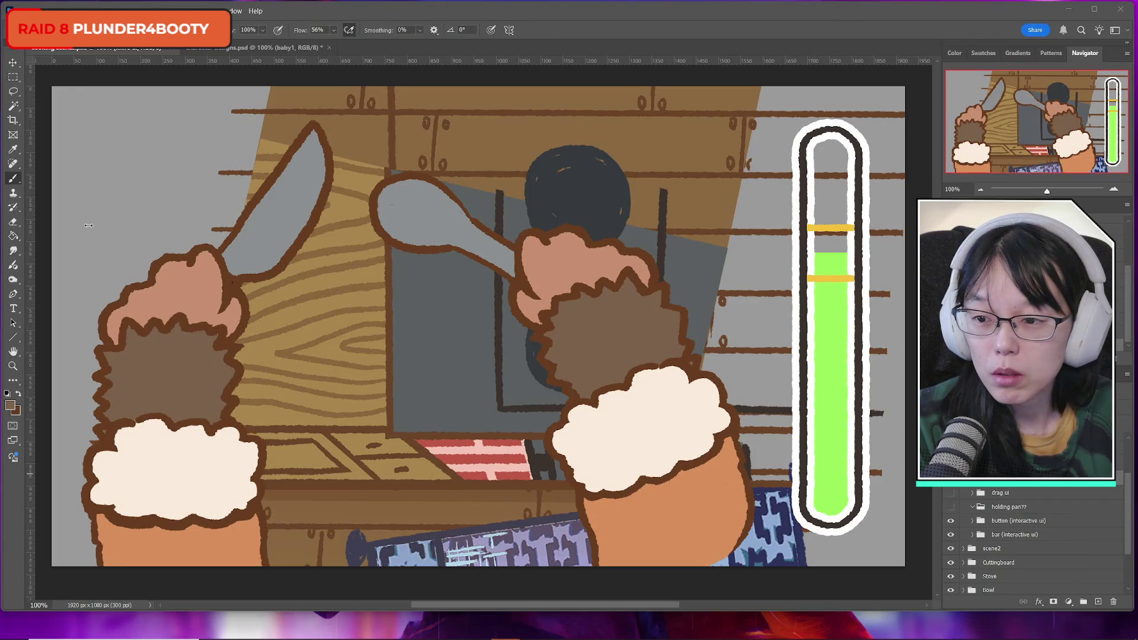
Set the foreground colour to pale lavender #dbdcf7, a lighter tint of the sampled spoon grey
left_click(10, 408)
left_click(480, 326)
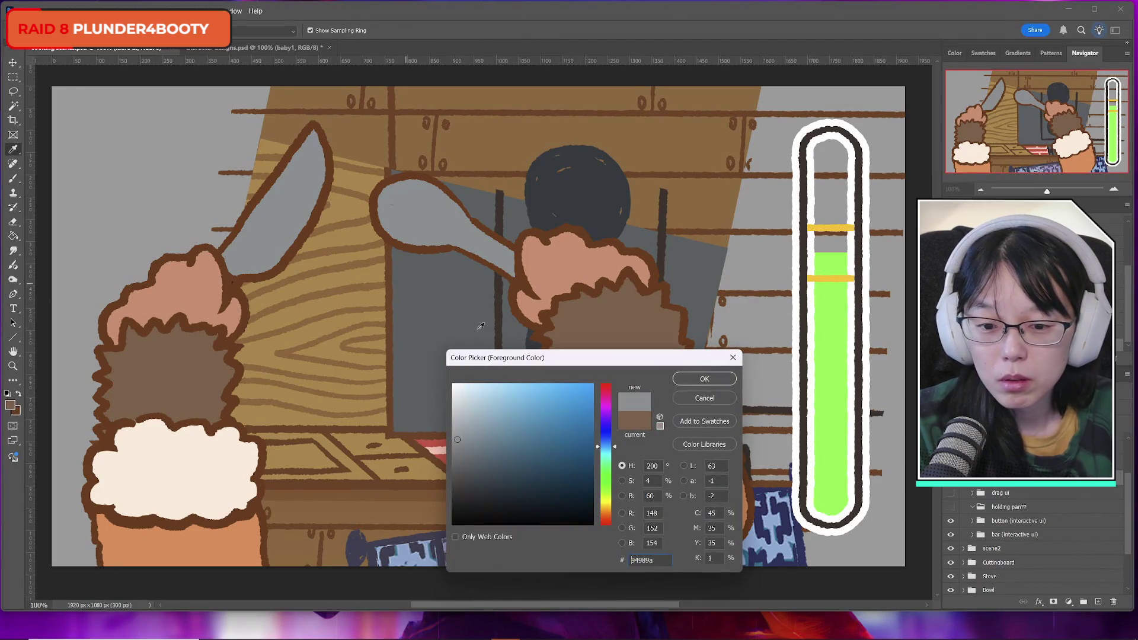
left_click(473, 390)
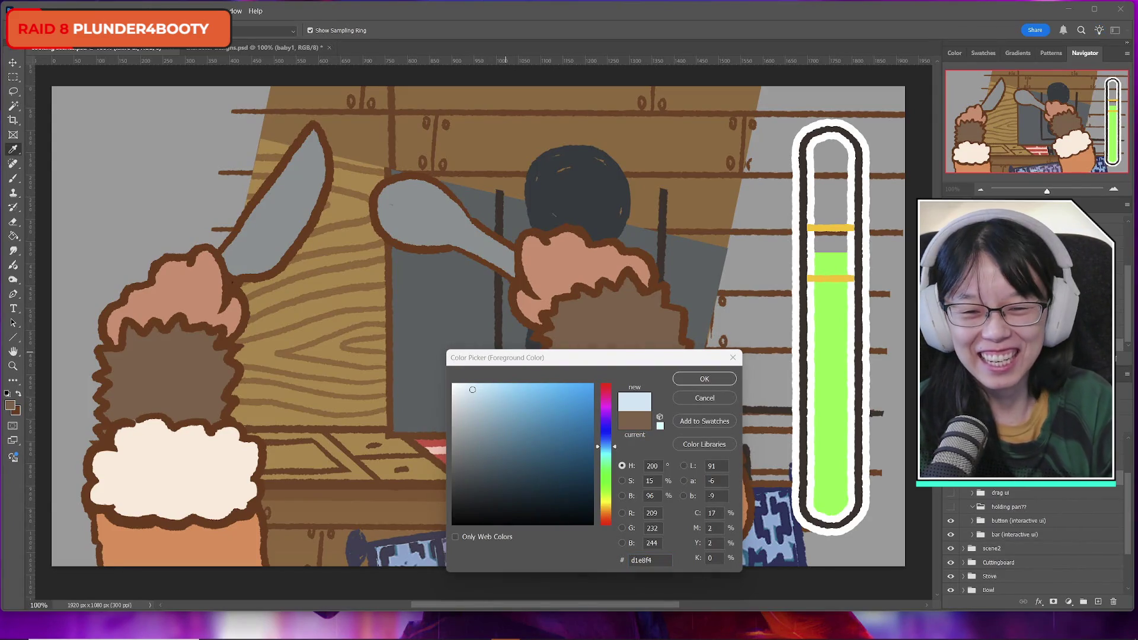
mouse_move(655, 350)
left_mouse_down()
mouse_move(1008, 367)
mouse_move(651, 371)
left_mouse_up()
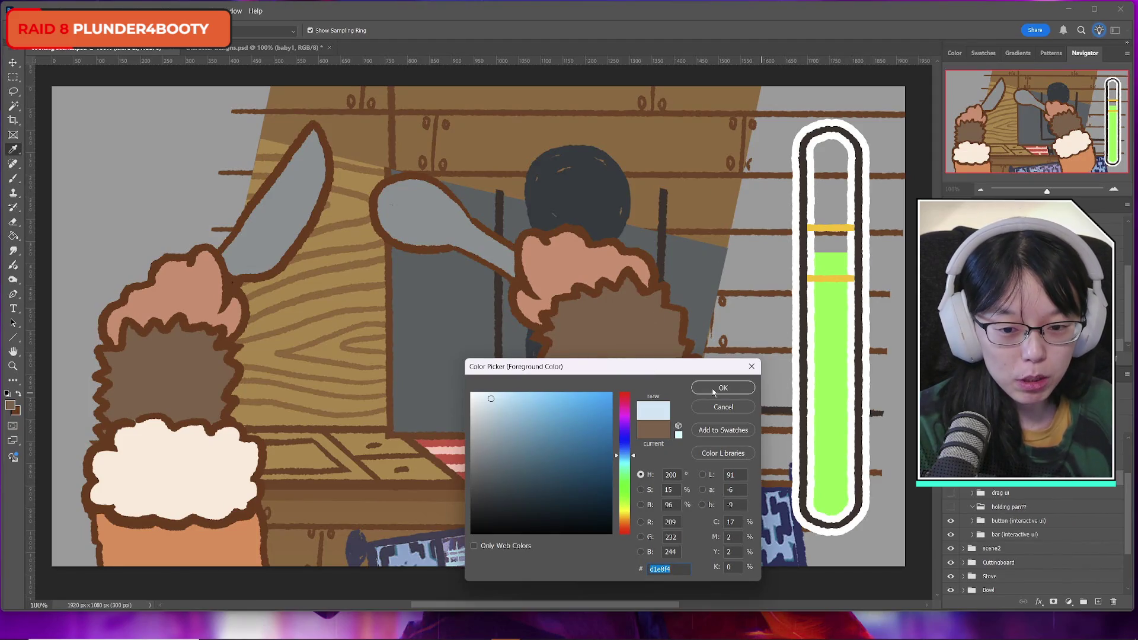
left_click(430, 217)
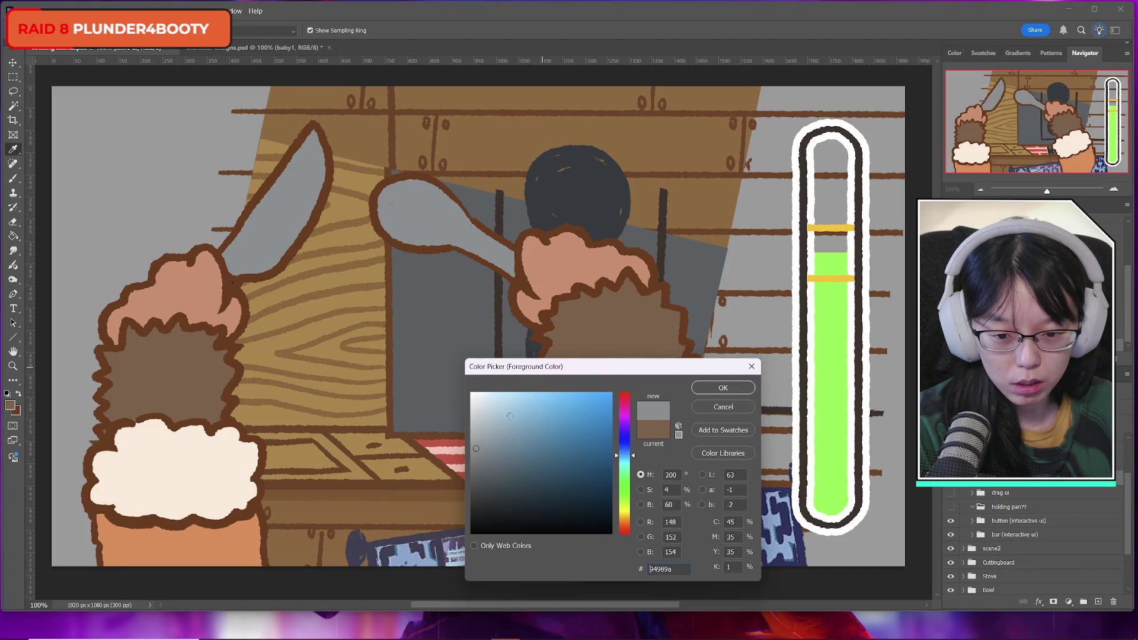
left_click(487, 397)
mouse_move(634, 457)
left_mouse_down()
mouse_move(634, 439)
mouse_move(636, 520)
mouse_move(638, 431)
mouse_move(636, 444)
left_mouse_up()
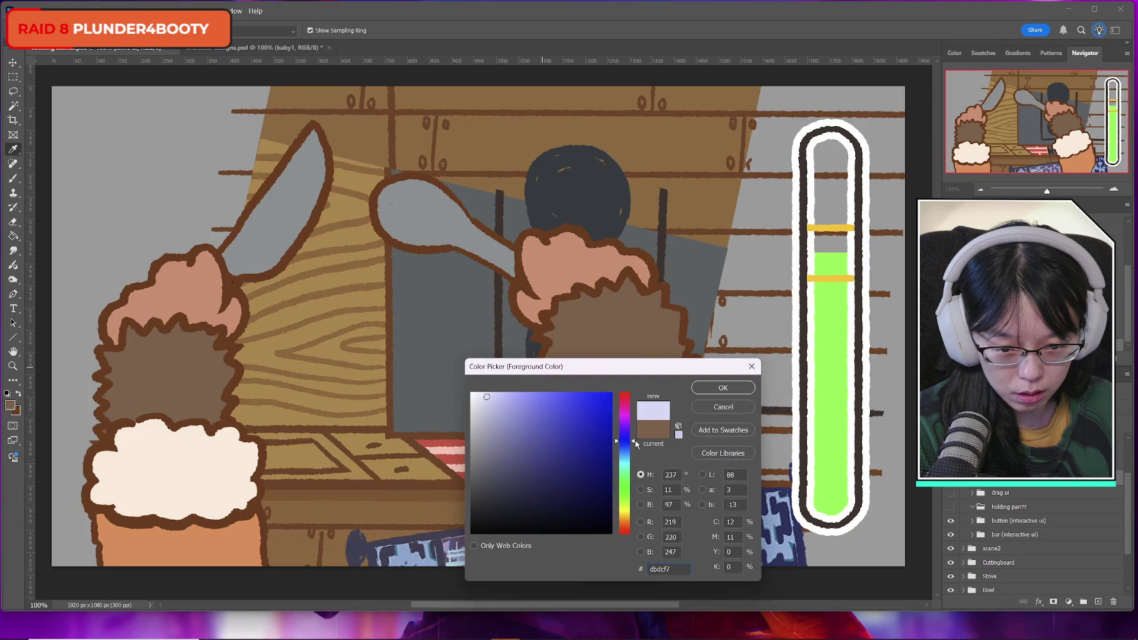
left_click(719, 388)
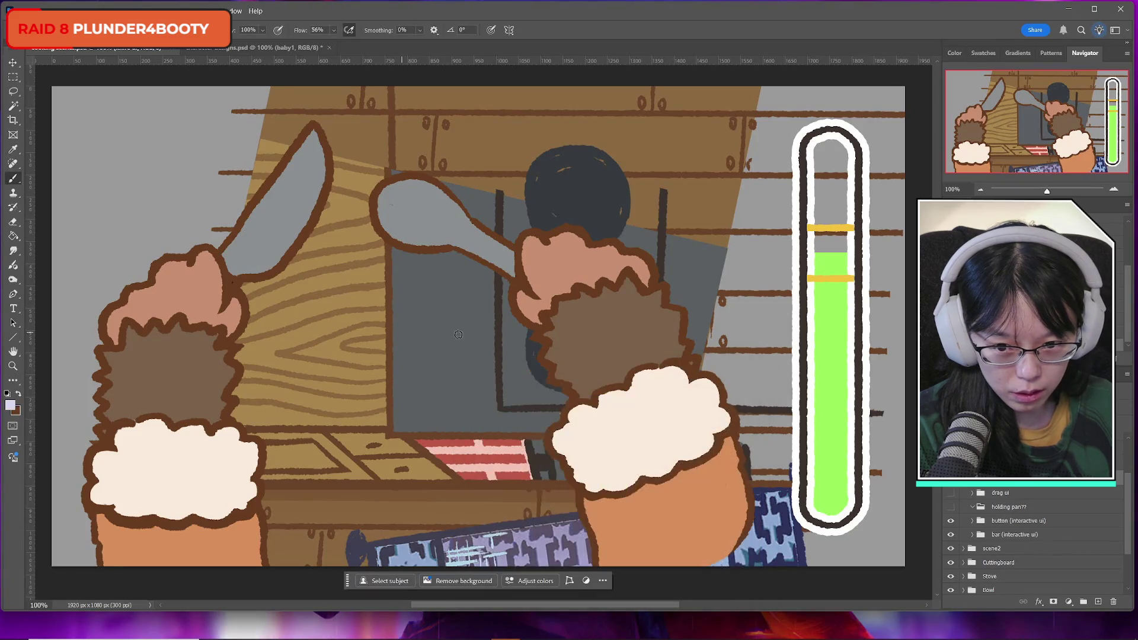
Magic Wand the knife blade and paint pale lavender highlights along its right and bottom edges
key("b")
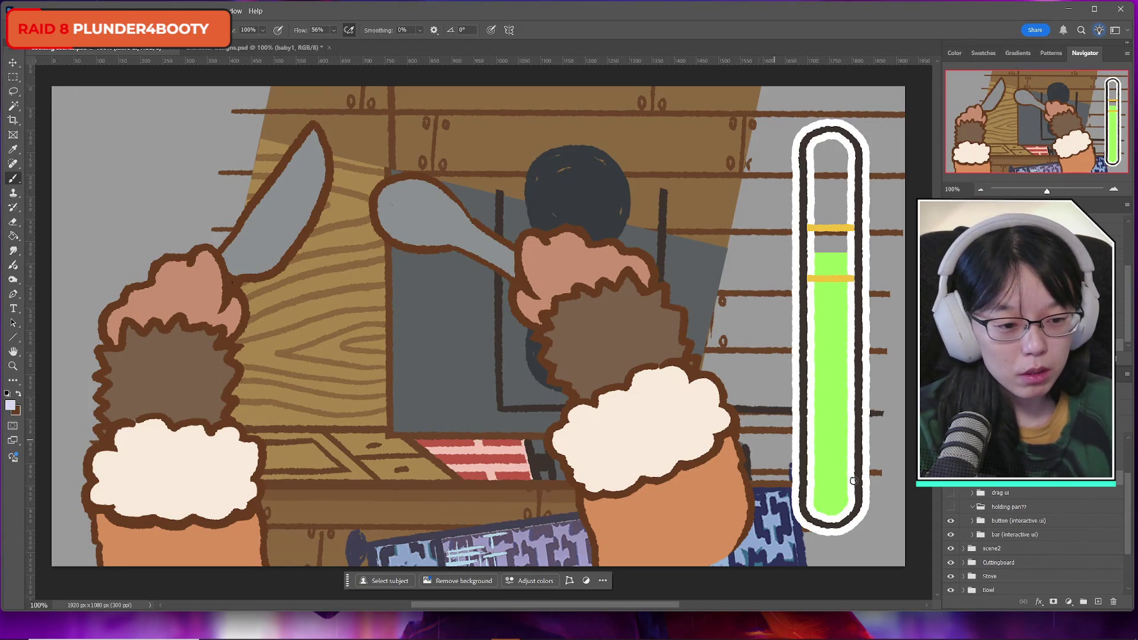
left_click(14, 110)
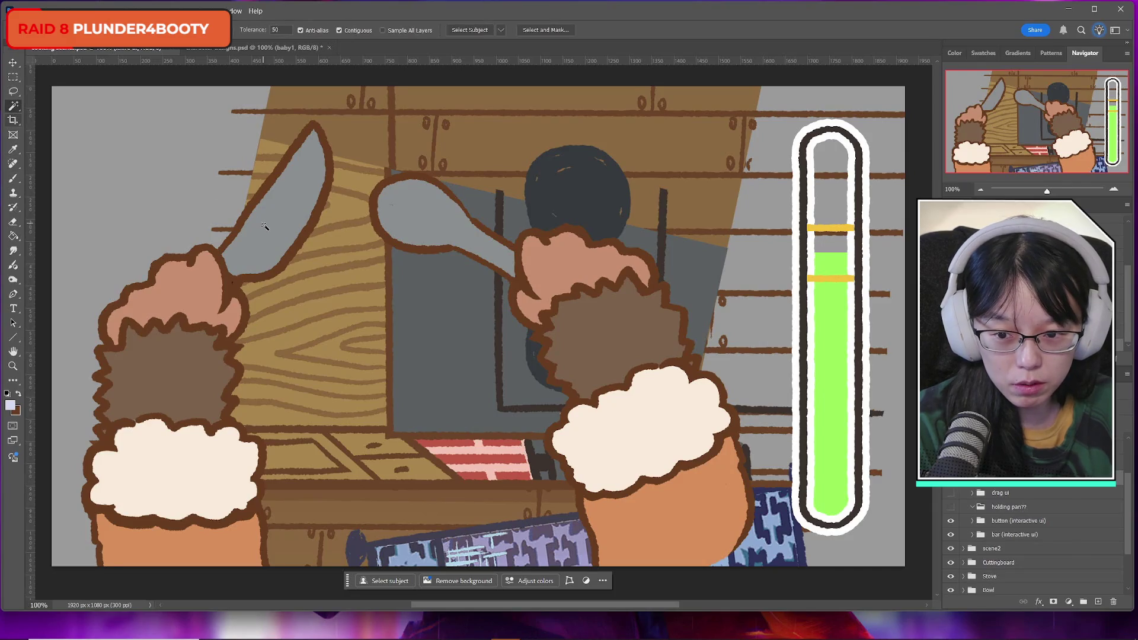
left_click(269, 235)
left_click(14, 179)
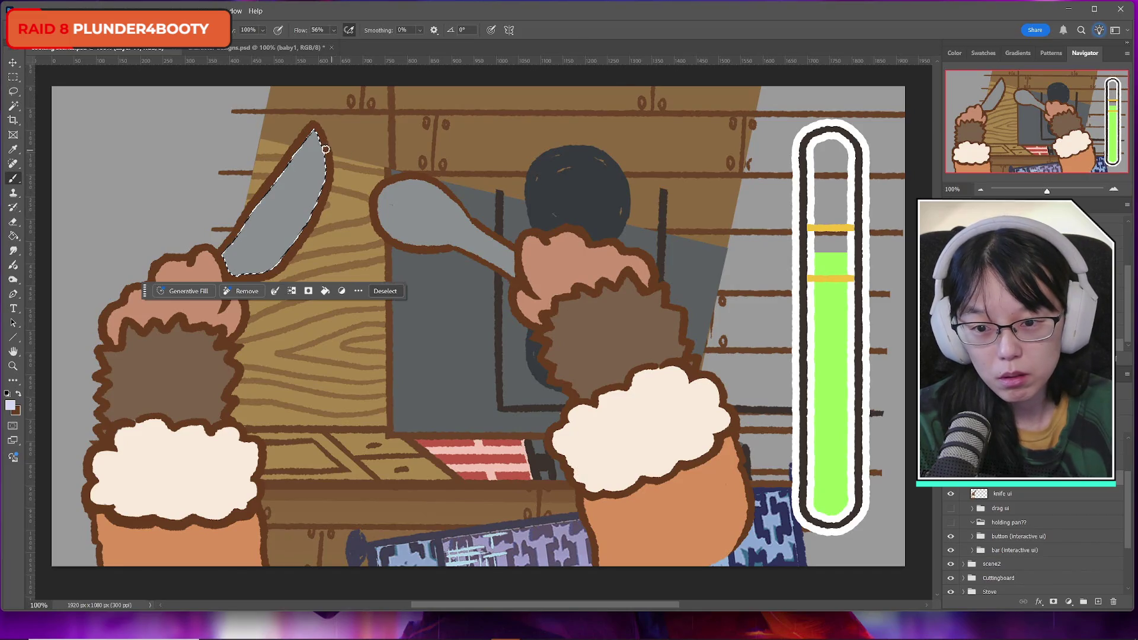
mouse_move(315, 133)
left_mouse_down()
mouse_move(319, 195)
mouse_move(301, 230)
mouse_move(239, 282)
left_mouse_up()
key("ctrl+z")
left_click_drag(320, 137, 317, 203)
mouse_move(314, 134)
left_mouse_down()
mouse_move(320, 176)
mouse_move(303, 221)
left_mouse_up()
mouse_move(276, 263)
left_mouse_down()
mouse_move(245, 271)
mouse_move(278, 260)
mouse_move(248, 268)
mouse_move(278, 258)
mouse_move(306, 218)
mouse_move(276, 257)
mouse_move(284, 250)
left_mouse_up()
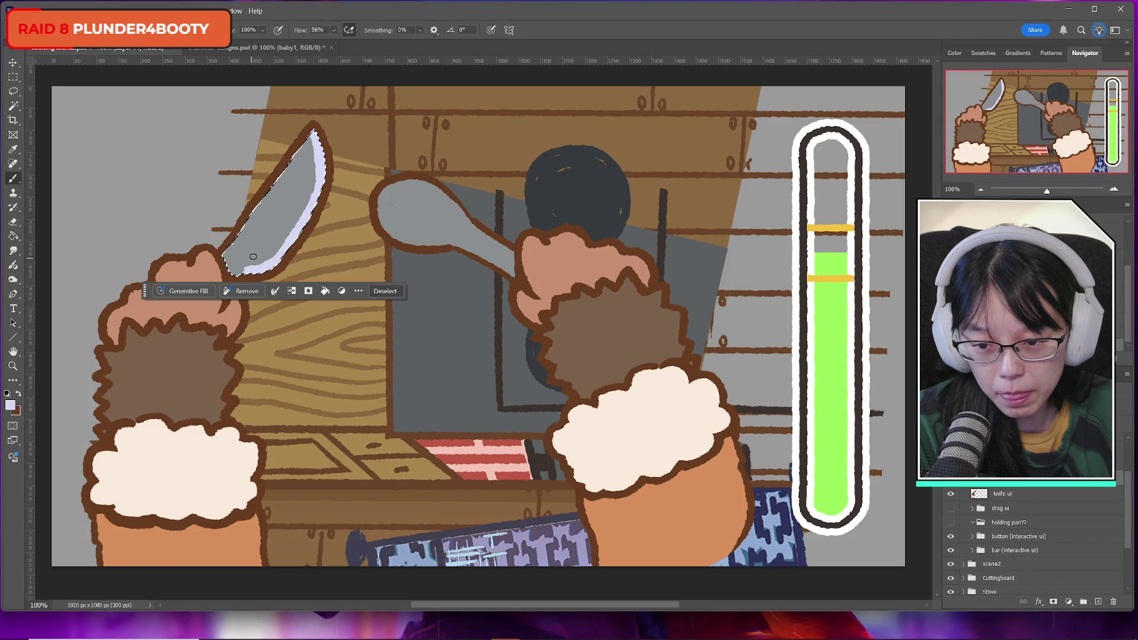
Switch to the cuff's cream colour, paint it along the blade's left edge, then undo
left_click(260, 258, "alt")
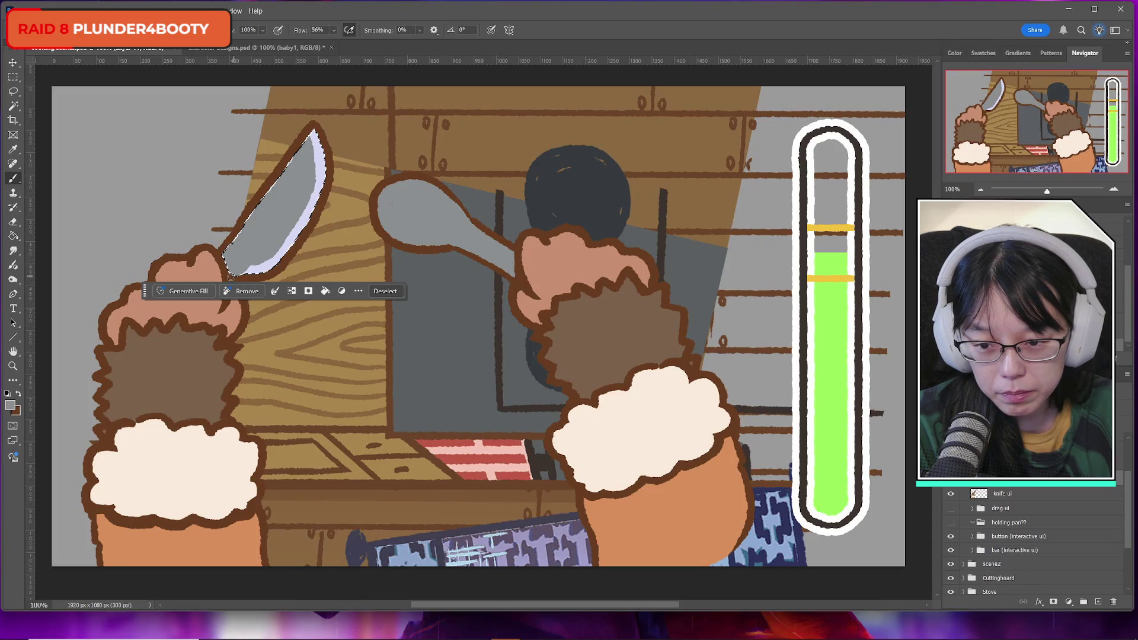
left_click(255, 256, "alt")
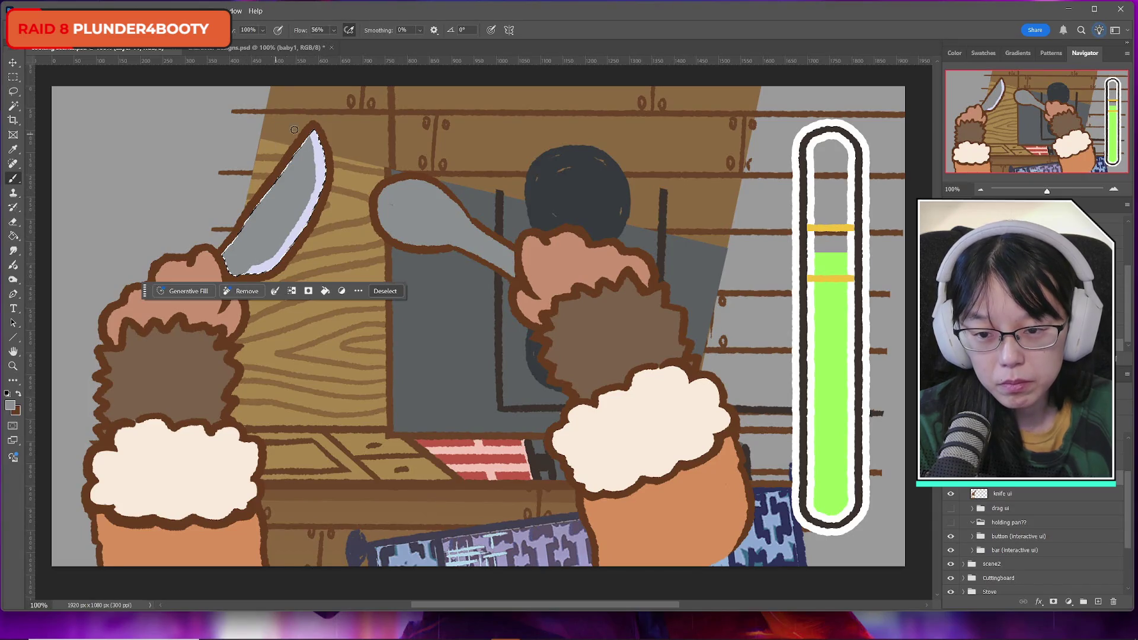
left_click(323, 173, "alt")
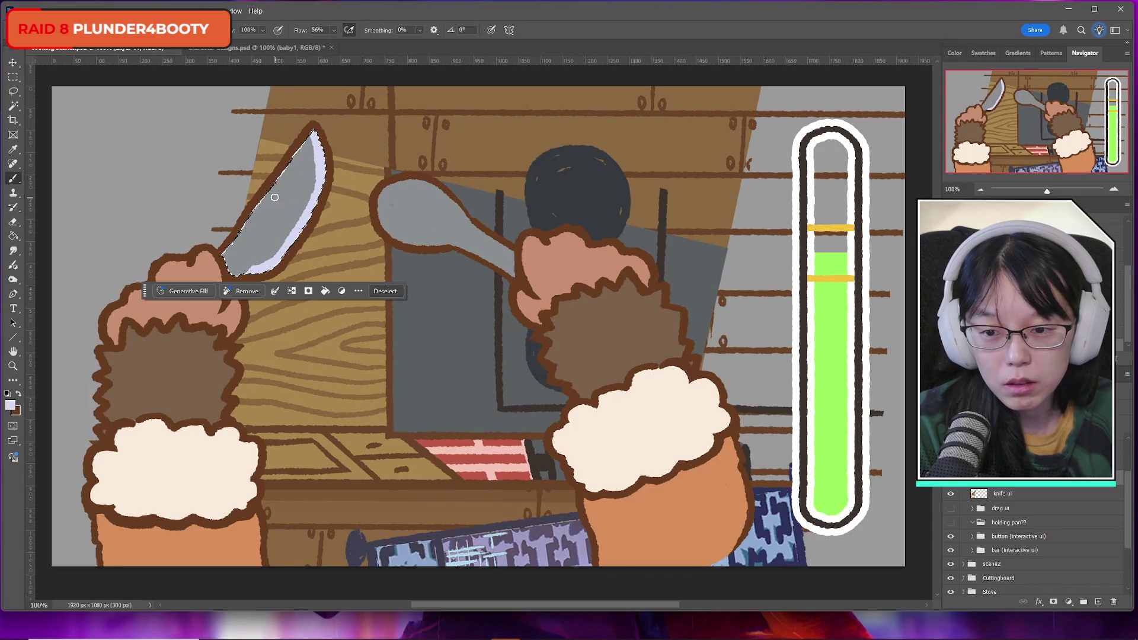
left_click(10, 405)
left_click(250, 464)
key("Return")
key("b")
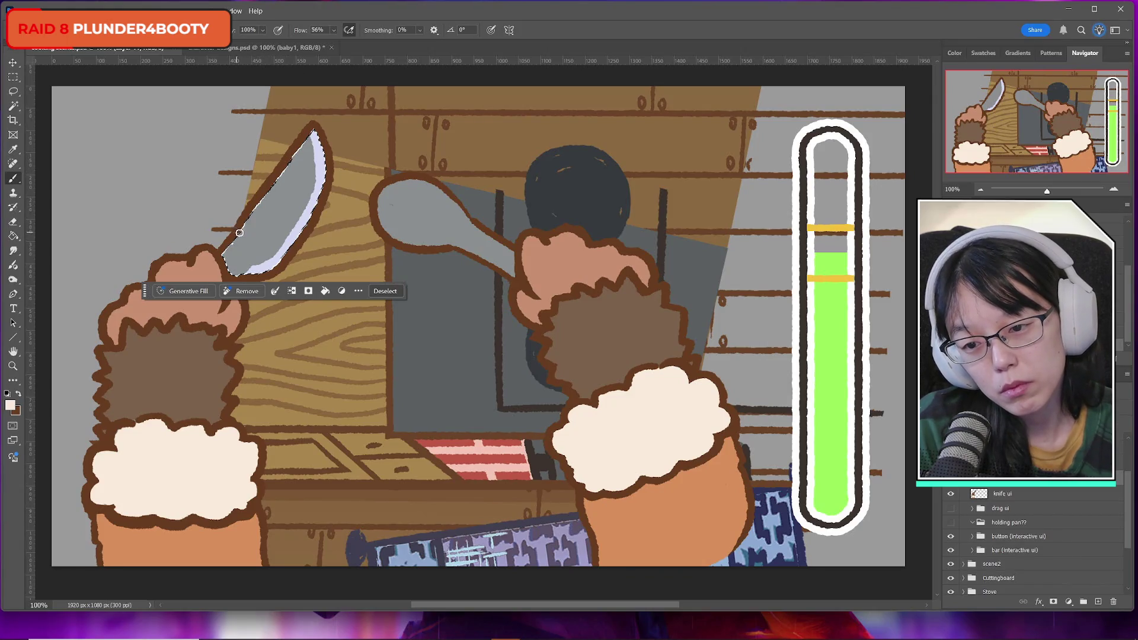
left_click_drag(243, 225, 308, 119)
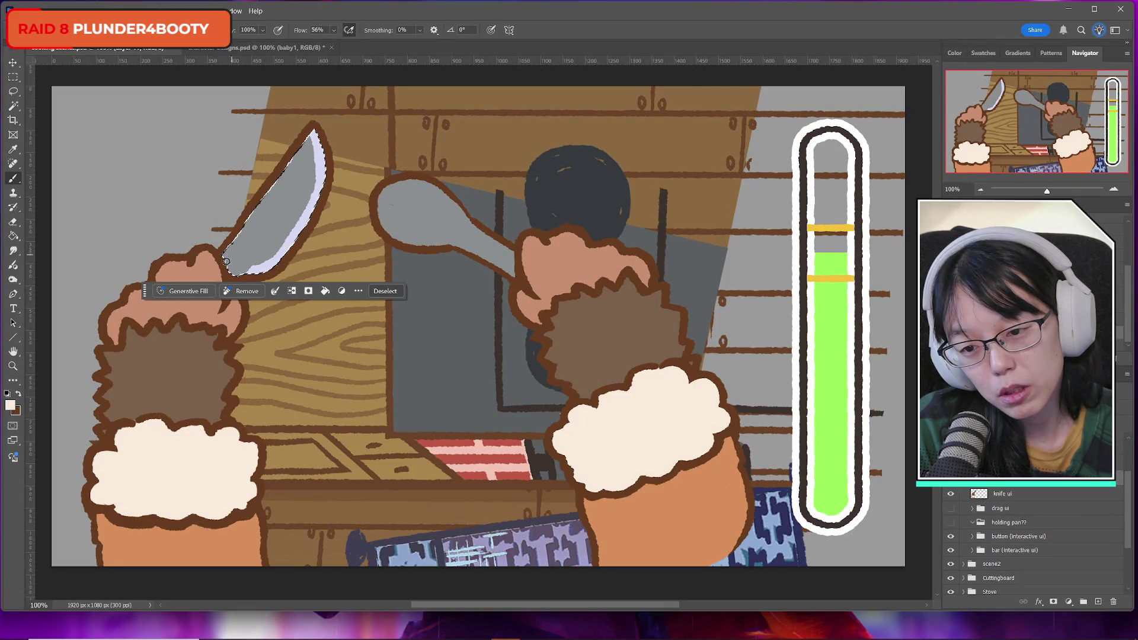
left_click_drag(306, 129, 232, 264)
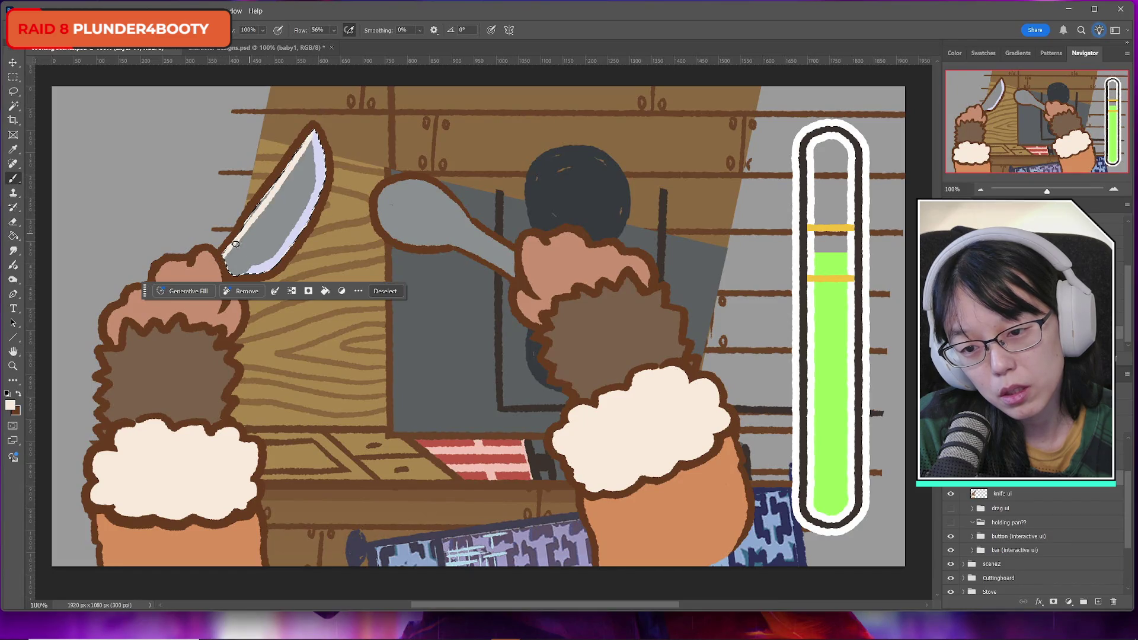
left_click_drag(322, 131, 301, 160)
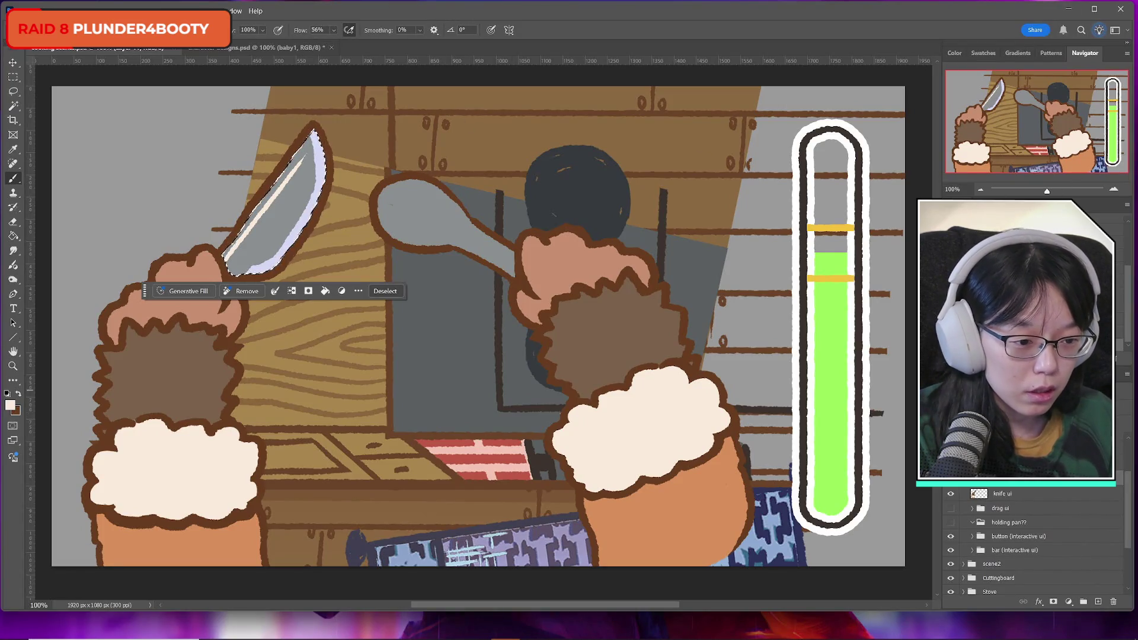
key("ctrl+z")
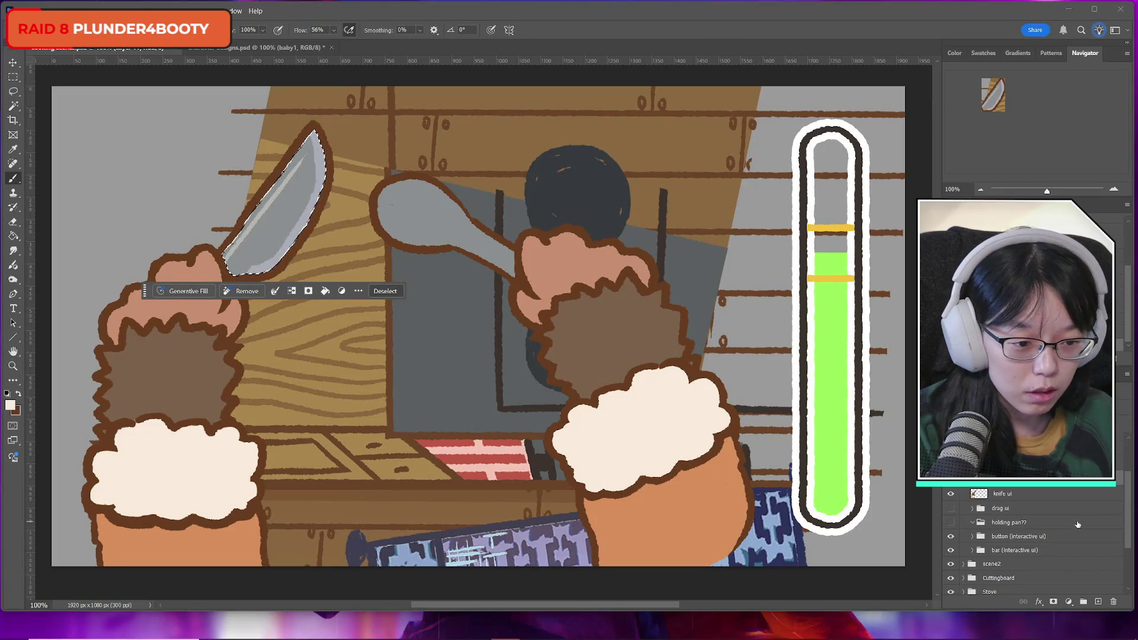
Replace the knife selection with the grey spoon, deselect, and bring up the browser reference window
scroll(1038, 546, "down", 1)
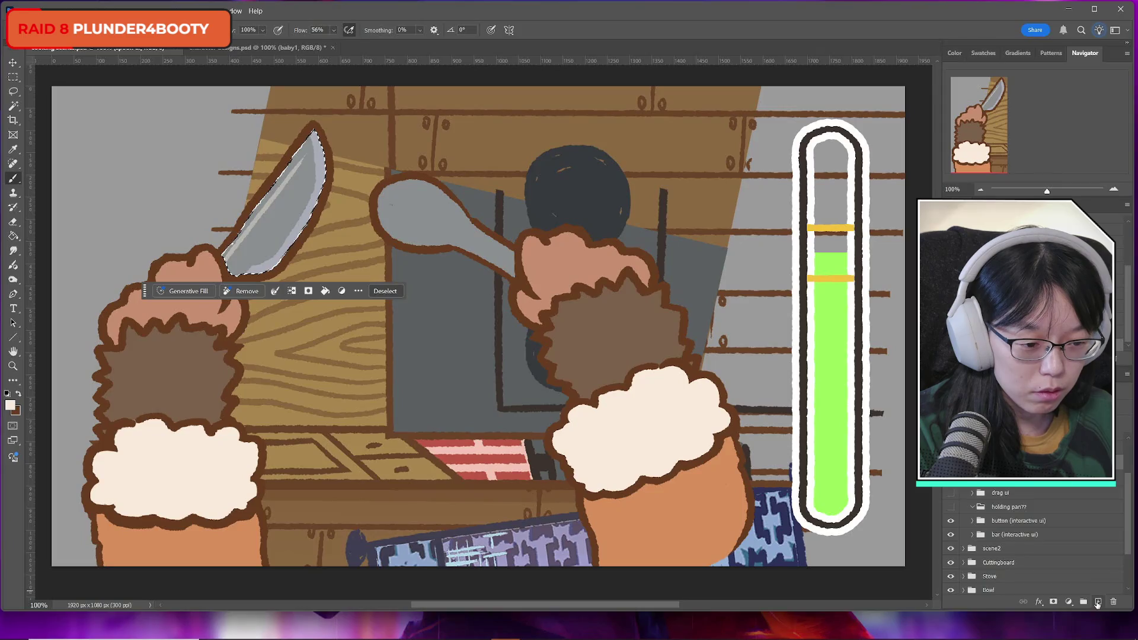
scroll(1037, 545, "up", 1)
key("w")
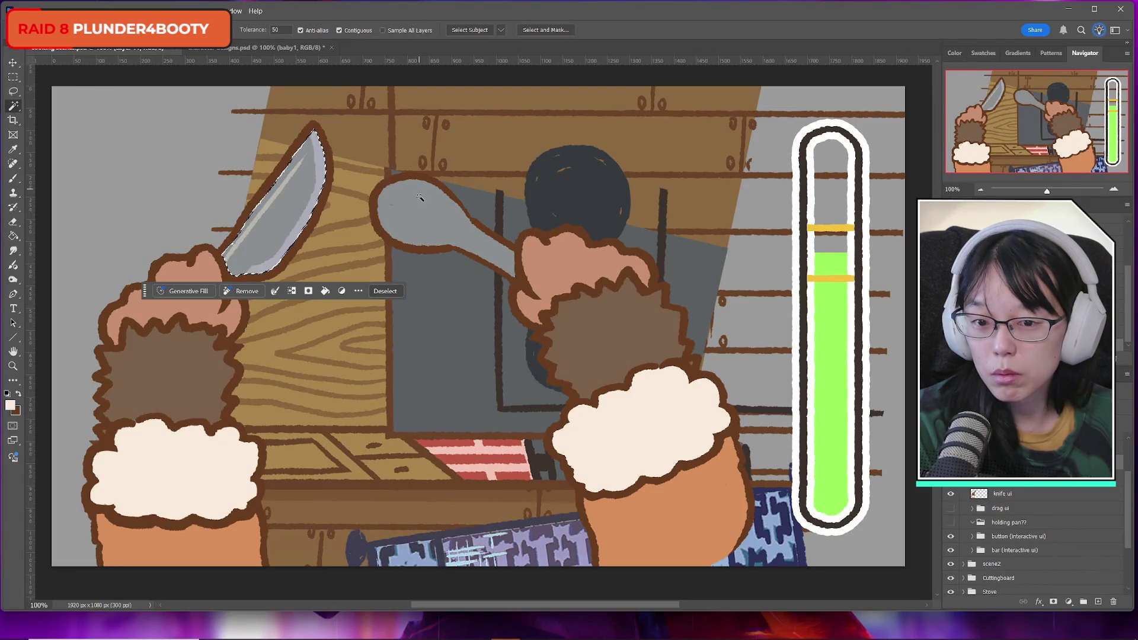
left_click(705, 299)
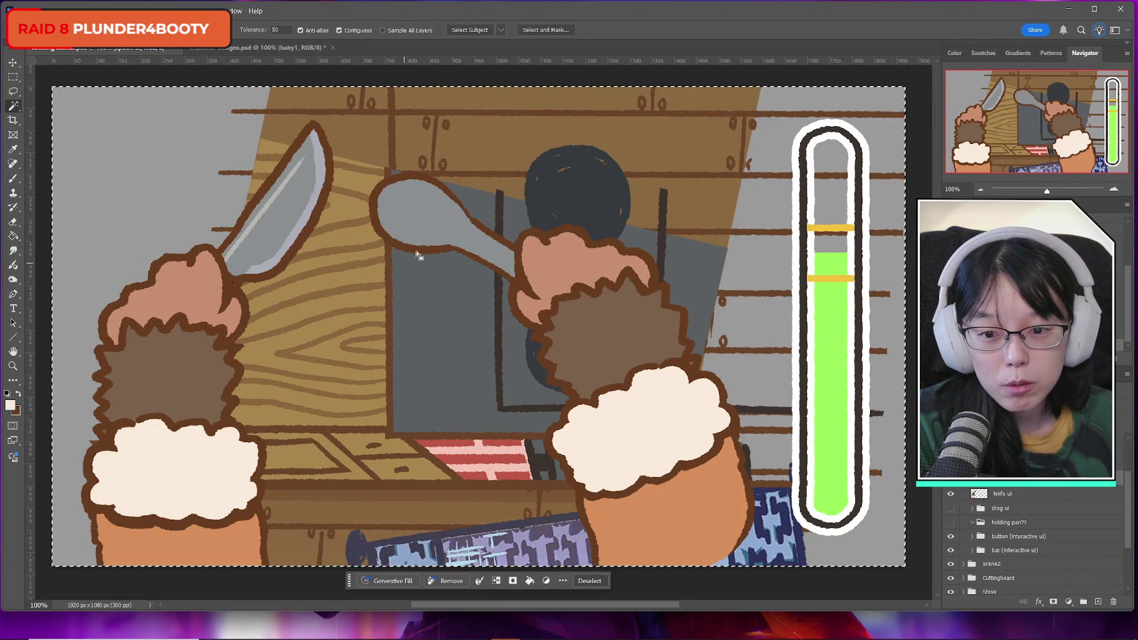
left_click(393, 217)
key("b")
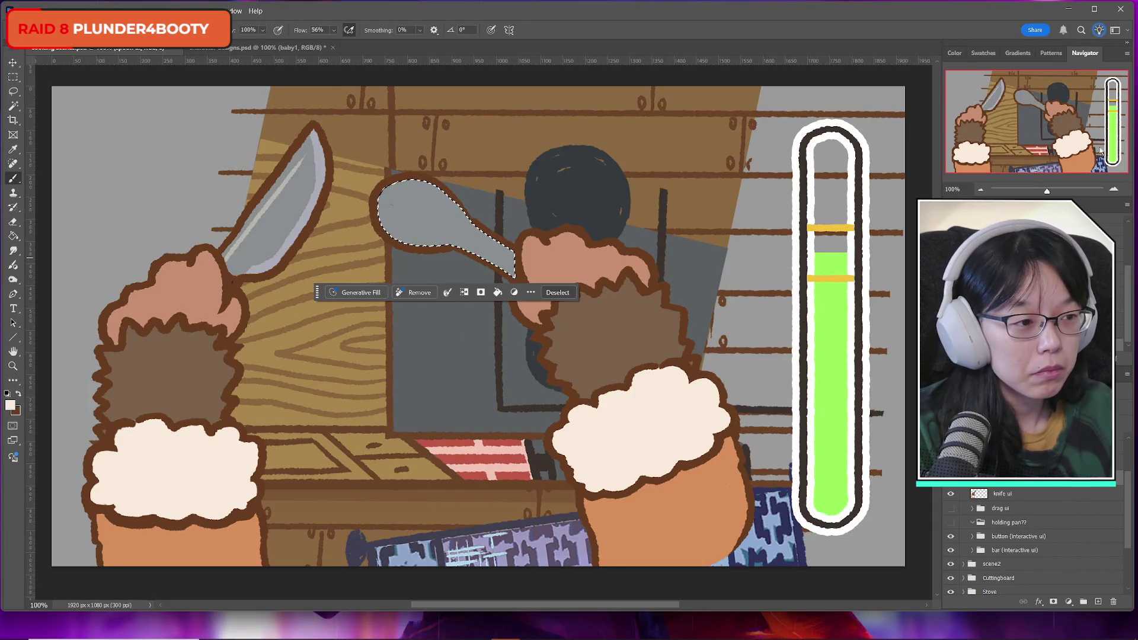
key("ctrl+d")
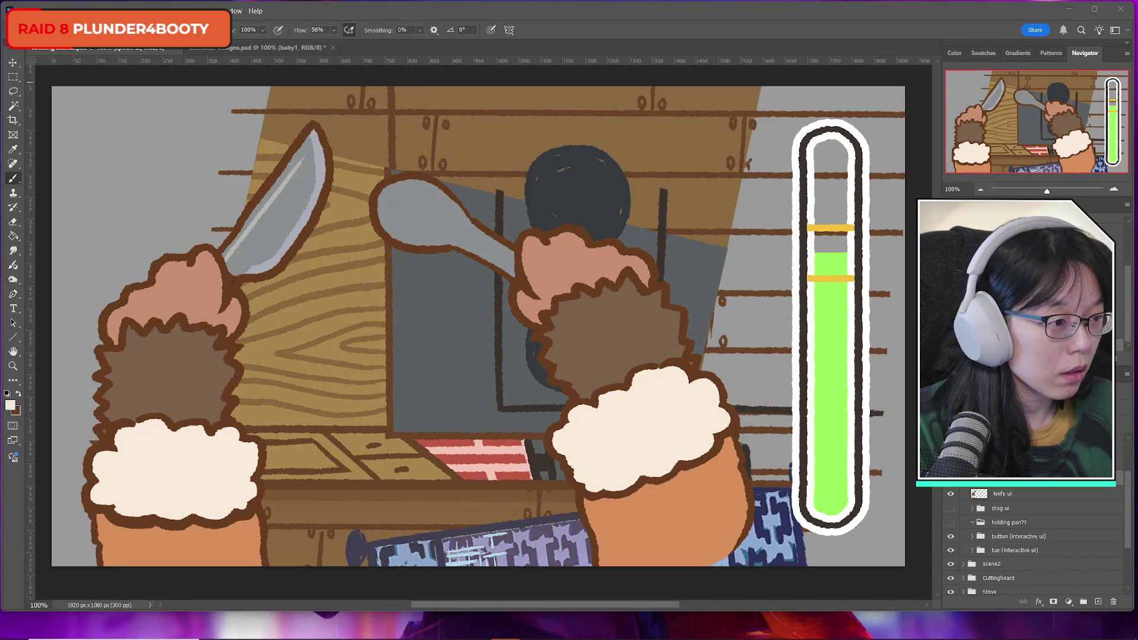
key("alt+Tab")
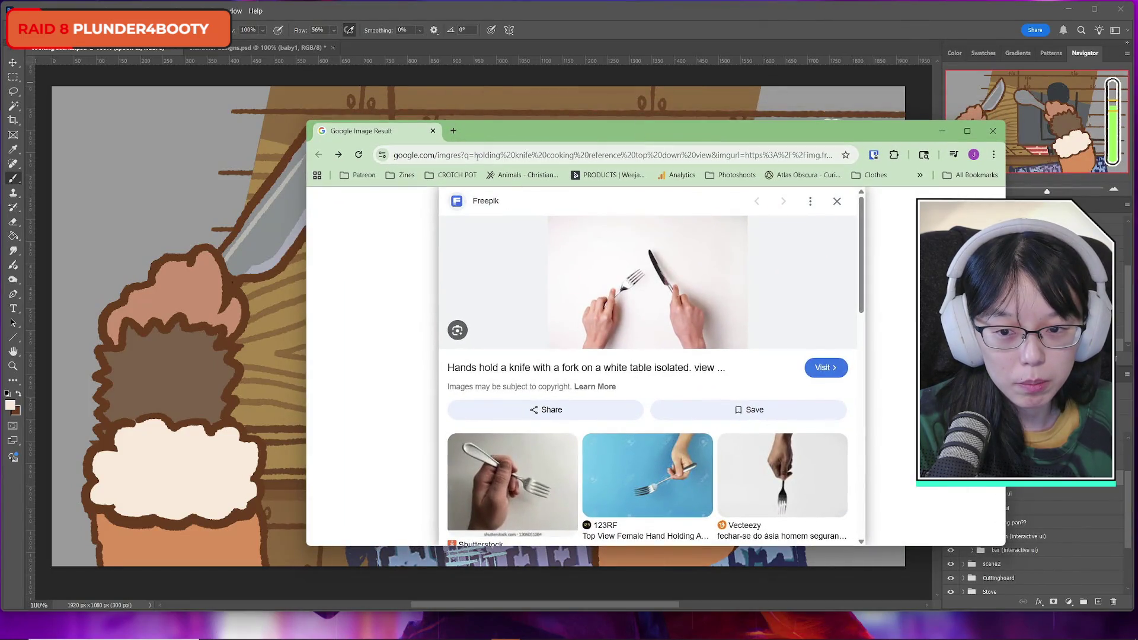
Search Google Images for 'holding a spoon'
left_click(514, 156)
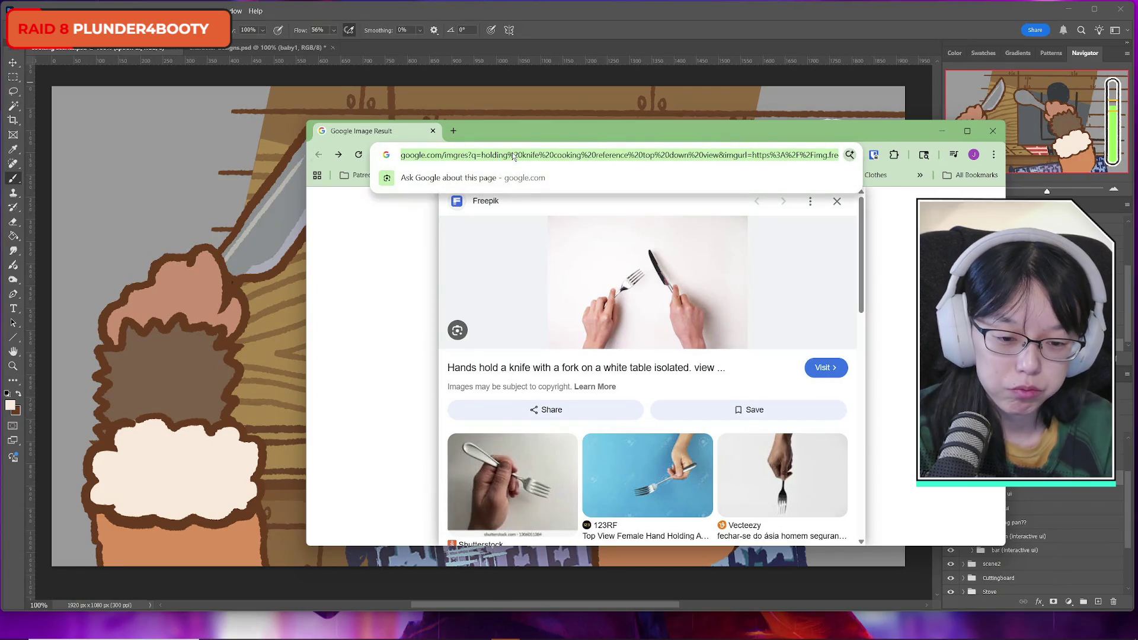
type("holding a spoon")
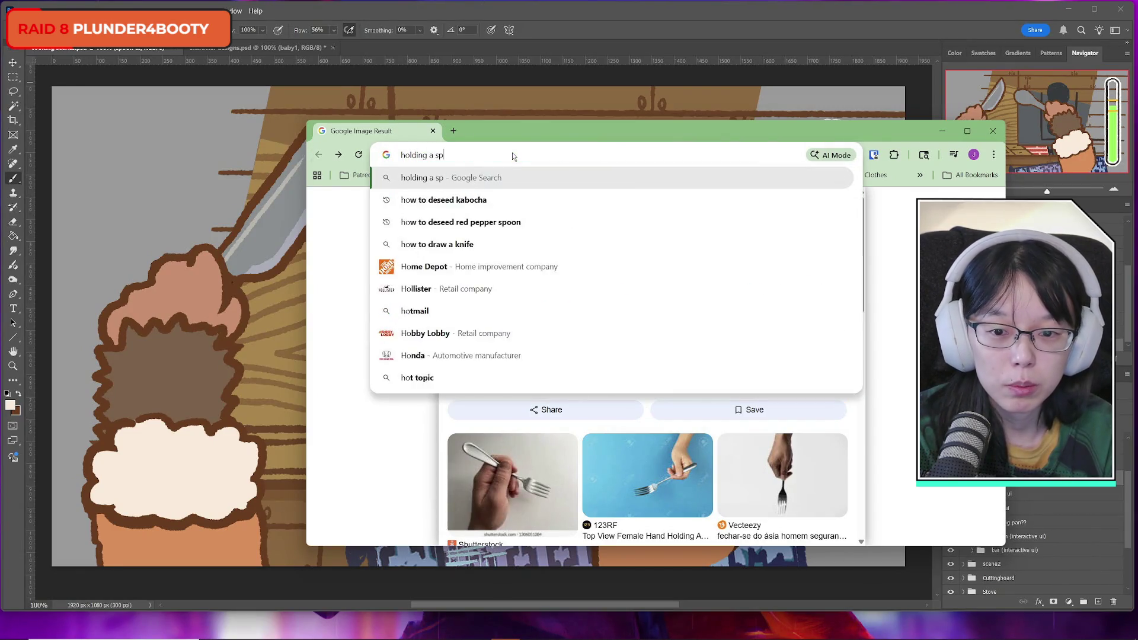
key("Return")
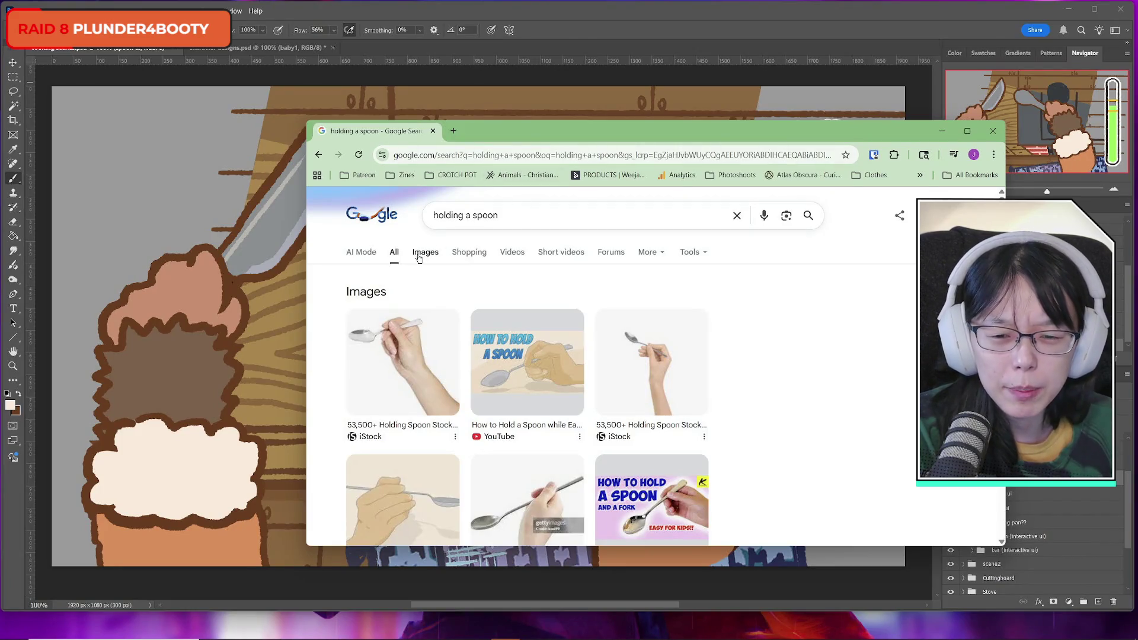
left_click(421, 254)
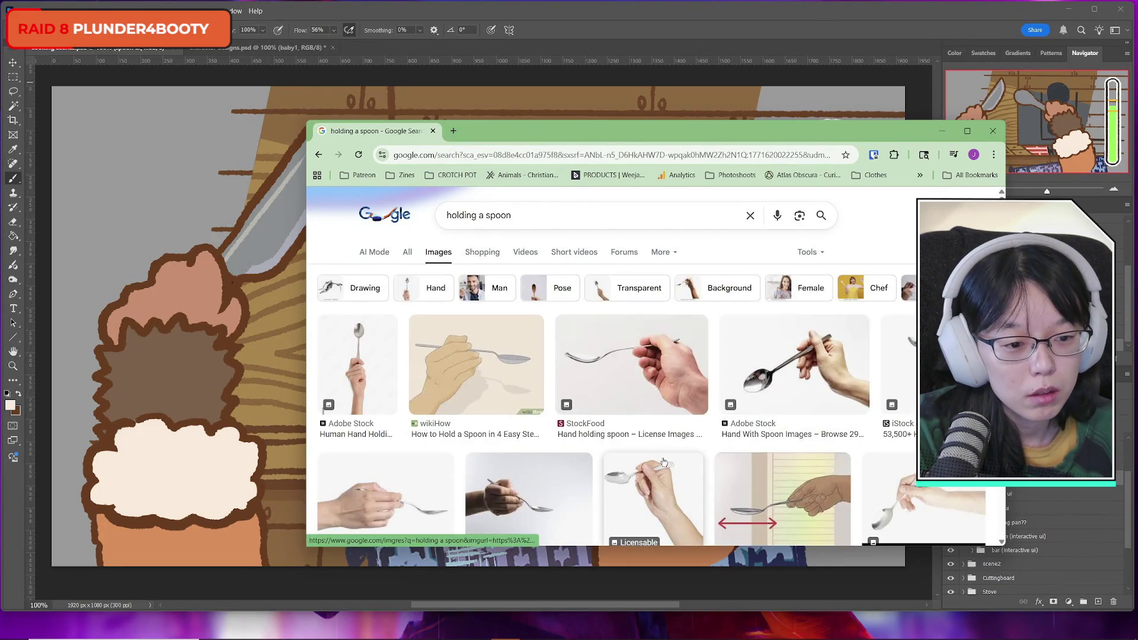
Browse the spoon-holding image results, then move the browser aside to reveal the drawing
scroll(663, 463, "down", 3)
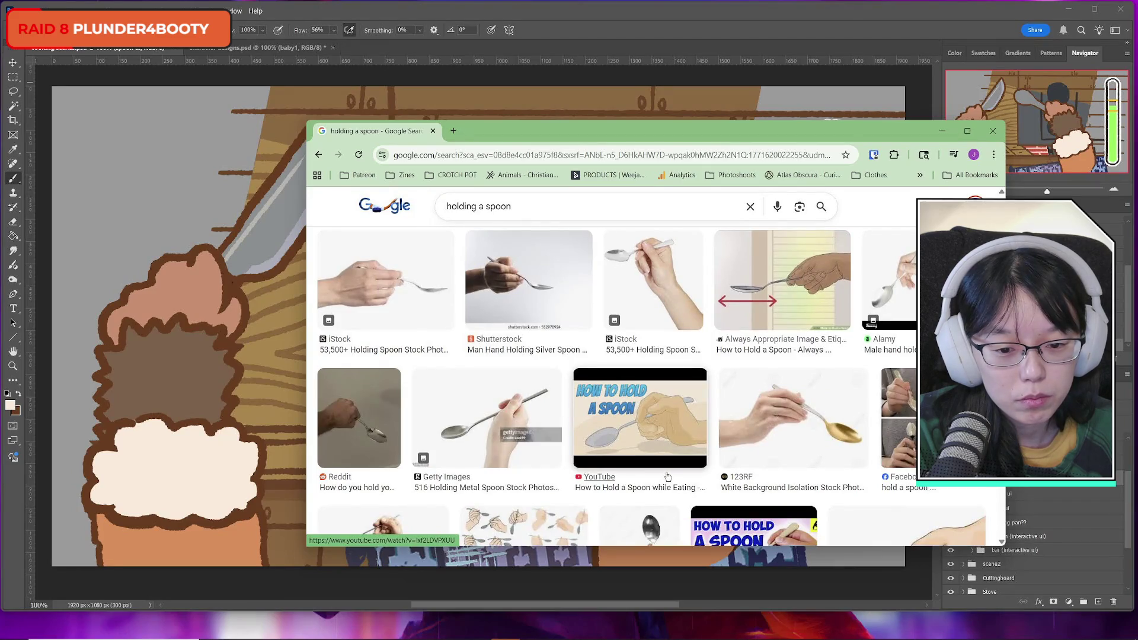
scroll(665, 474, "down", 3)
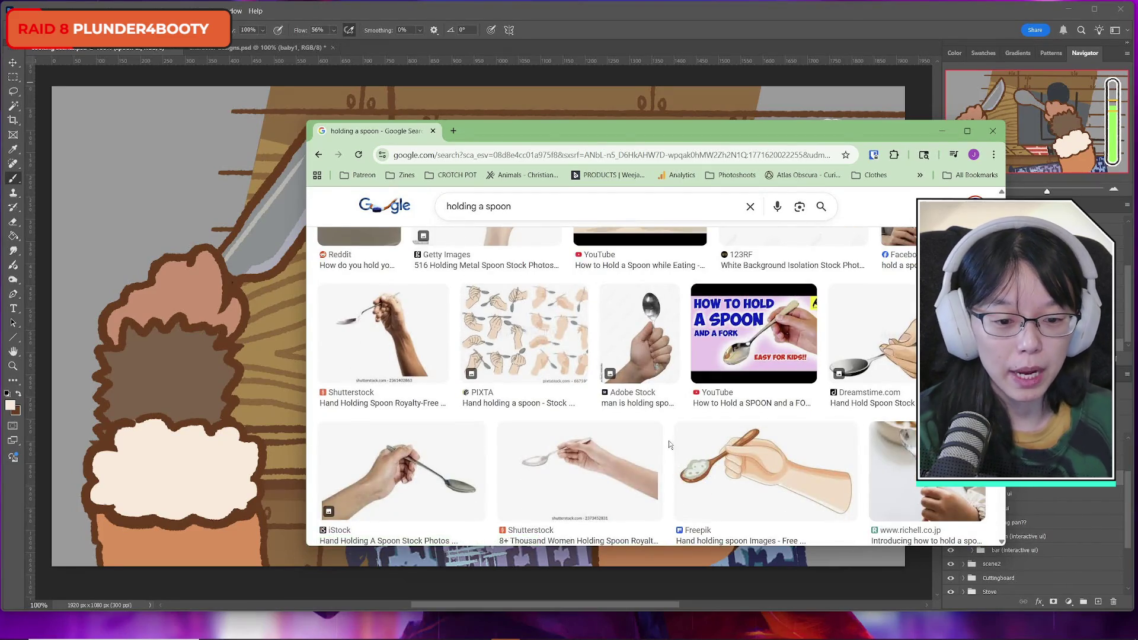
scroll(665, 446, "down", 4)
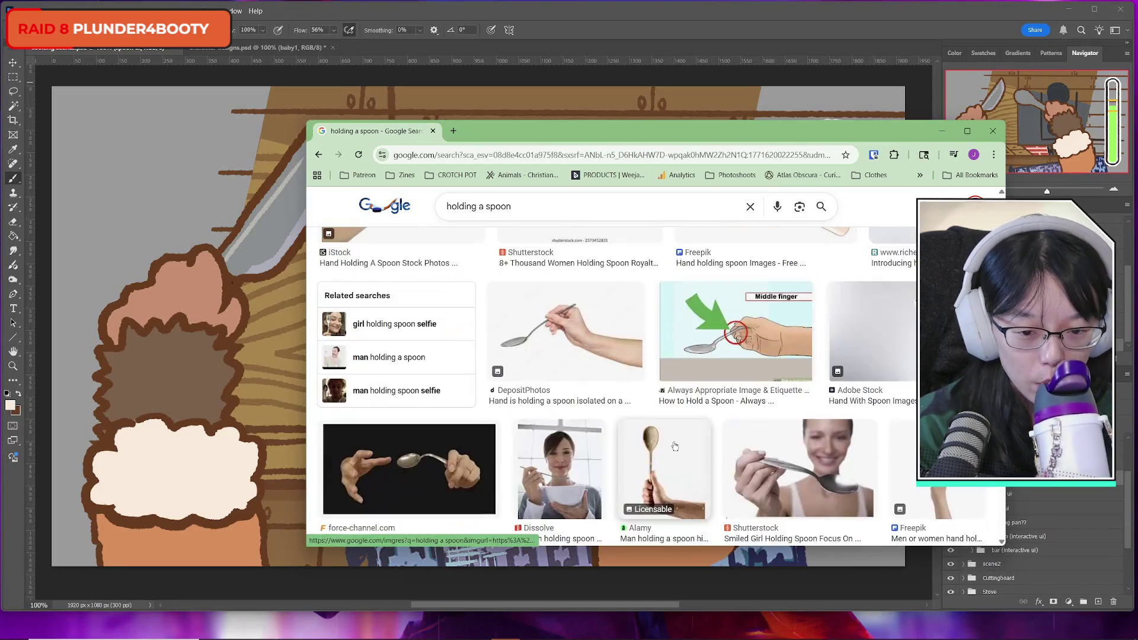
scroll(675, 446, "up", 3)
scroll(682, 445, "down", 5)
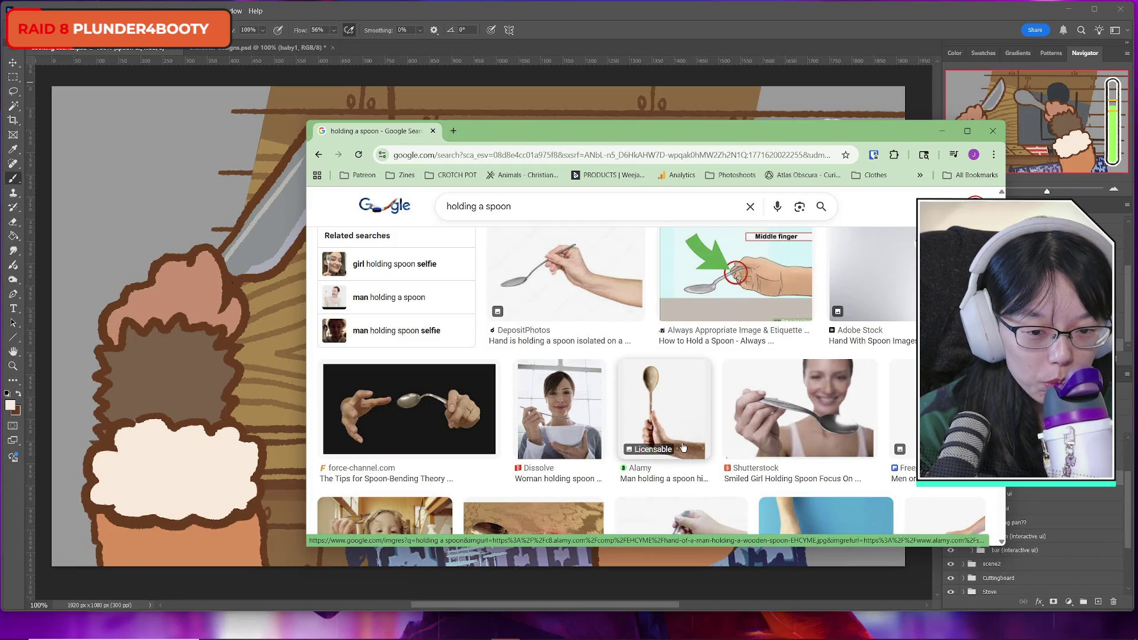
scroll(683, 446, "down", 4)
scroll(684, 443, "up", 3)
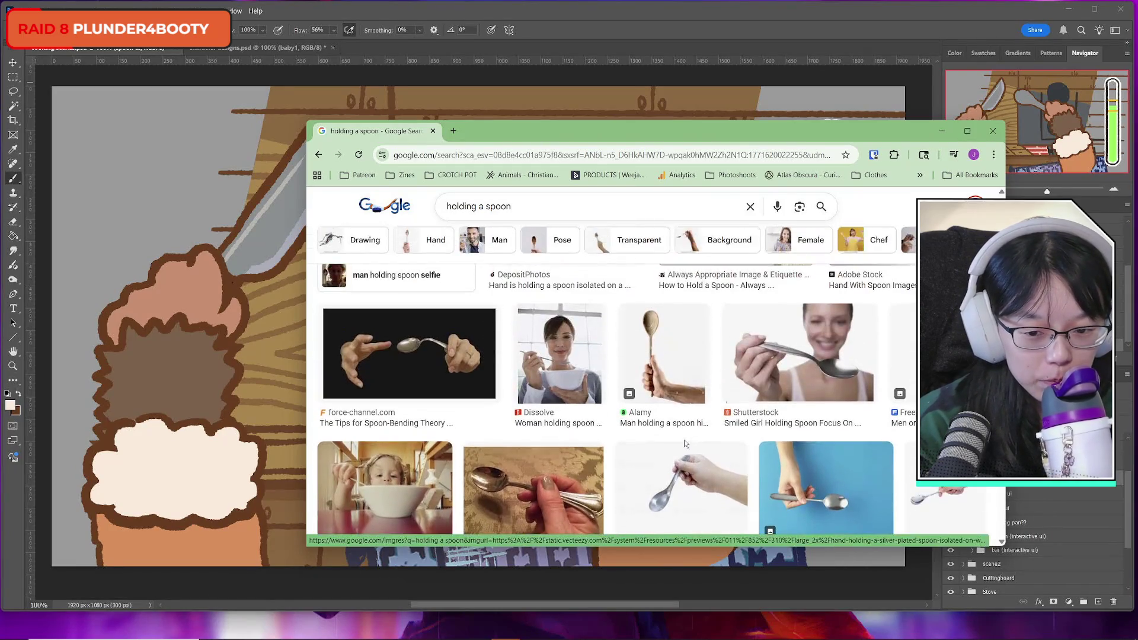
scroll(685, 443, "down", 2)
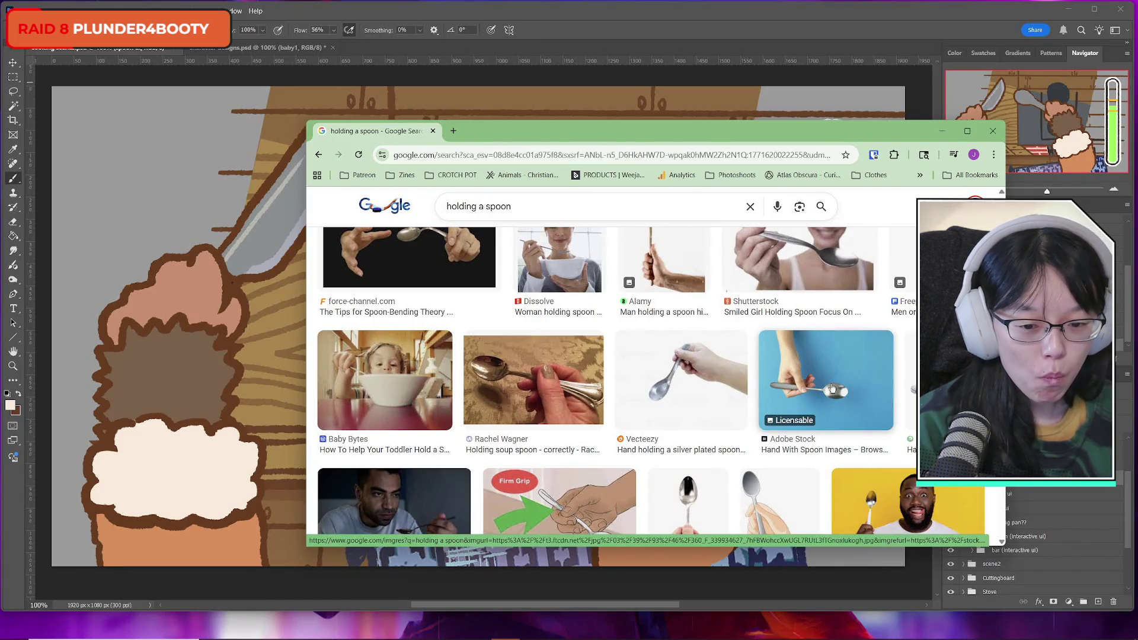
left_click_drag(652, 130, 1137, 131)
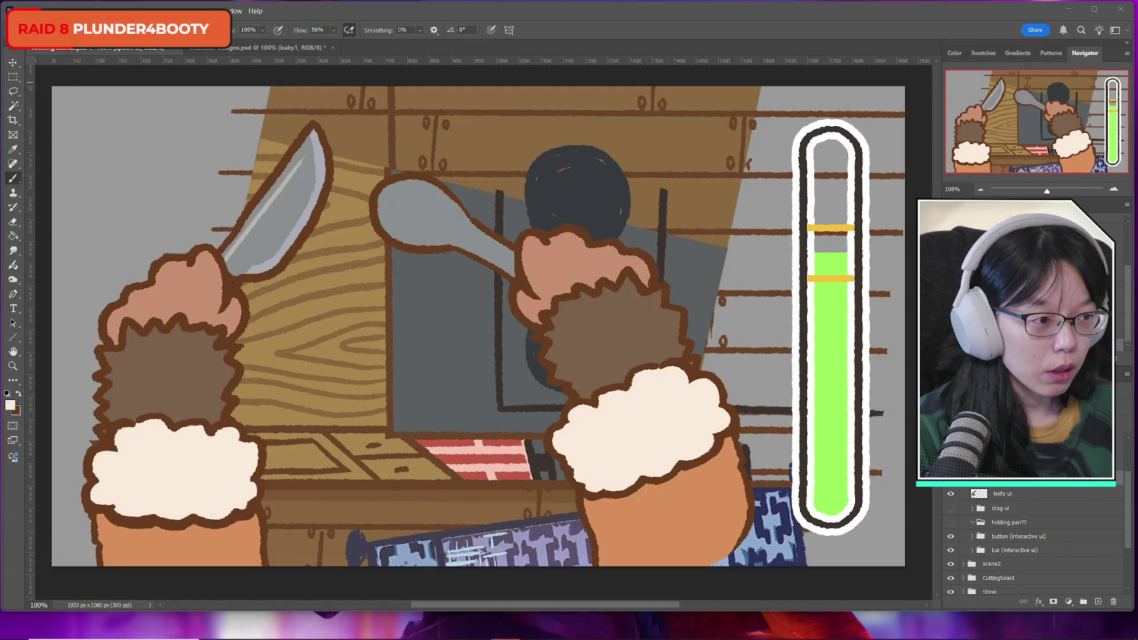
Reload the spoon selection and brush white highlights along the bowl's edges and interior
key("ctrl+shift+d")
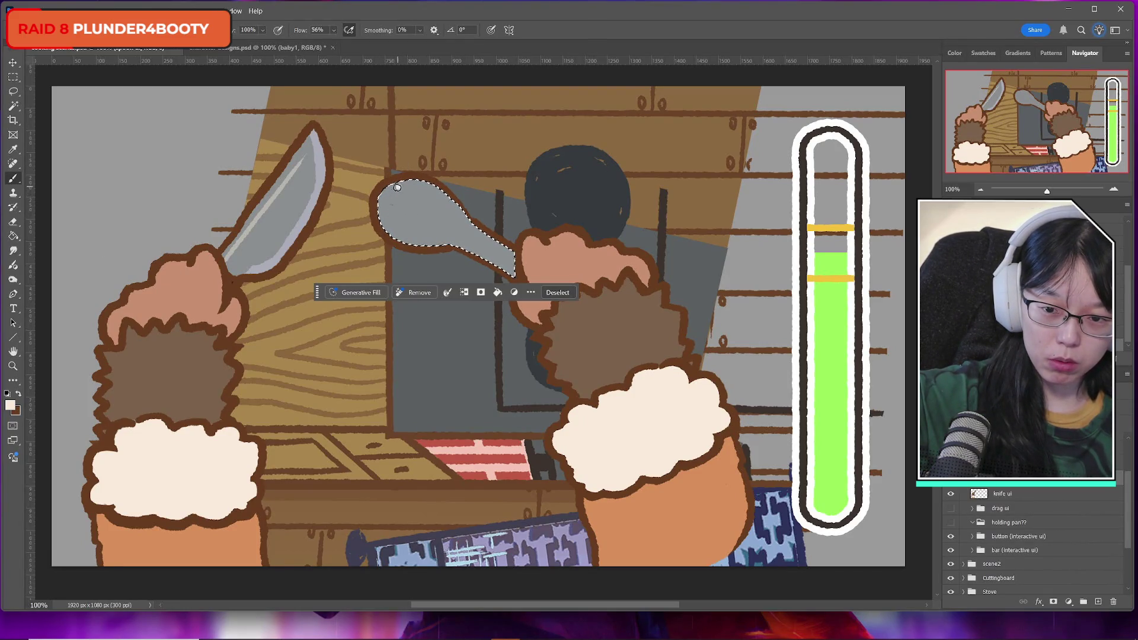
left_click_drag(401, 183, 386, 230)
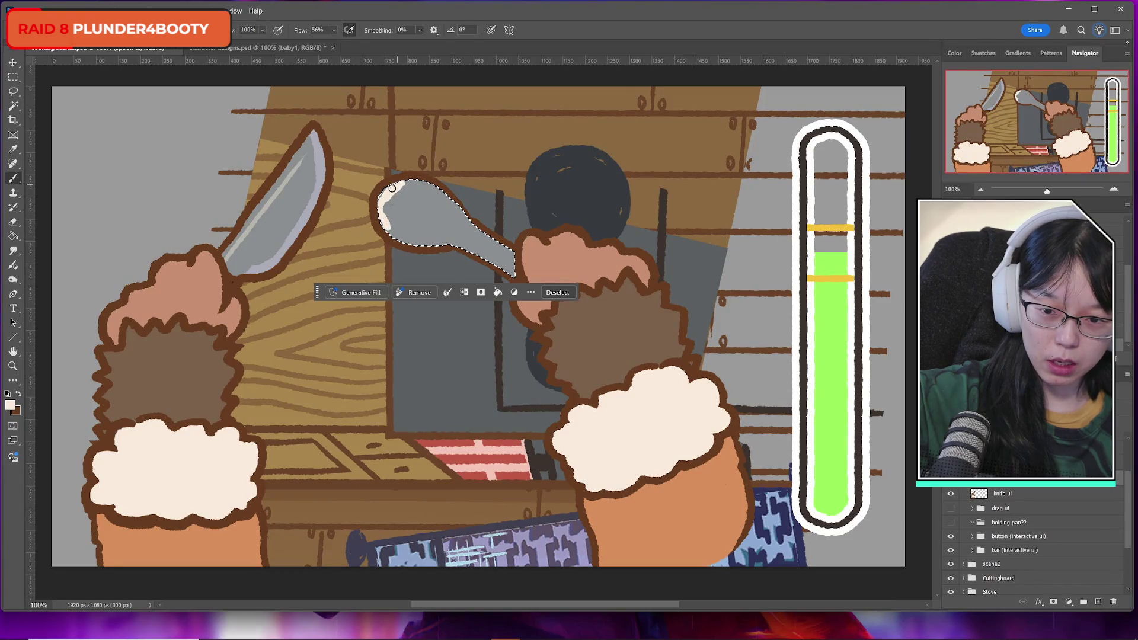
mouse_move(405, 180)
left_mouse_down()
mouse_move(391, 221)
mouse_move(388, 201)
mouse_move(399, 204)
left_mouse_up()
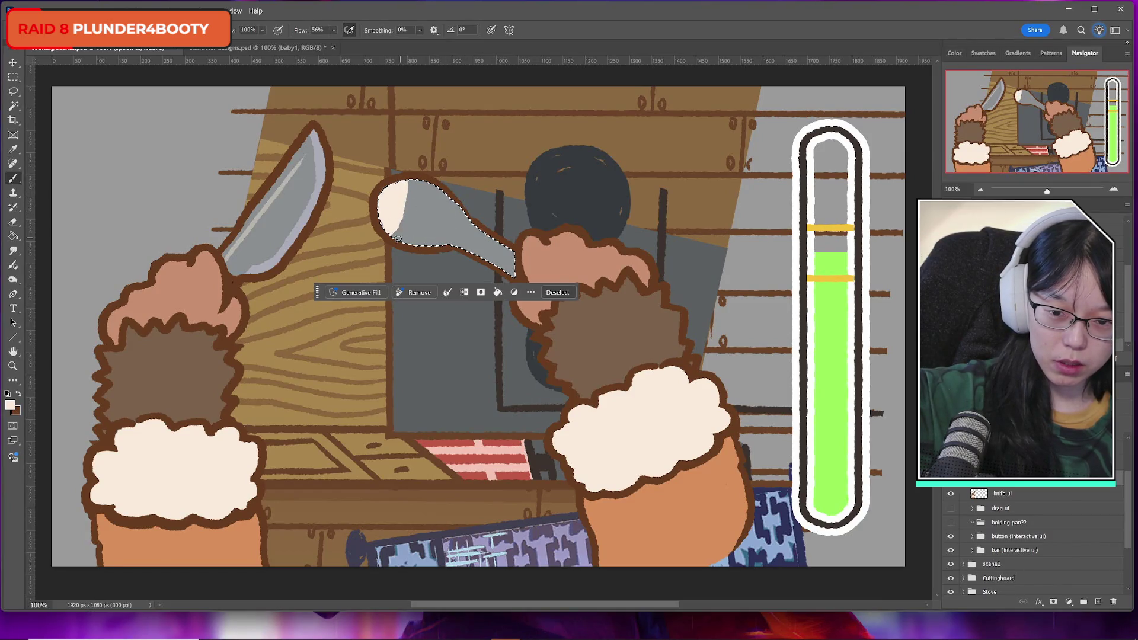
left_click_drag(392, 232, 446, 234)
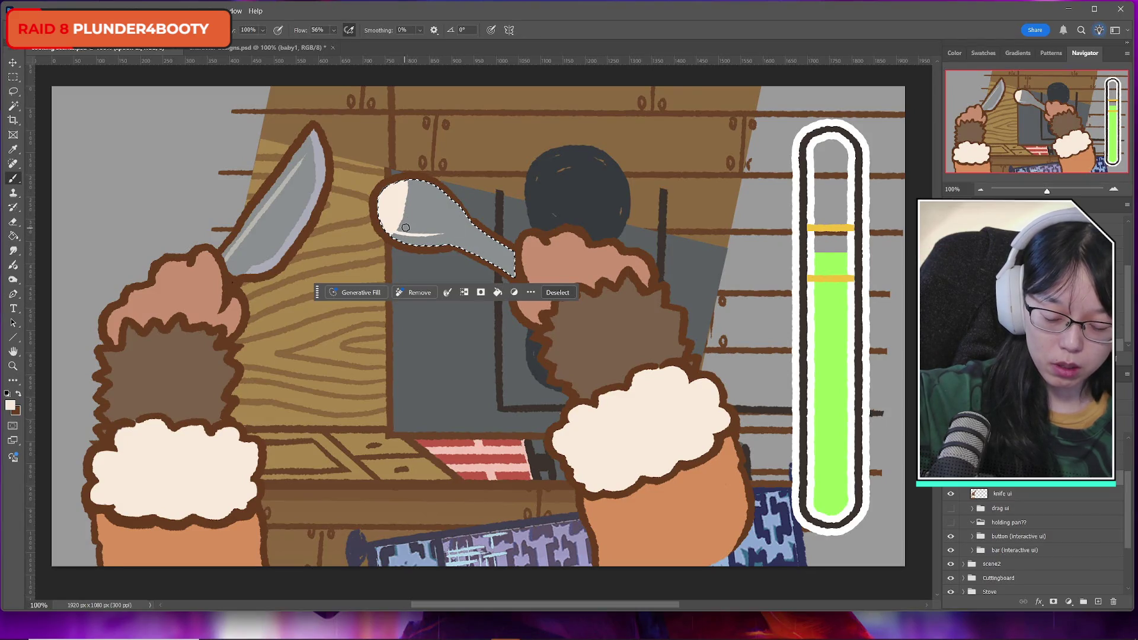
key("ctrl+z")
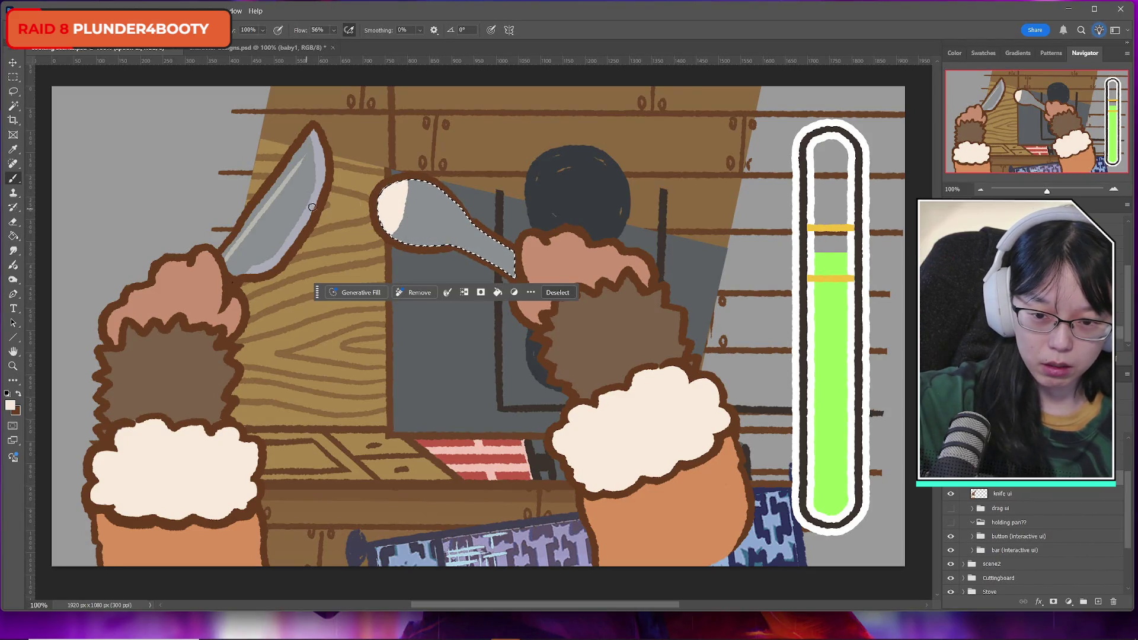
mouse_move(398, 232)
left_mouse_down()
mouse_move(432, 237)
mouse_move(394, 233)
left_mouse_up()
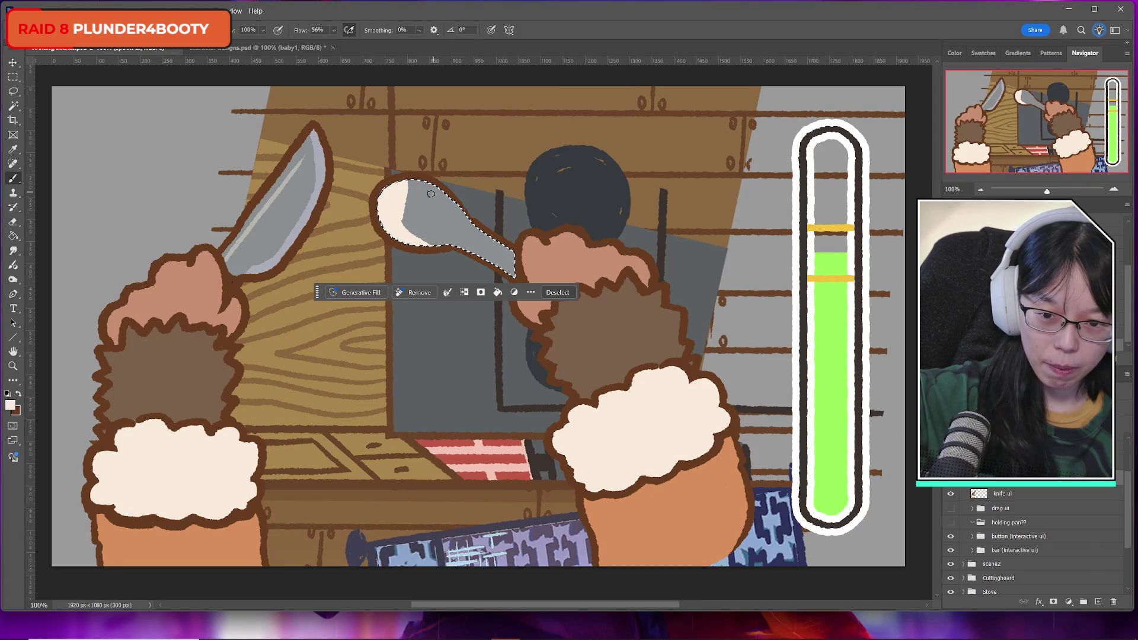
left_click_drag(459, 191, 424, 184)
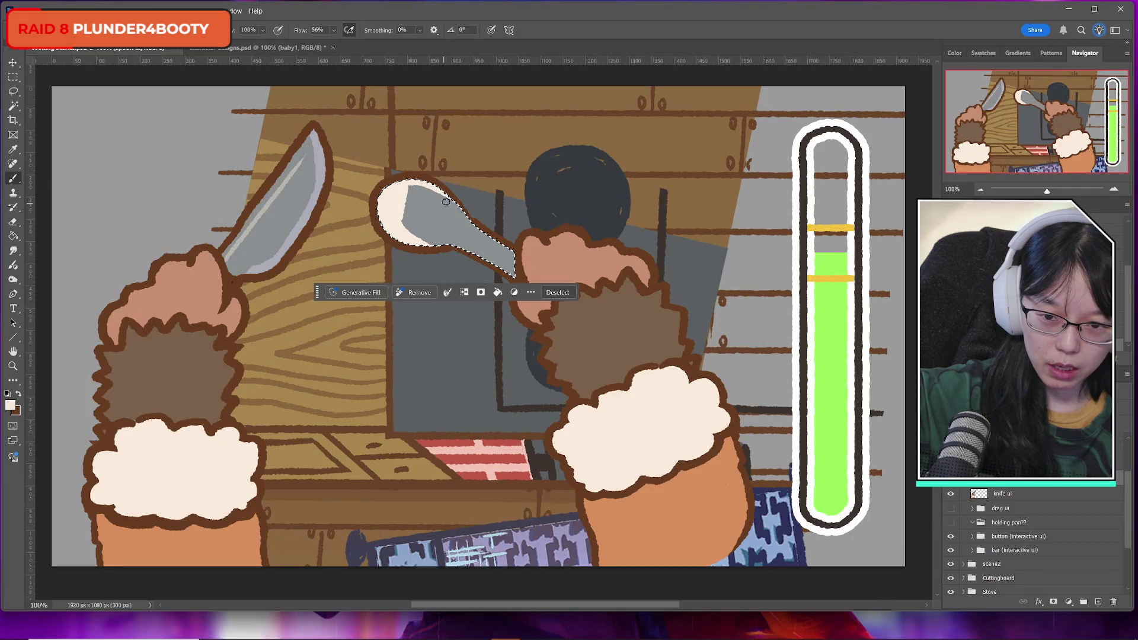
left_click_drag(412, 195, 490, 242)
left_click_drag(399, 225, 495, 252)
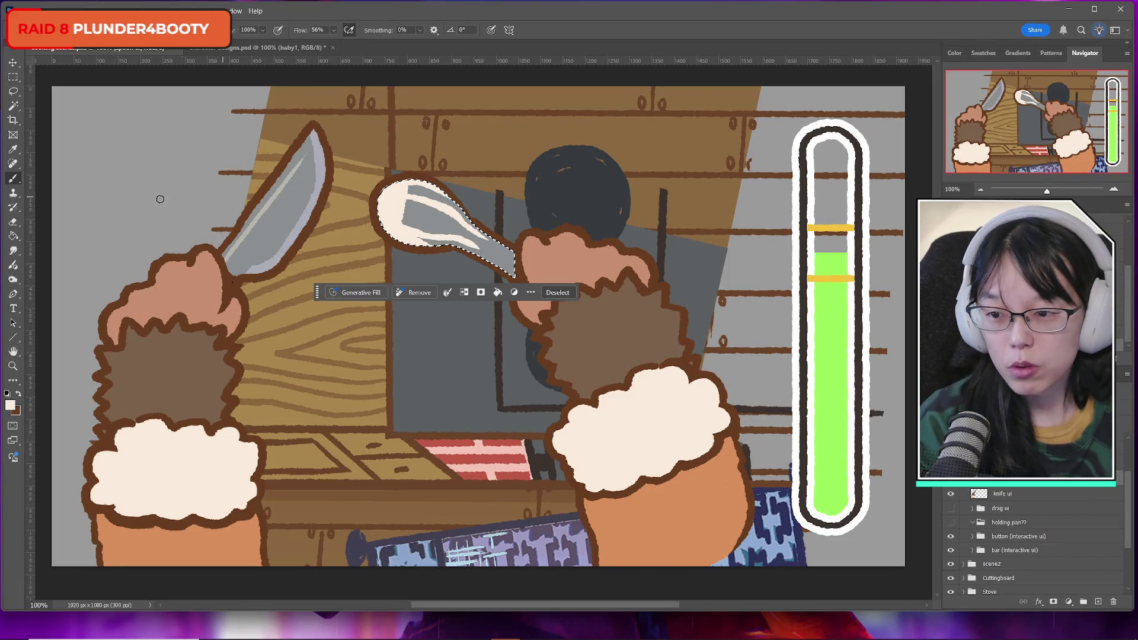
Erase the white from the spoon bowl and repaint it with the spoon's sampled grey
key("e")
mouse_move(406, 206)
left_mouse_down()
mouse_move(445, 216)
mouse_move(440, 233)
left_mouse_up()
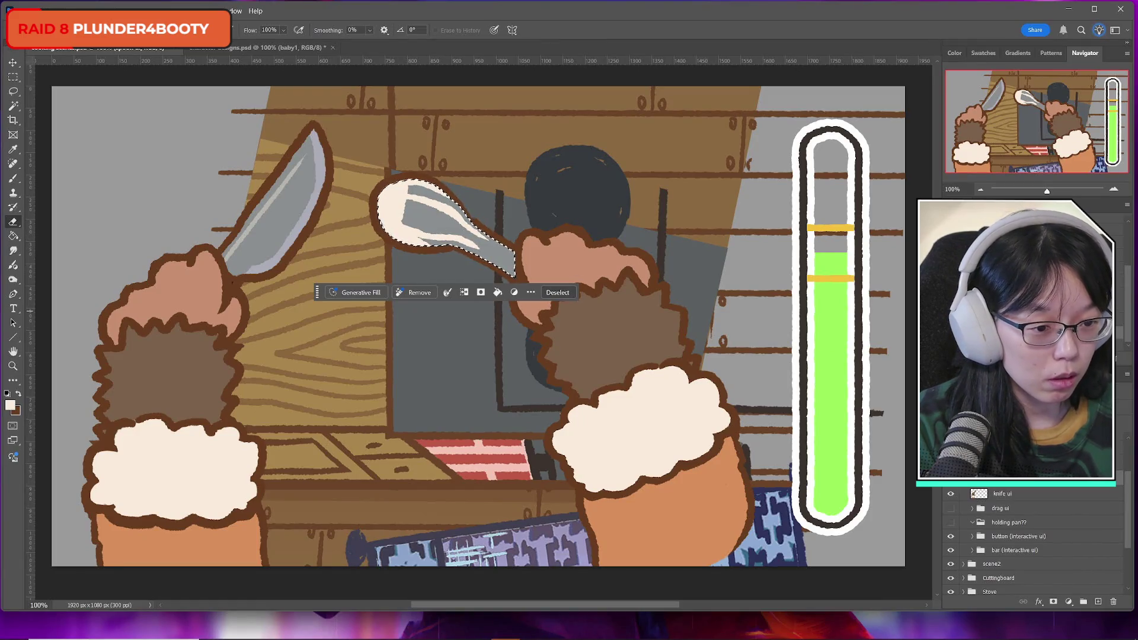
left_click_drag(418, 199, 456, 237)
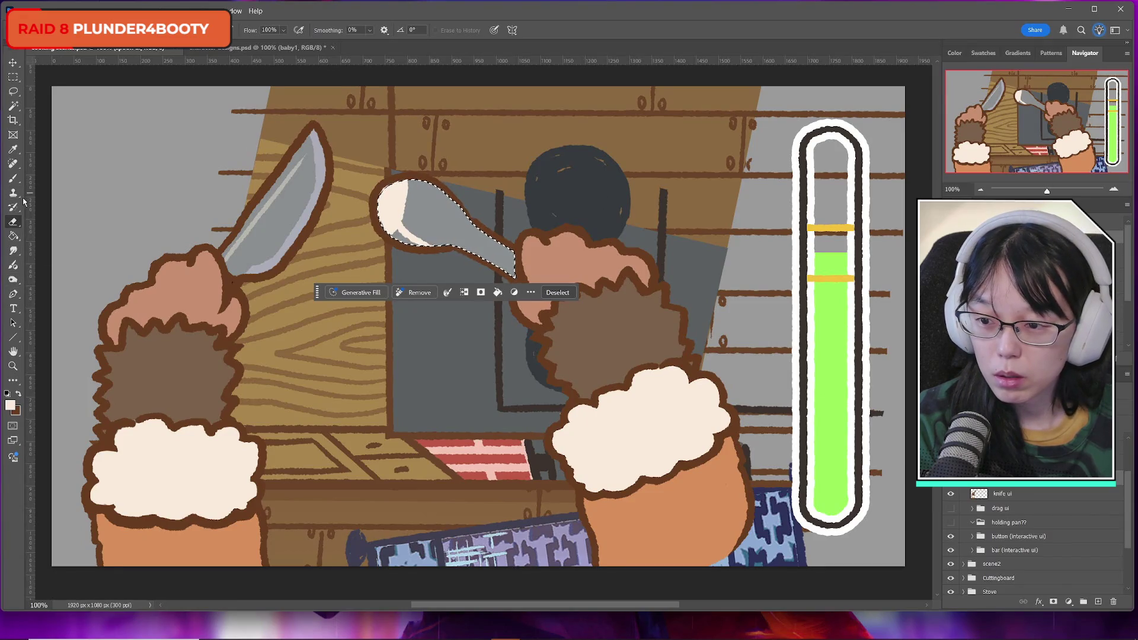
left_click(13, 178)
left_click(444, 206, "alt")
left_click_drag(386, 216, 398, 205)
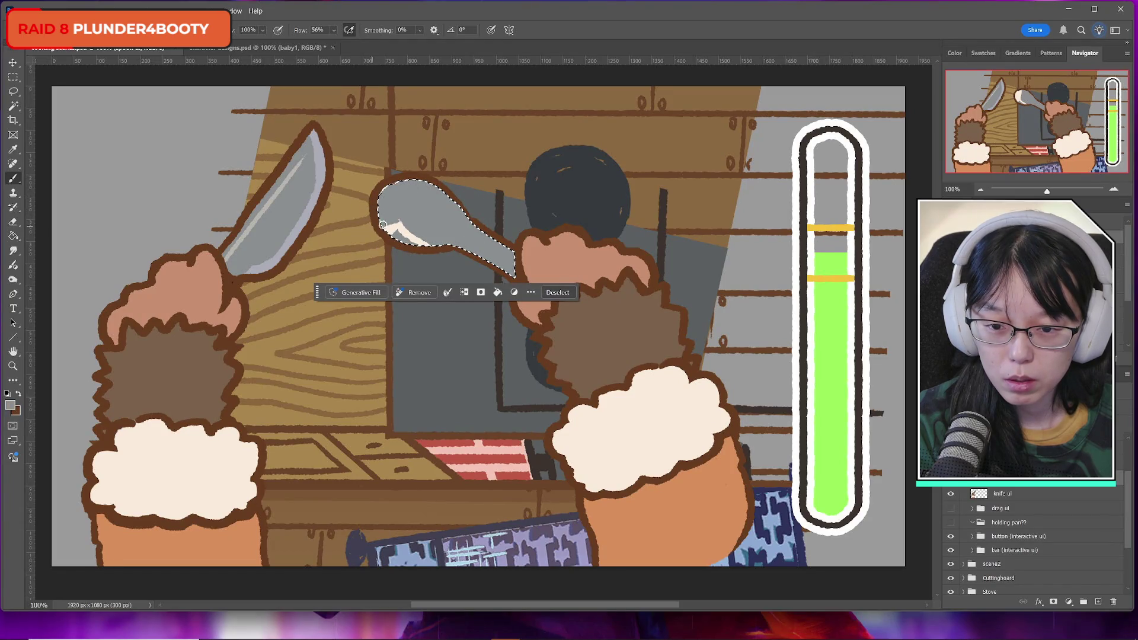
Set the foreground colour to white and delete the spoon ui layer
left_click(10, 405)
left_click(724, 388)
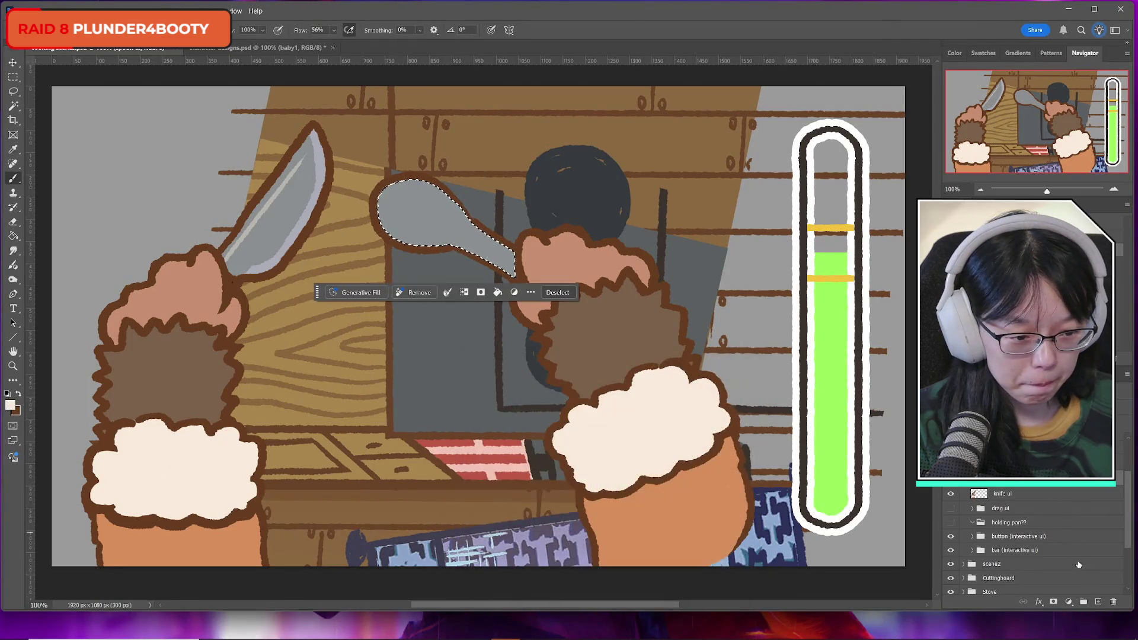
scroll(1127, 504, "up", 1)
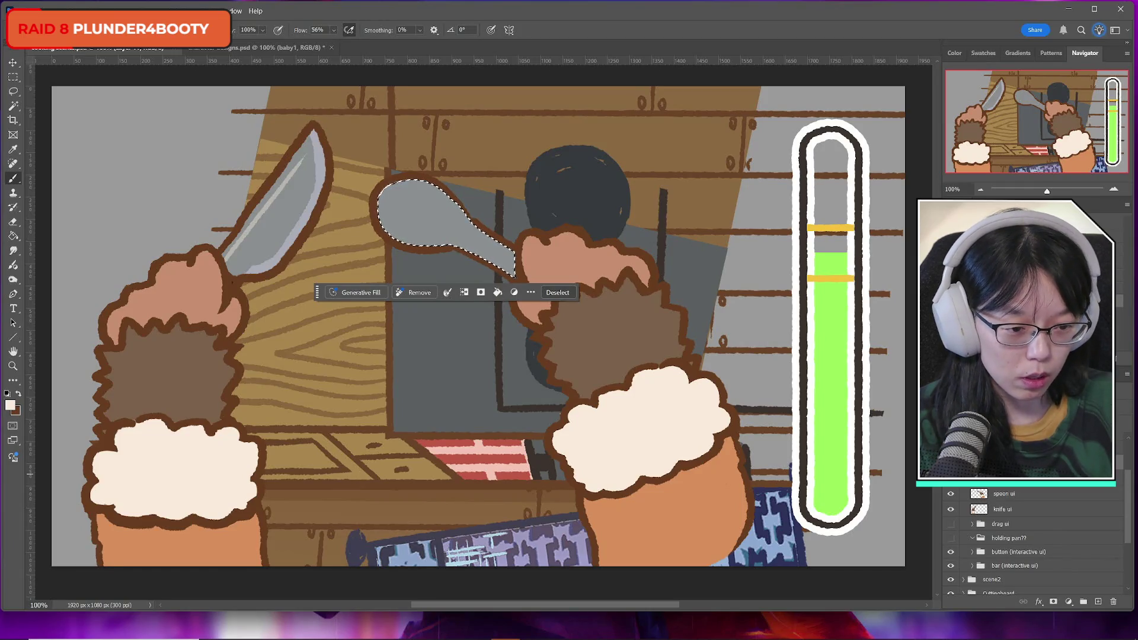
key("Return")
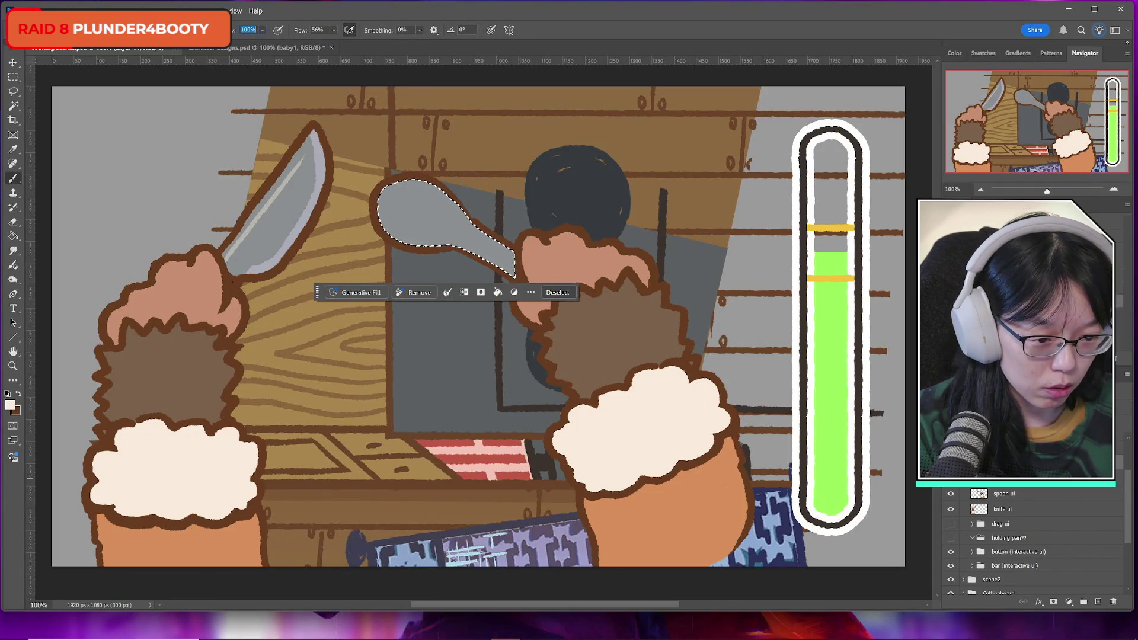
left_click(1113, 601)
key("Return")
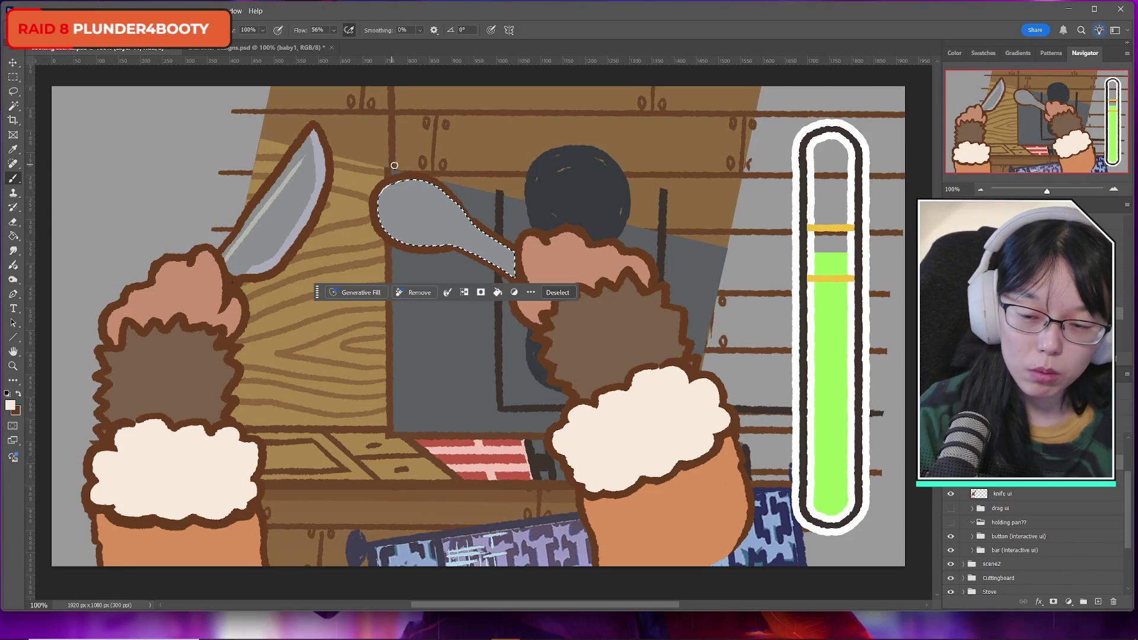
Paint white highlights along the spoon bowl's left and lower edges, undoing the top-edge stroke
left_click_drag(397, 185, 391, 232)
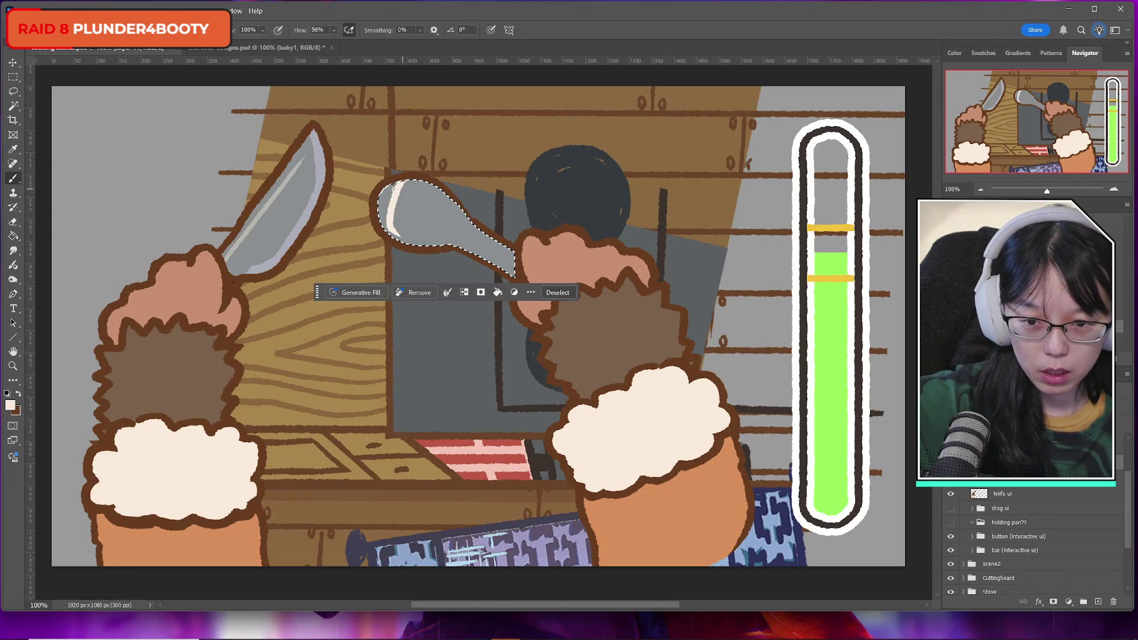
left_click_drag(399, 185, 390, 233)
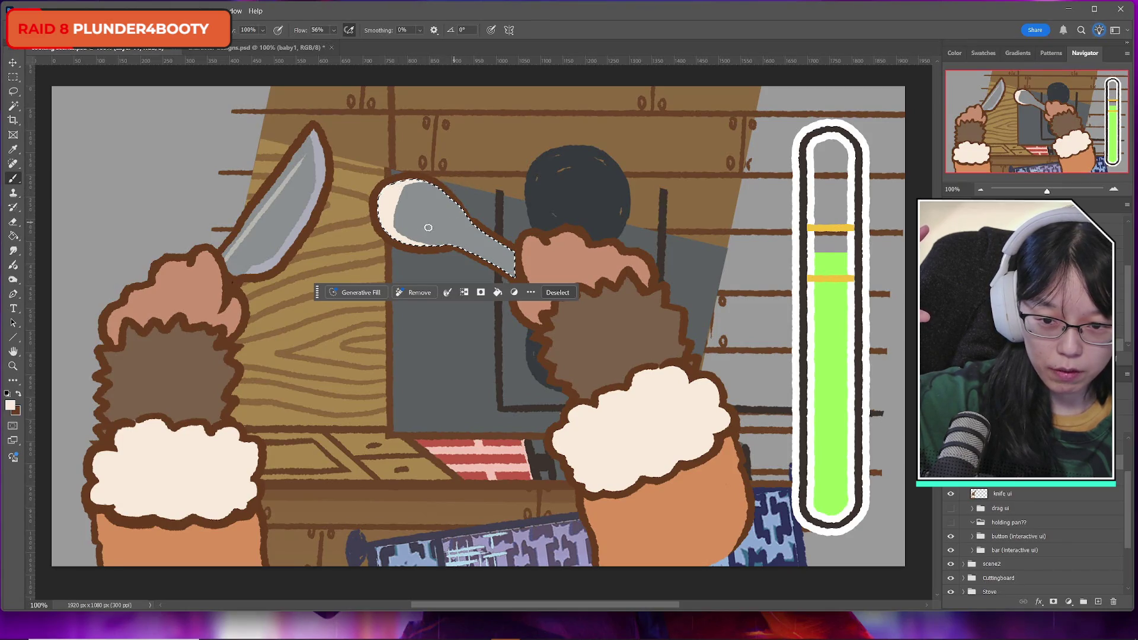
left_click_drag(386, 217, 506, 268)
left_click_drag(398, 231, 495, 260)
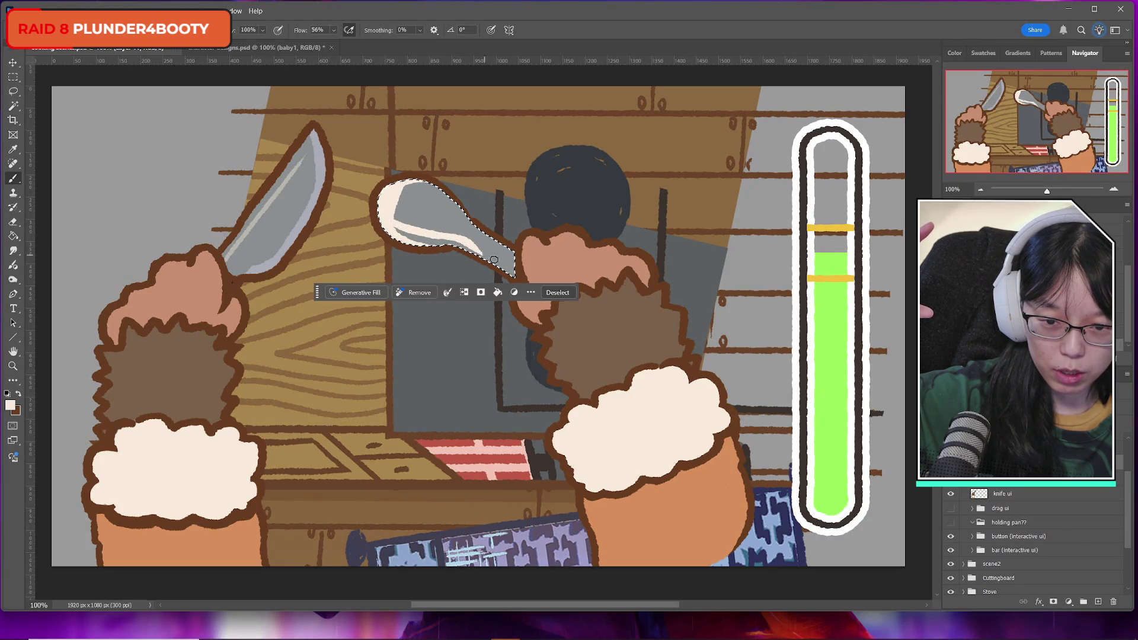
left_click_drag(409, 229, 397, 199)
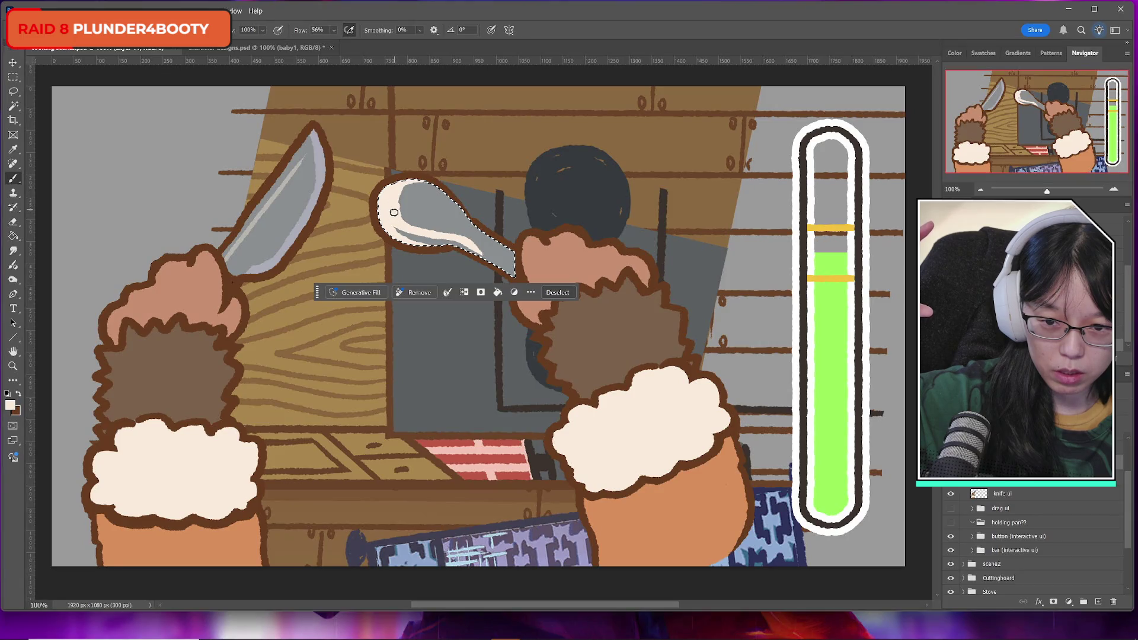
left_click_drag(429, 195, 395, 199)
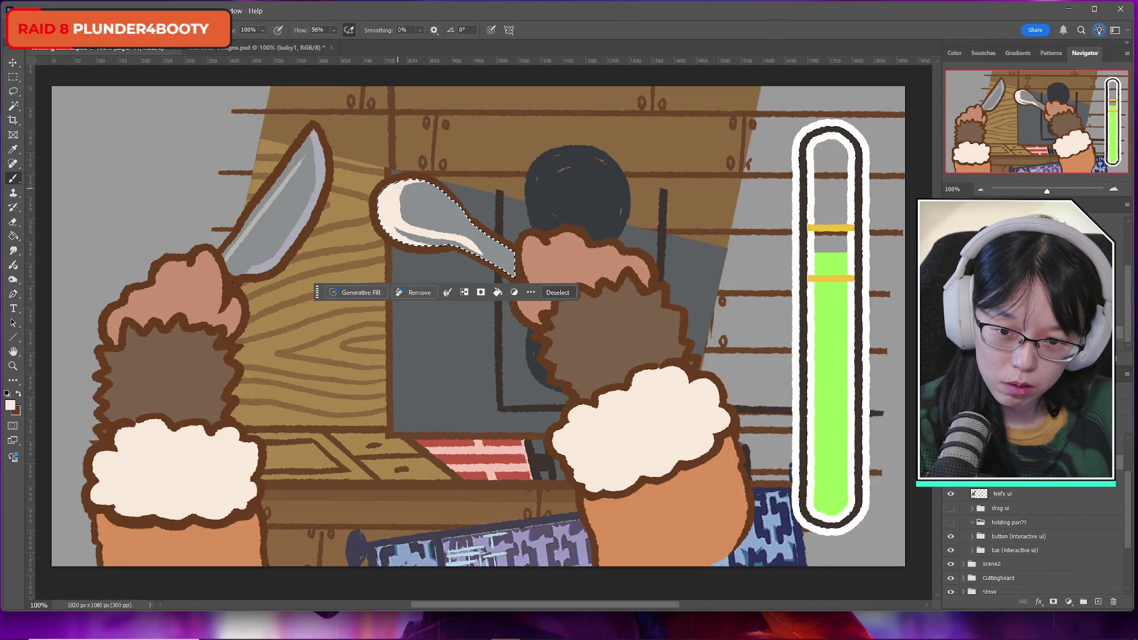
key("ctrl+z")
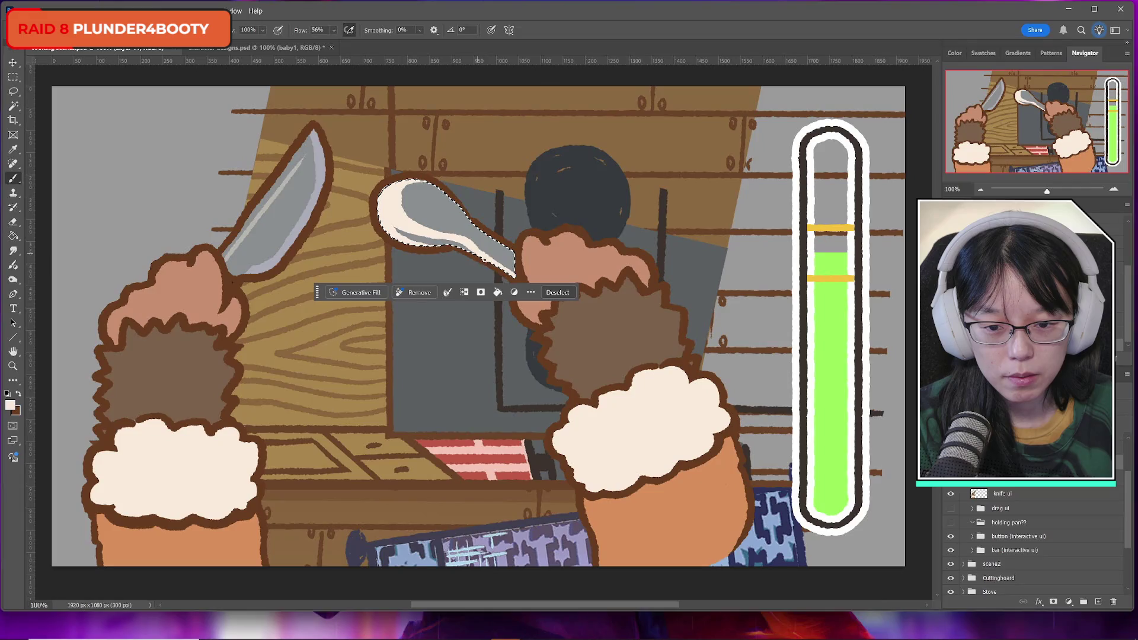
left_click(13, 78)
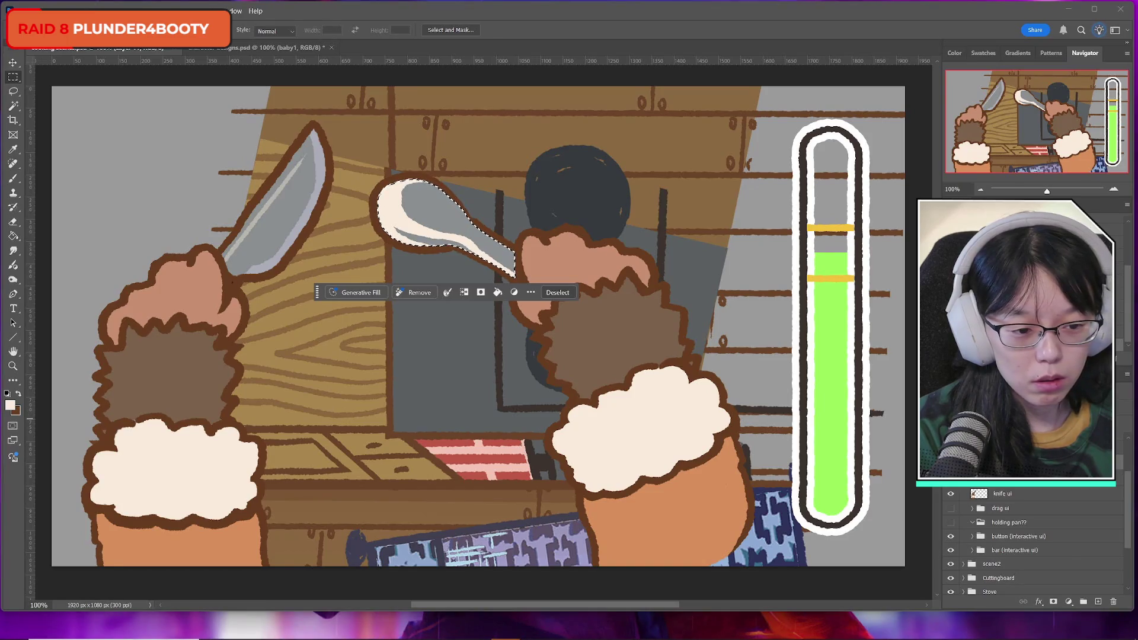
Undo the white fill on the spoon, deselect, and save the document
key("ctrl+z")
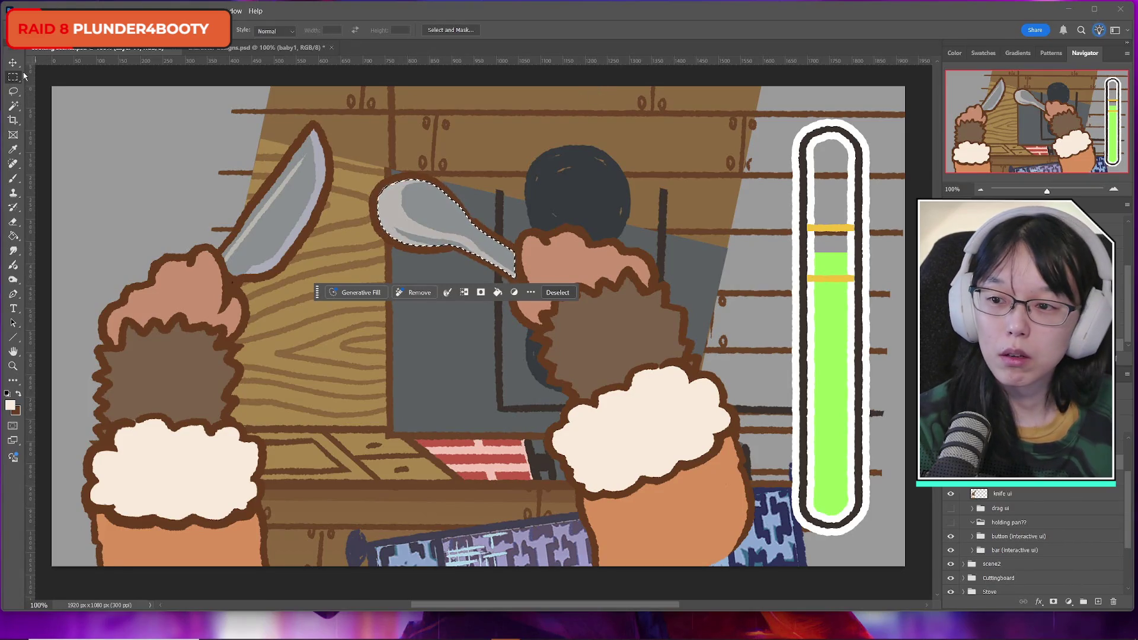
key("ctrl+d")
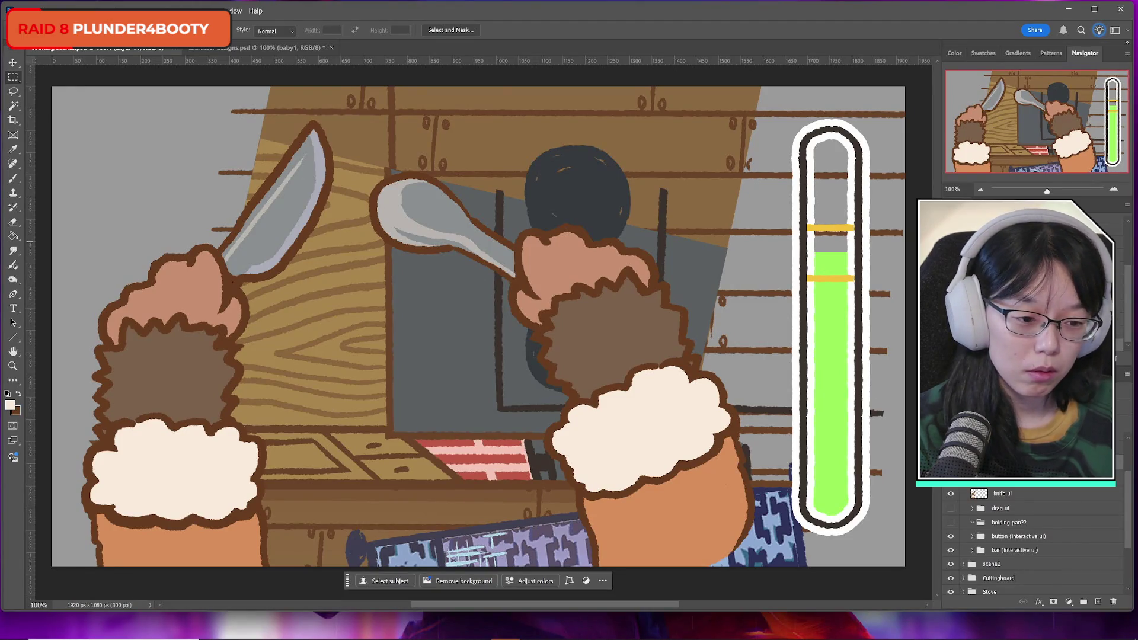
scroll(1038, 543, "down", 1)
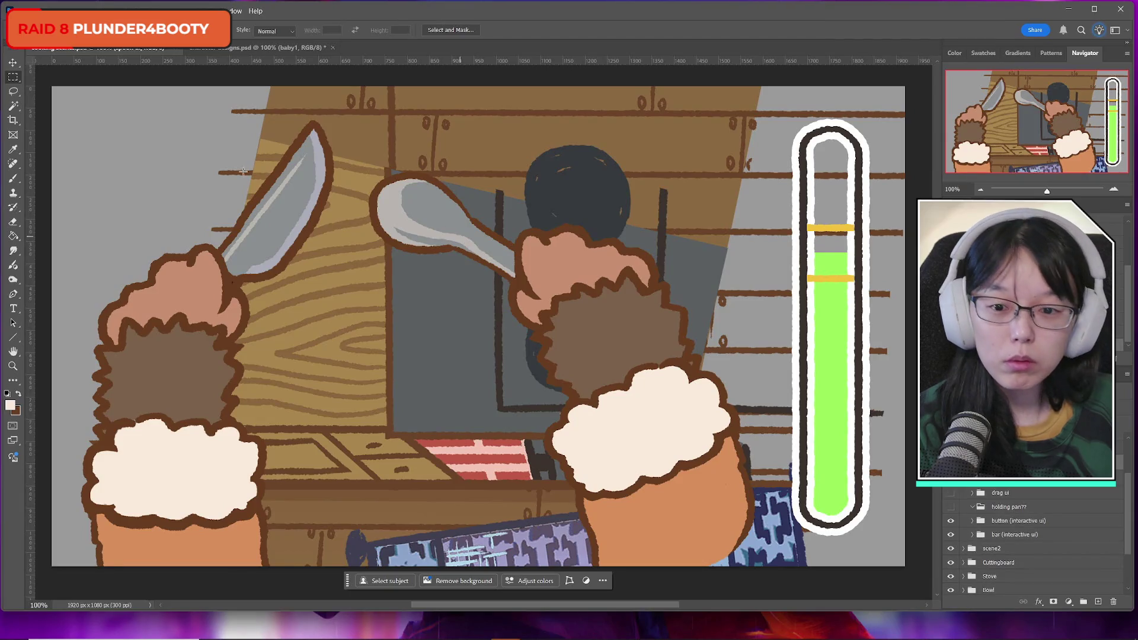
left_click(24, 10)
left_click(53, 127)
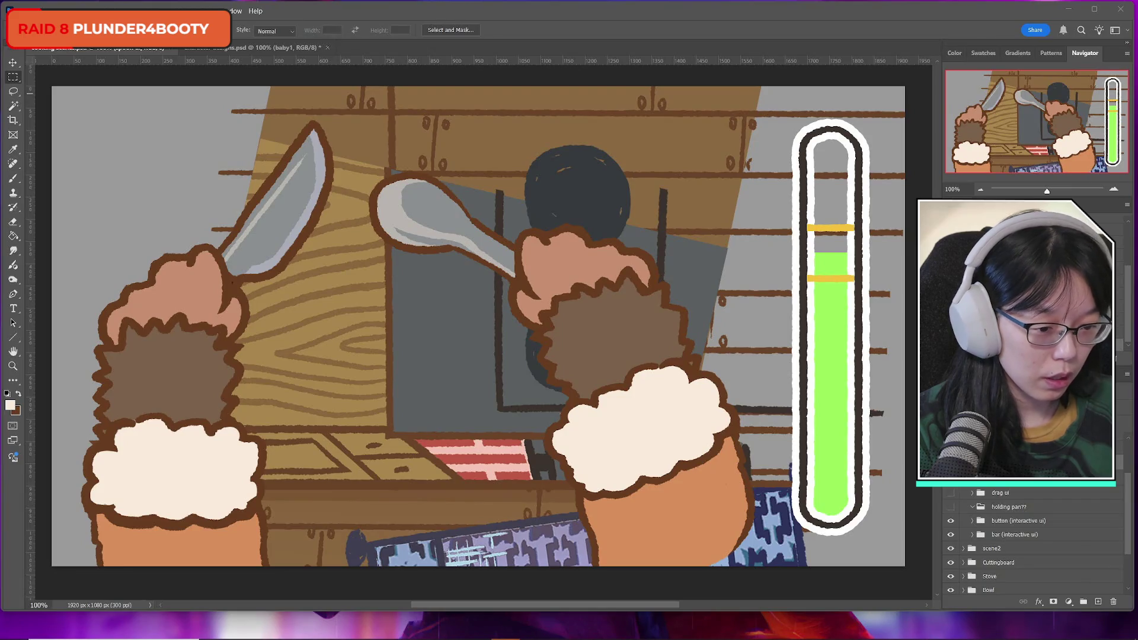
scroll(1014, 500, "up", 2)
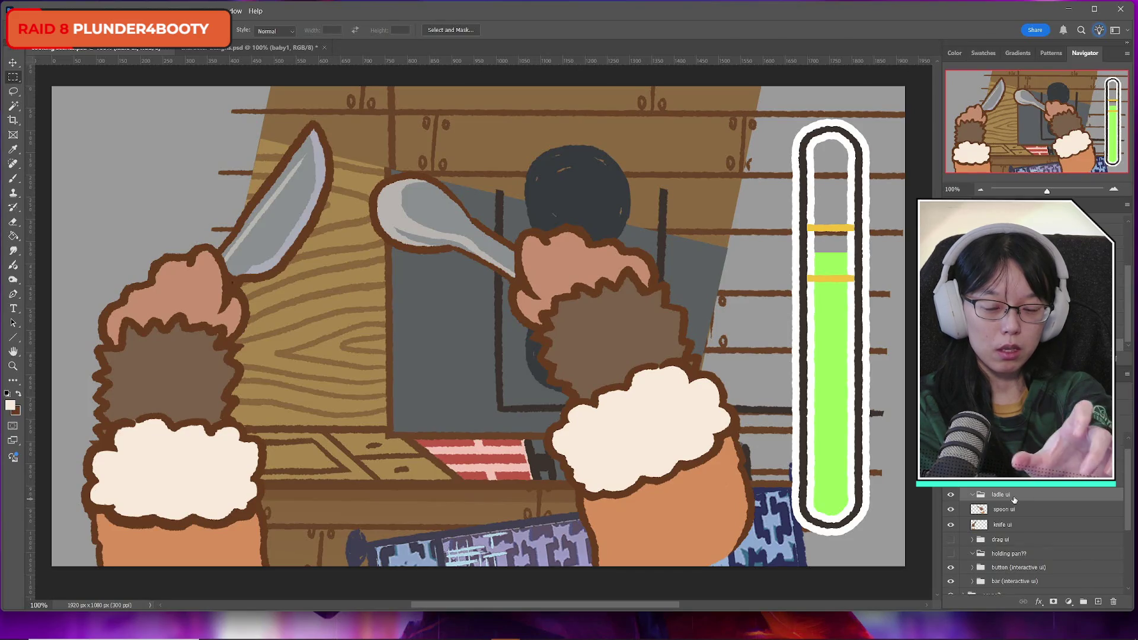
Duplicate and clip the spoon ui layer, hide the knife hand, and rotate the copy clockwise
left_click(957, 511)
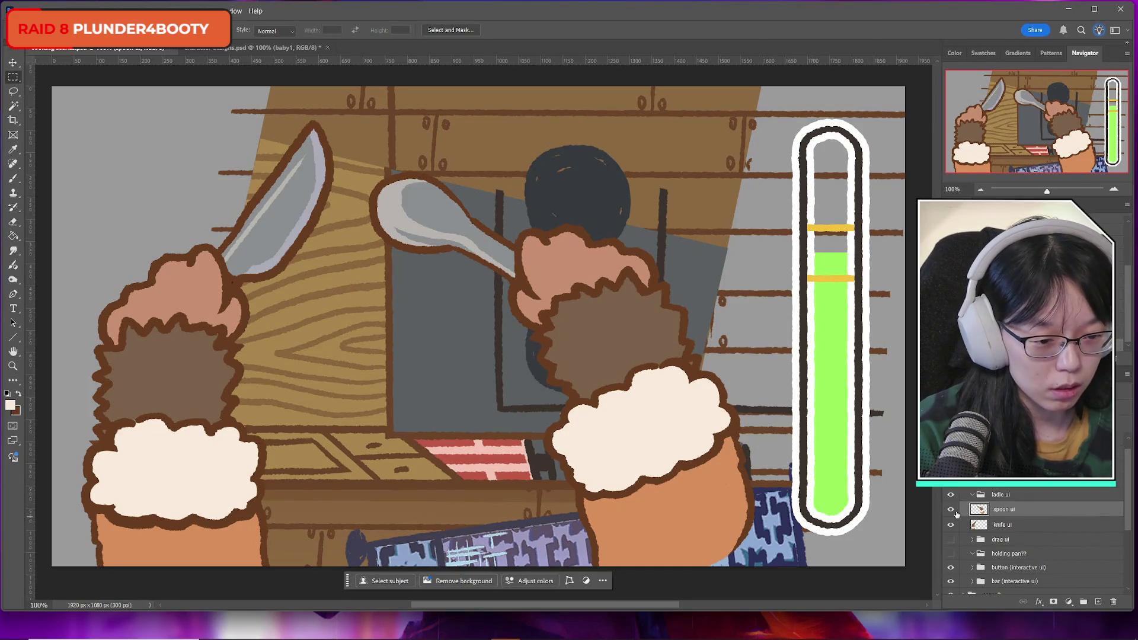
key("ctrl+j")
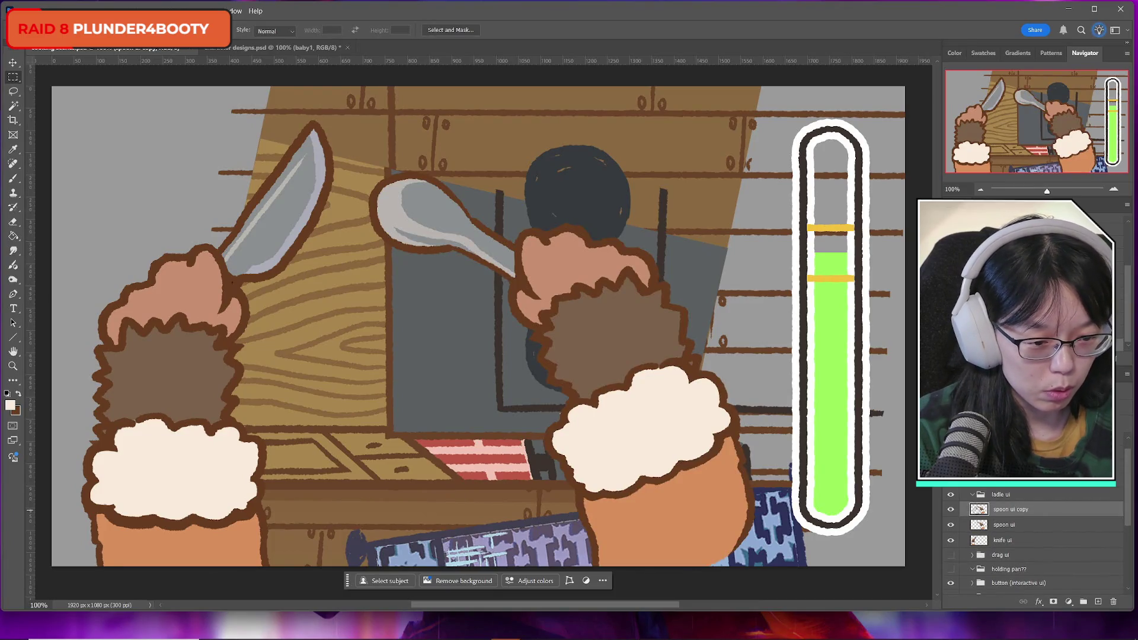
left_click(1053, 518, "alt")
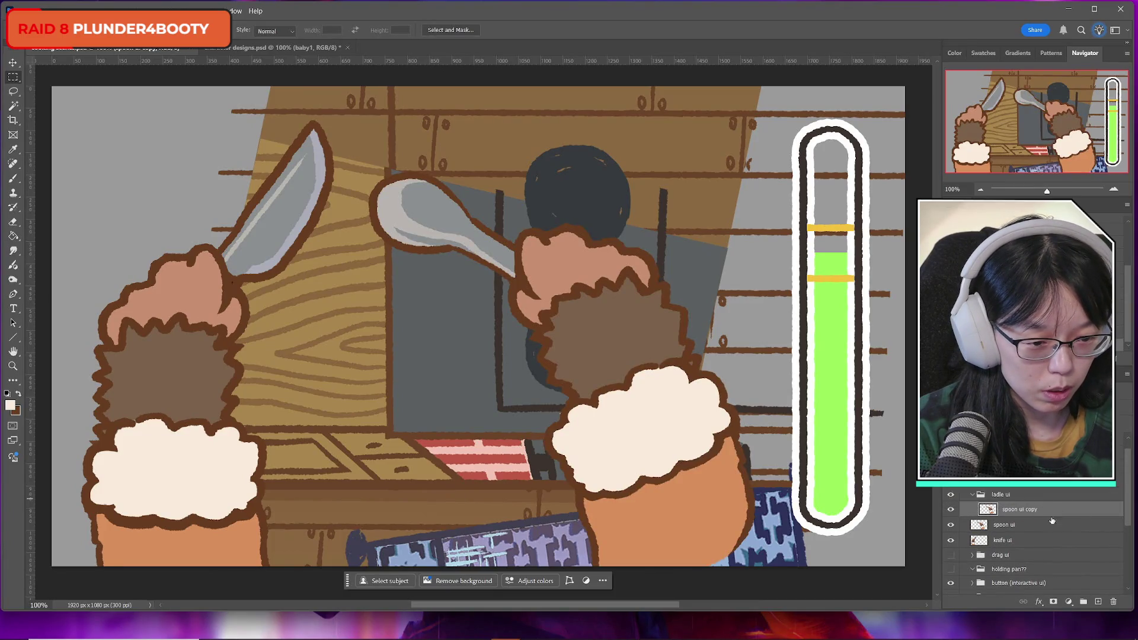
left_click(950, 541)
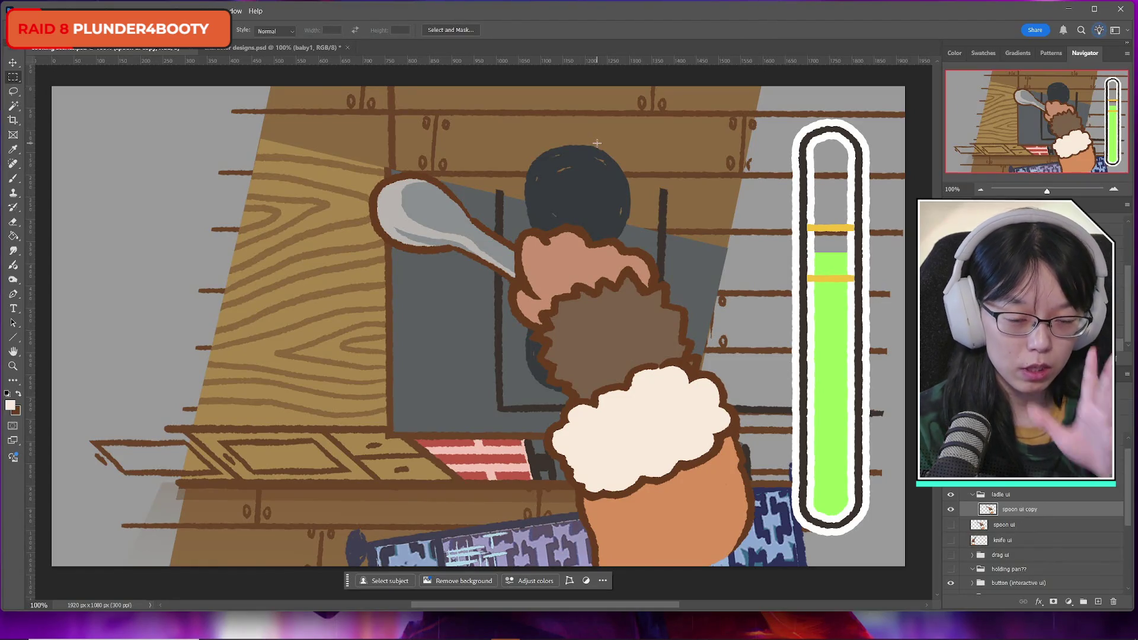
key("ctrl+t")
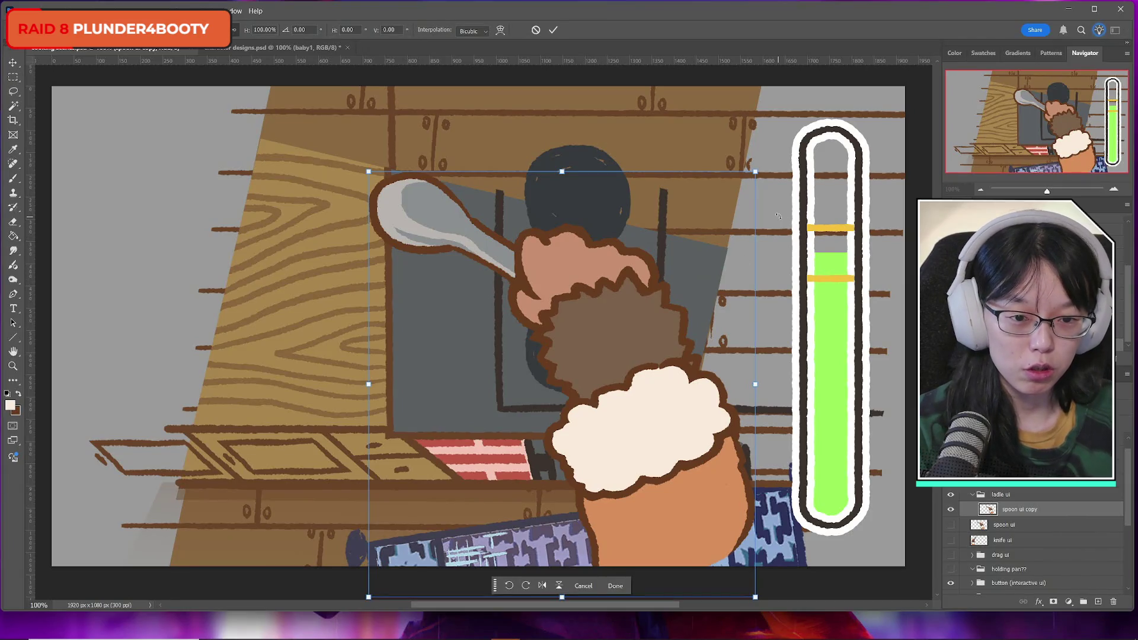
mouse_move(803, 154)
left_mouse_down()
mouse_move(846, 213)
mouse_move(831, 234)
mouse_move(830, 329)
left_mouse_up()
mouse_move(613, 352)
left_mouse_down()
mouse_move(663, 342)
mouse_move(699, 315)
left_mouse_up()
left_click(553, 30)
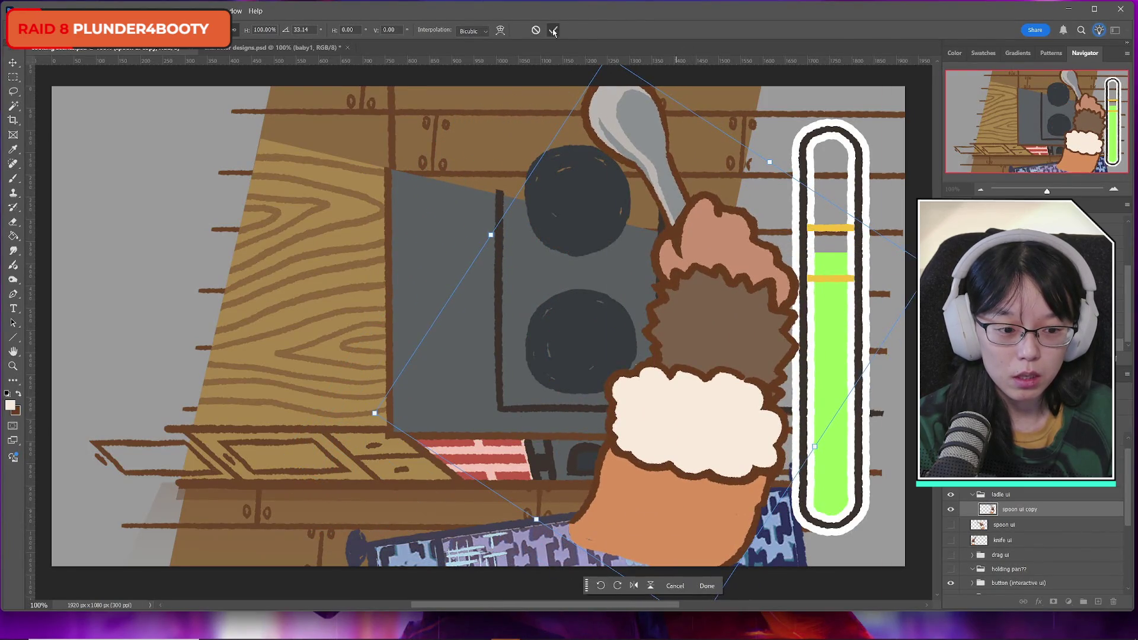
Add Layer 11 below the spoon copy and set the foreground to the cuff's orange
left_click(1098, 602)
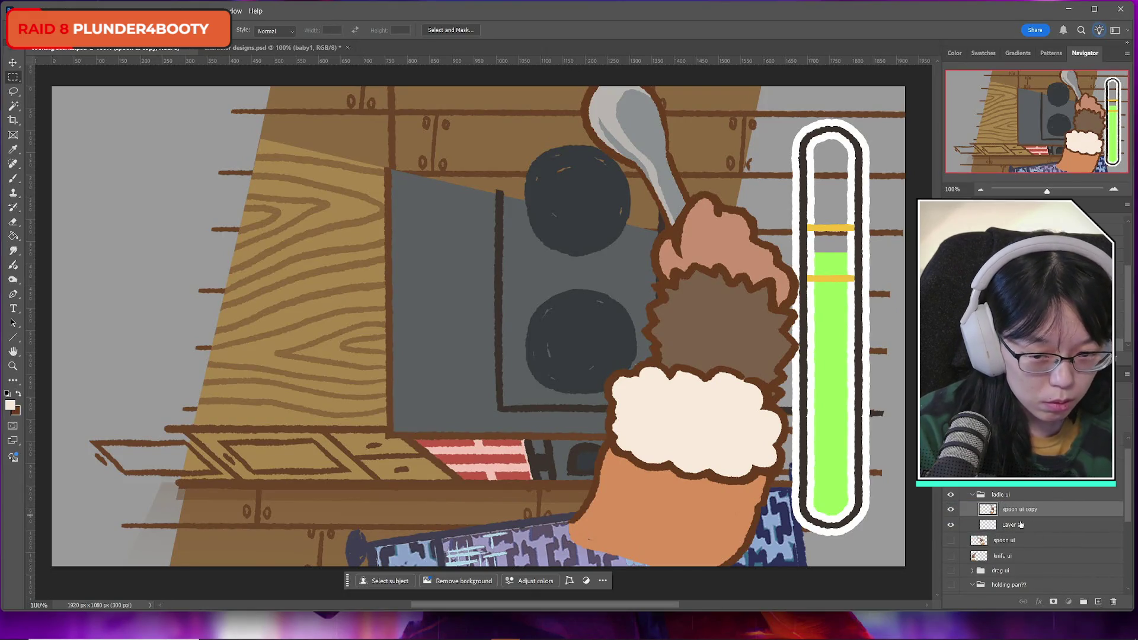
left_click_drag(1021, 508, 1020, 530)
key("i")
left_click(10, 405)
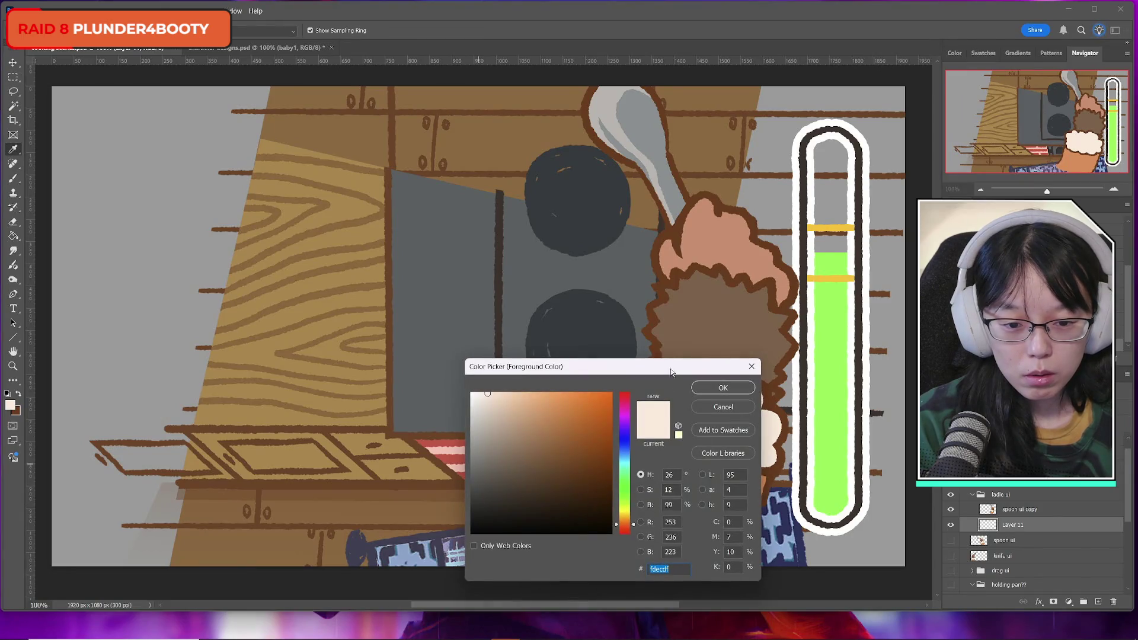
left_click_drag(672, 368, 434, 369)
left_click(622, 509)
left_click(486, 388)
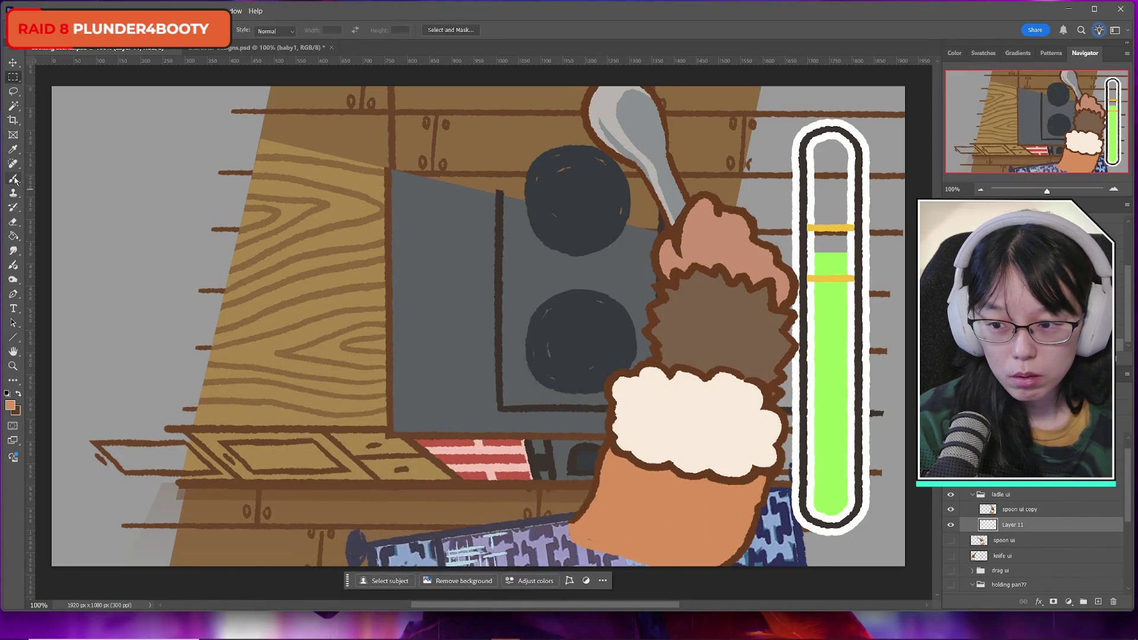
left_click(13, 178)
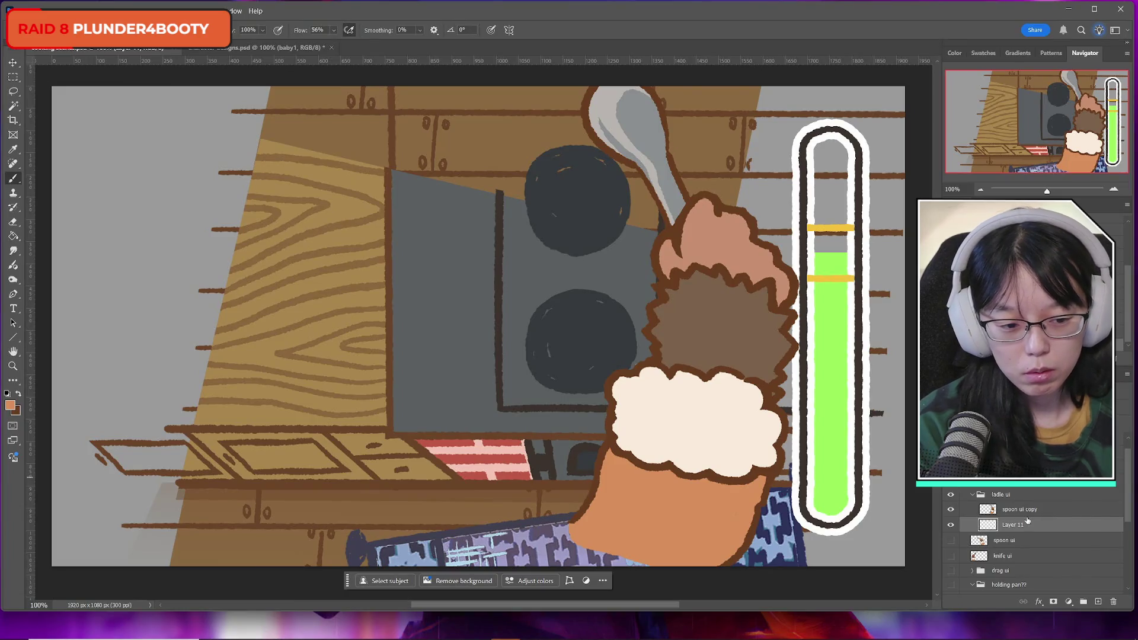
Merge the spoon copy into Layer 11 and move the hand down about 90 px
key("ctrl+e")
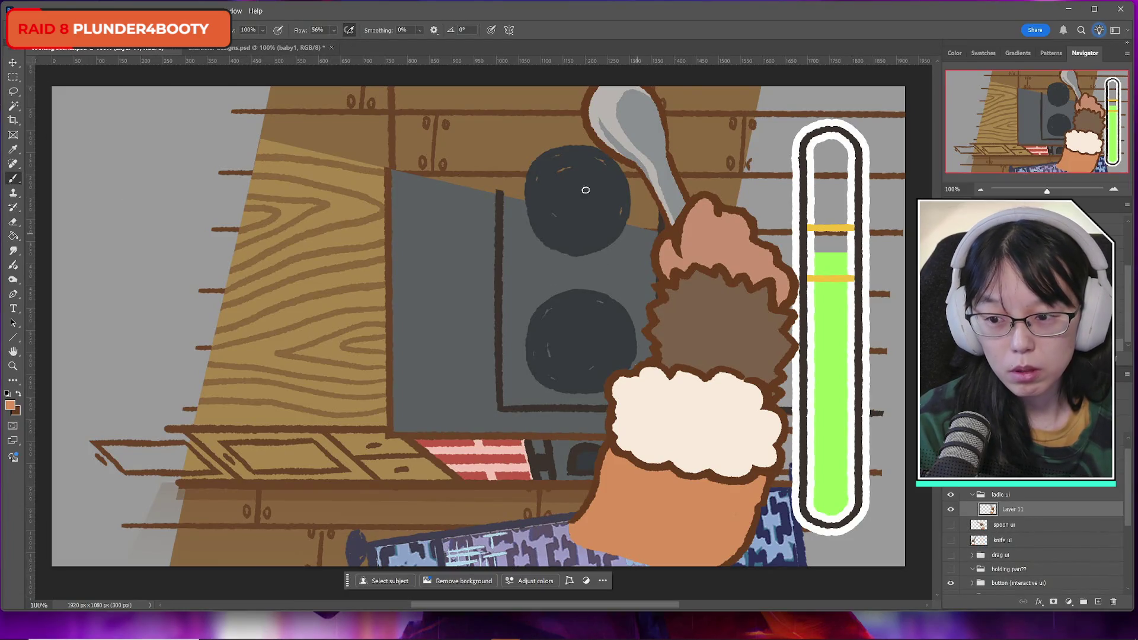
left_click(12, 78)
key("ctrl+t")
left_click_drag(682, 335, 689, 389)
key("Return")
Lasso the spoon in the copied hand, delete it, and clear the selection
left_click(13, 91)
mouse_move(670, 174)
left_mouse_down()
mouse_move(686, 252)
mouse_move(662, 285)
mouse_move(587, 102)
mouse_move(697, 158)
left_mouse_up()
left_click_drag(688, 255, 667, 261)
left_click(13, 105)
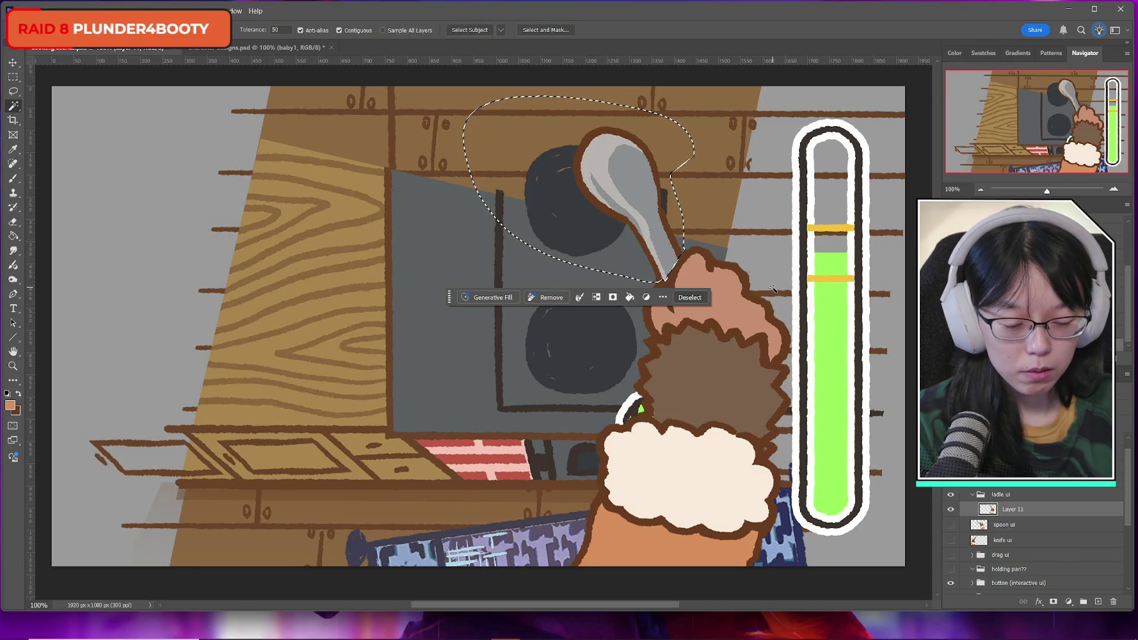
key("Delete")
left_click(13, 78)
left_click(329, 180)
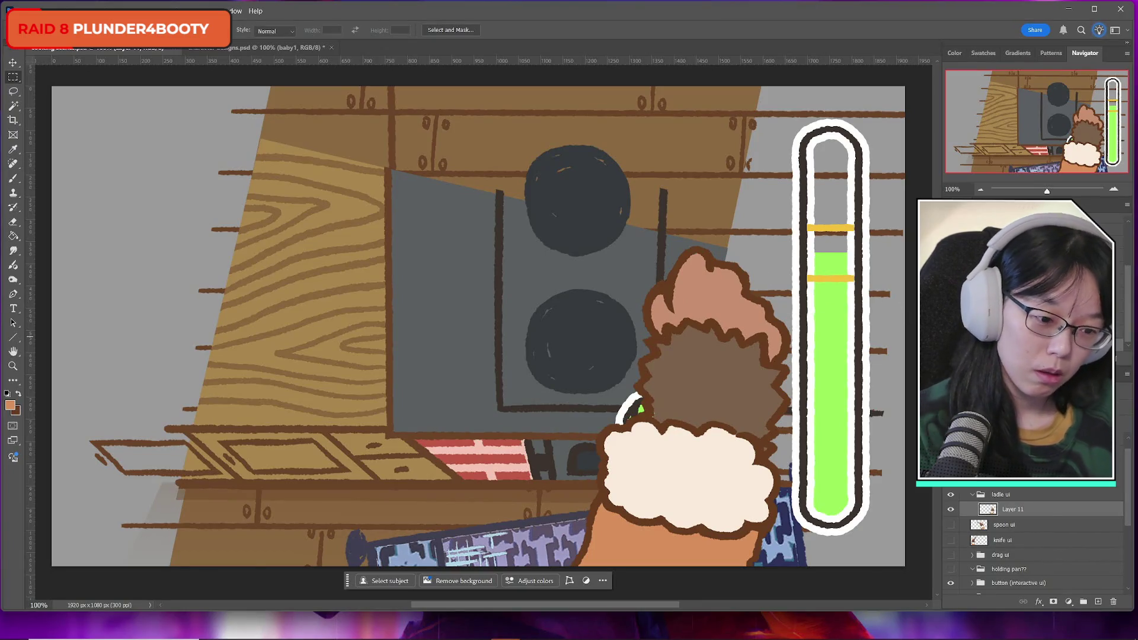
left_click(1098, 602)
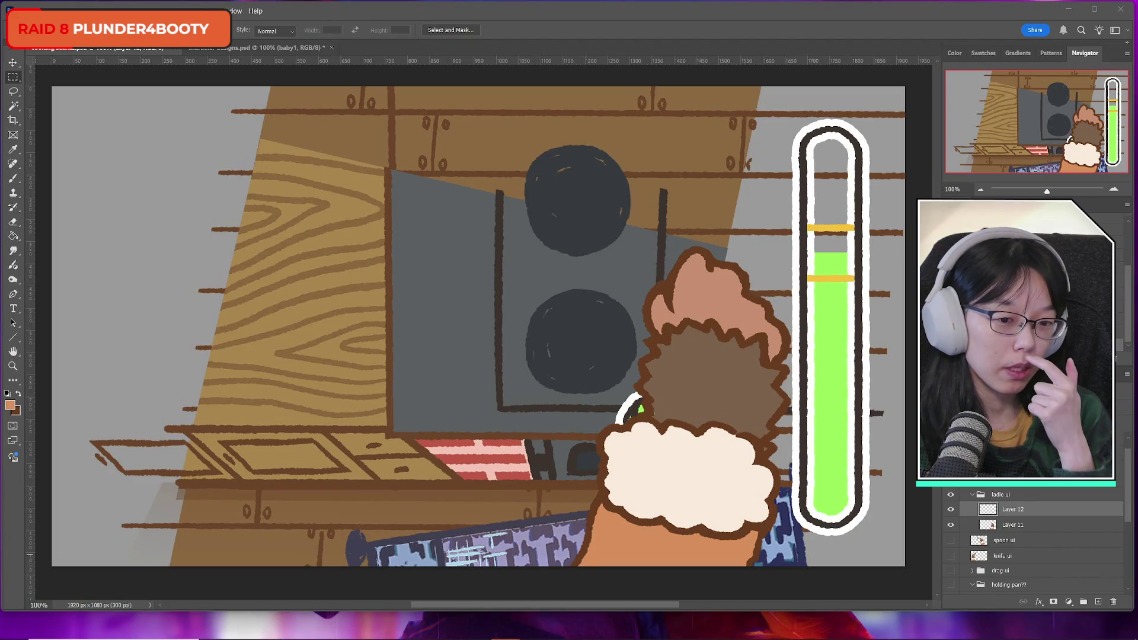
Create Layer 13 below Layer 11, sample the brown hair colour, and merge Layer 11 into it
left_click(13, 90)
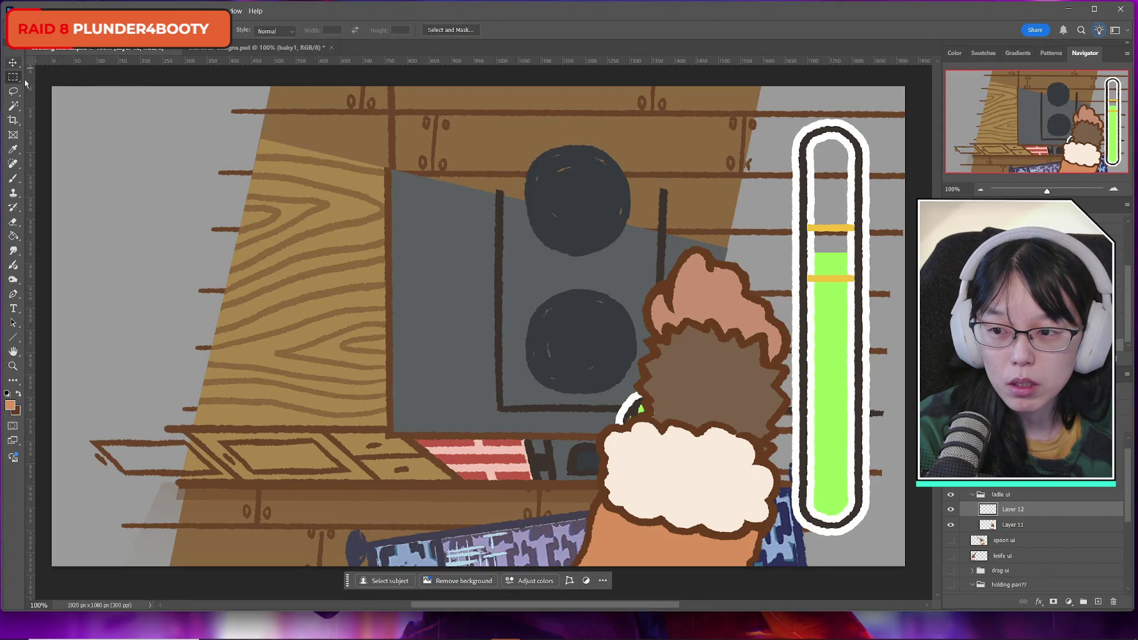
key("l")
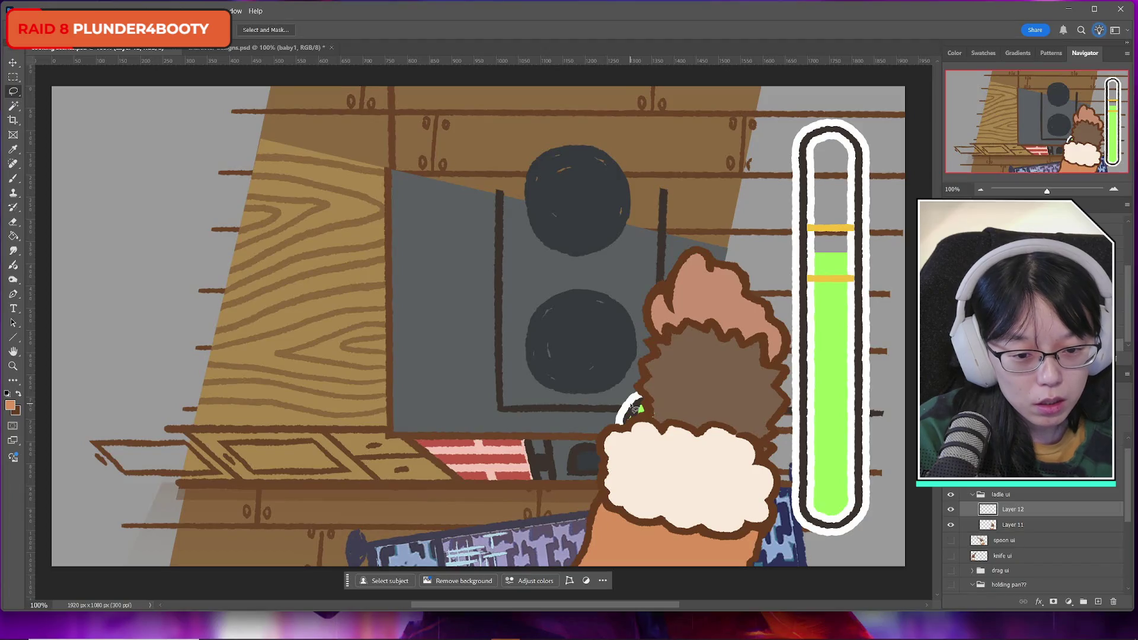
left_click(1017, 525)
left_click(1098, 602)
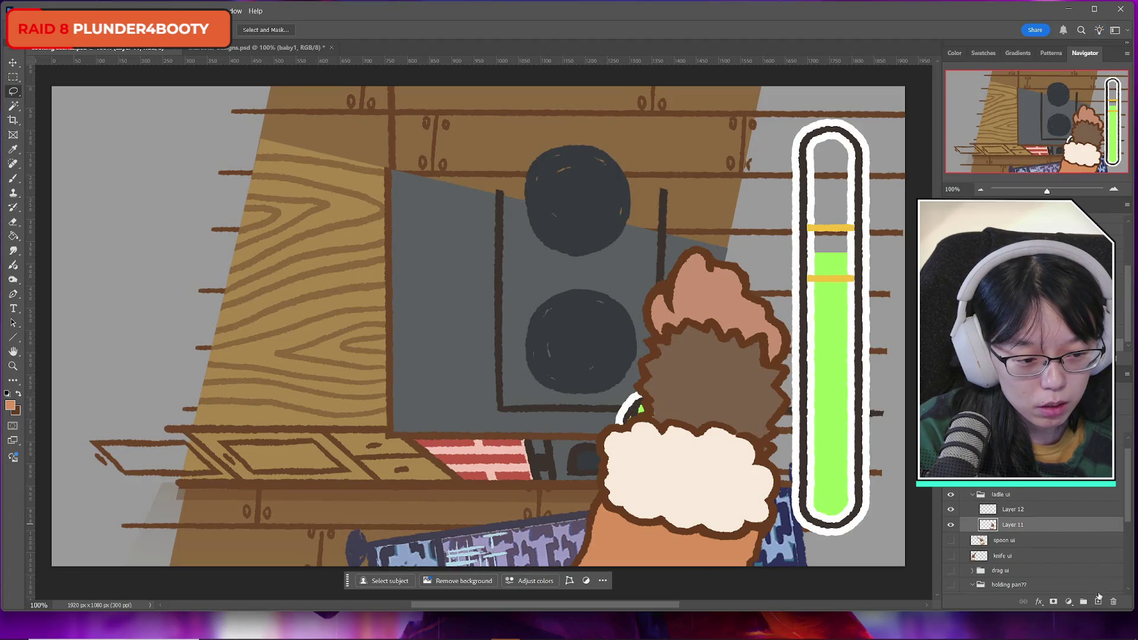
left_click_drag(1021, 540, 1020, 543)
key("b")
left_click(652, 398, "alt")
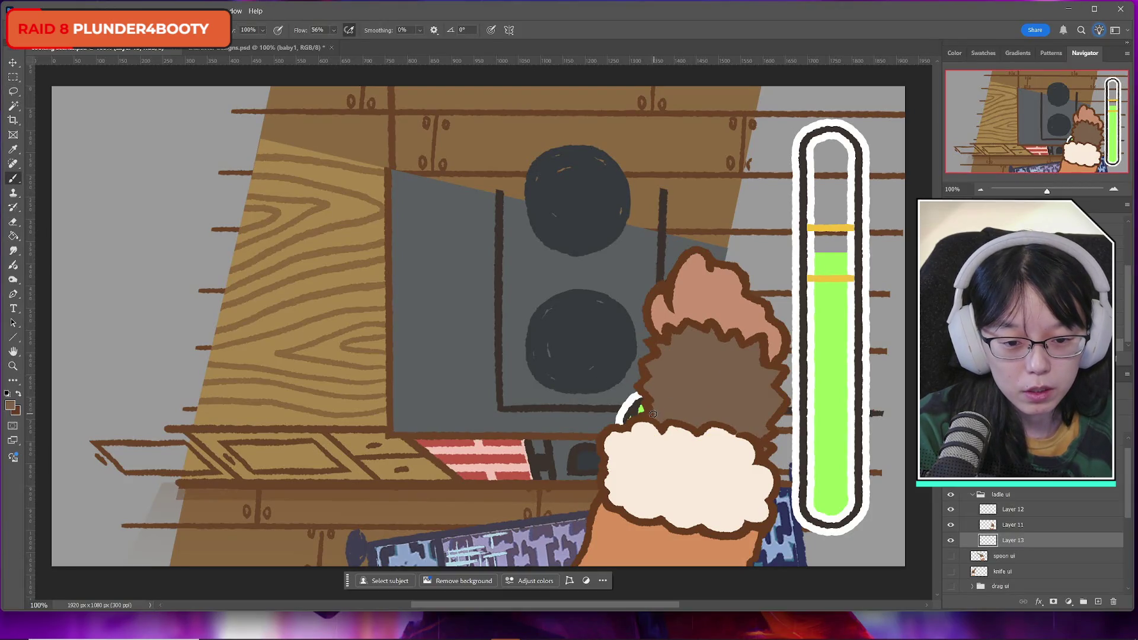
left_click(1029, 526)
key("ctrl+e")
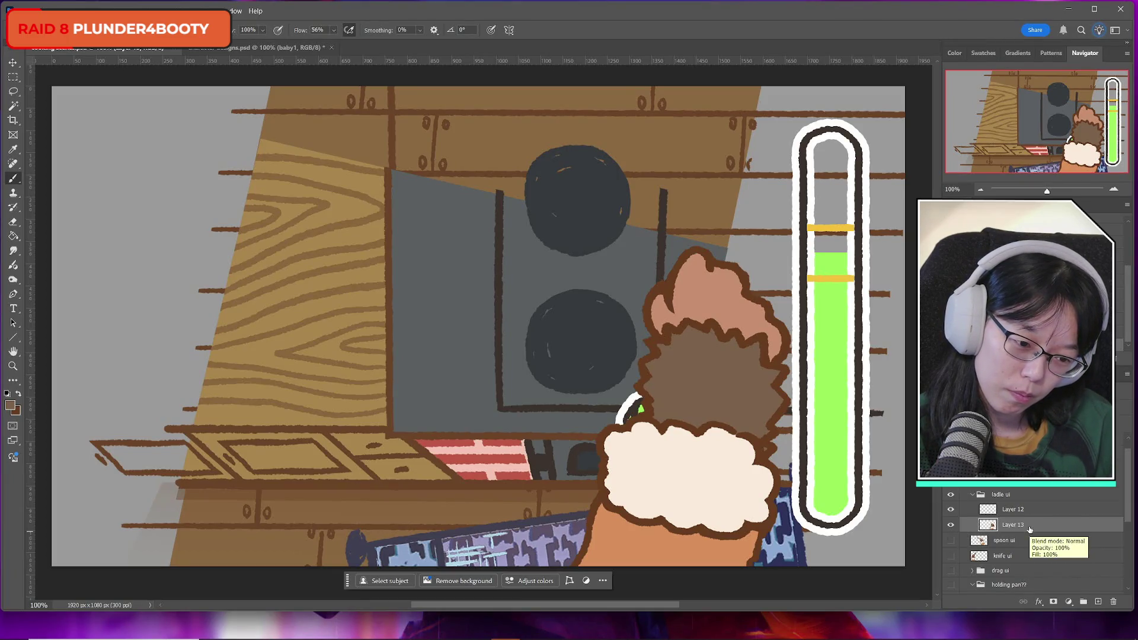
Flip the merged hand horizontally and rotate it about 20 degrees
key("ctrl+t")
right_click(670, 411)
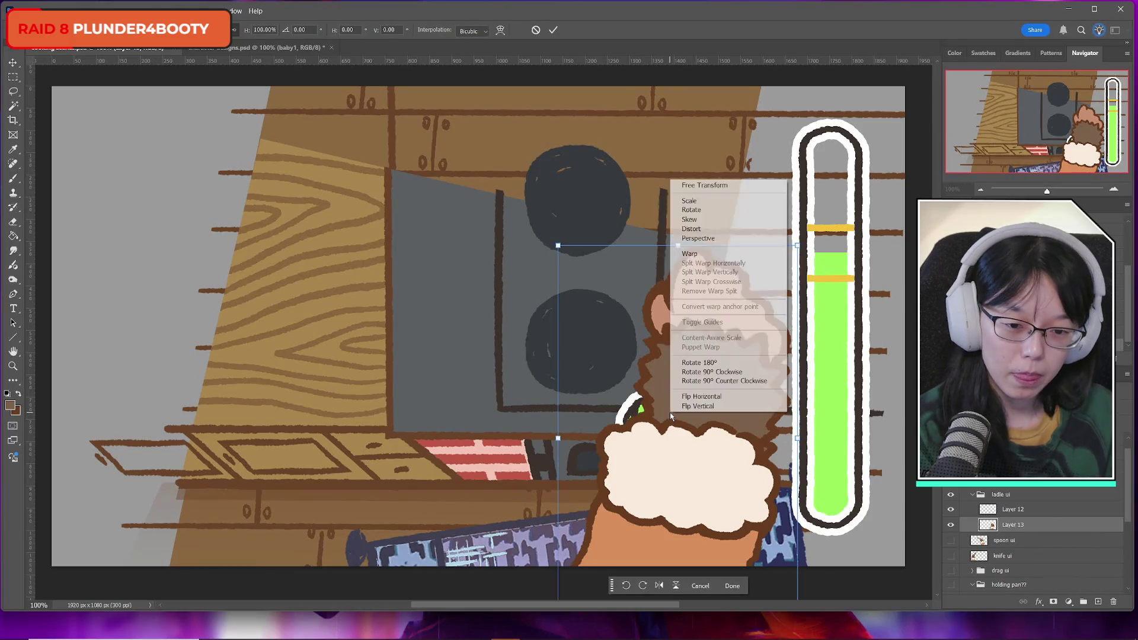
left_click(700, 398)
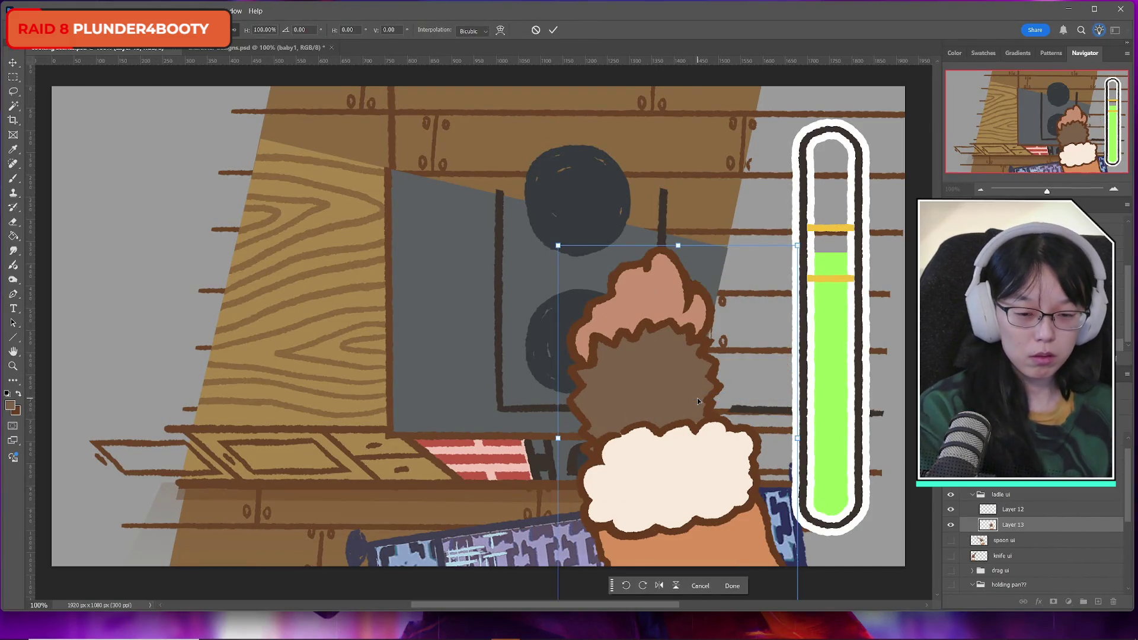
right_click(667, 408)
key("Escape")
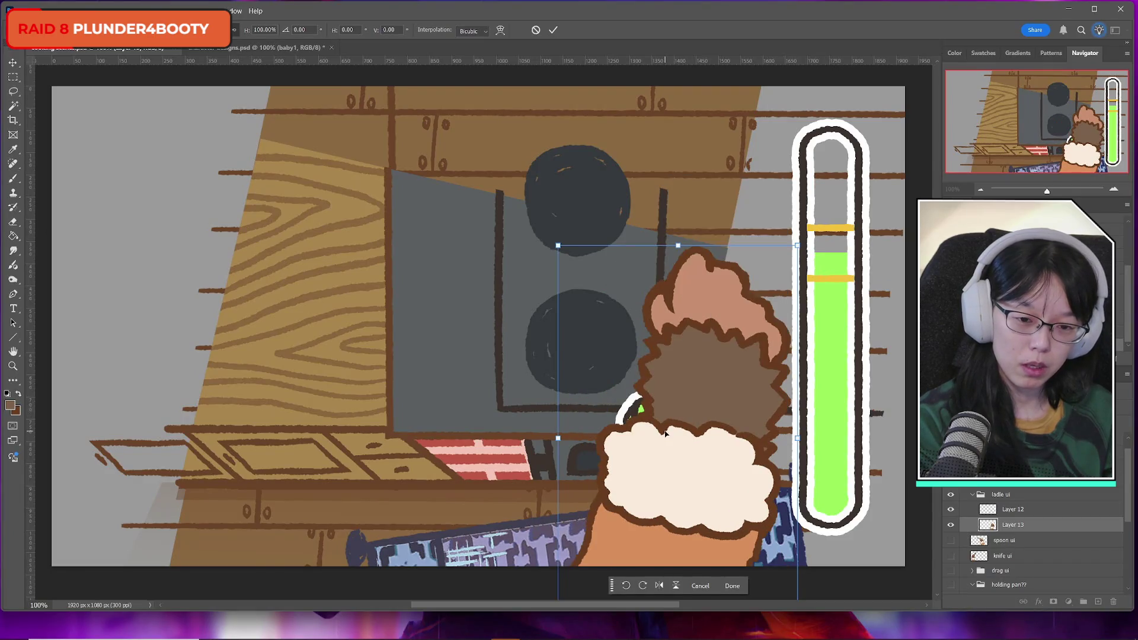
left_click_drag(823, 240, 754, 196)
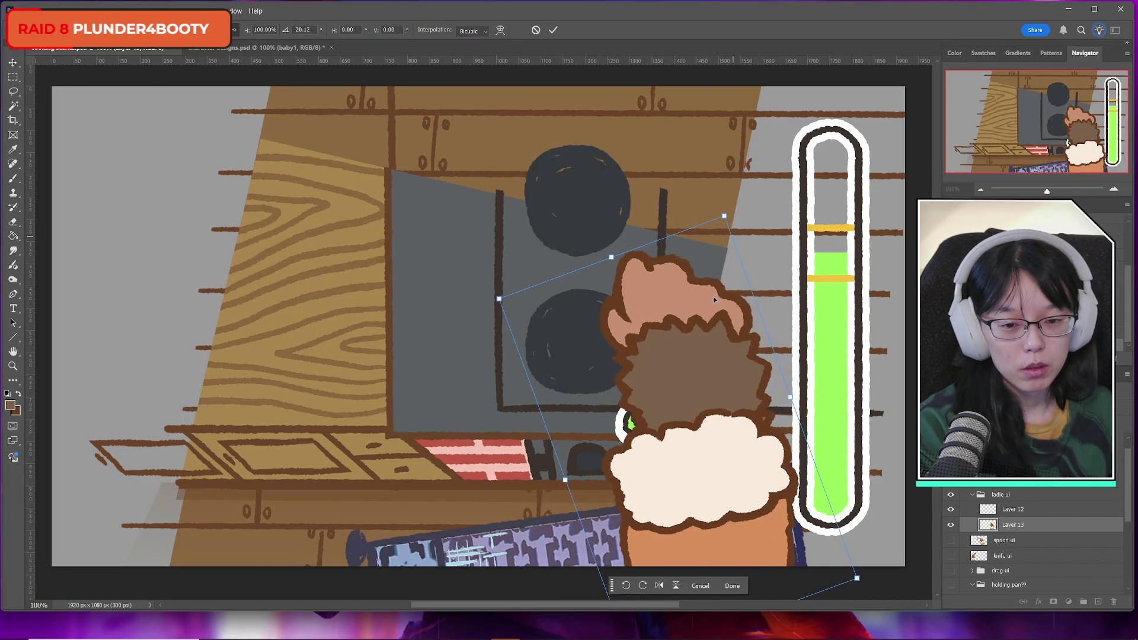
left_click_drag(717, 349, 584, 305)
left_click(553, 30)
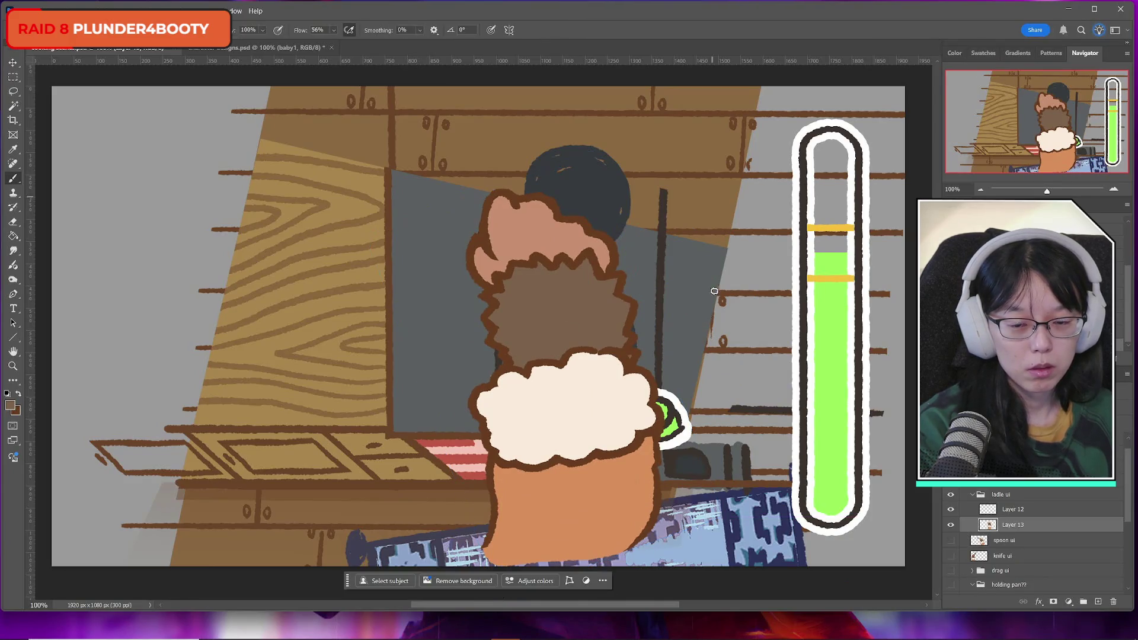
Flip the hand back and move it right against the green meter
key("ctrl+t")
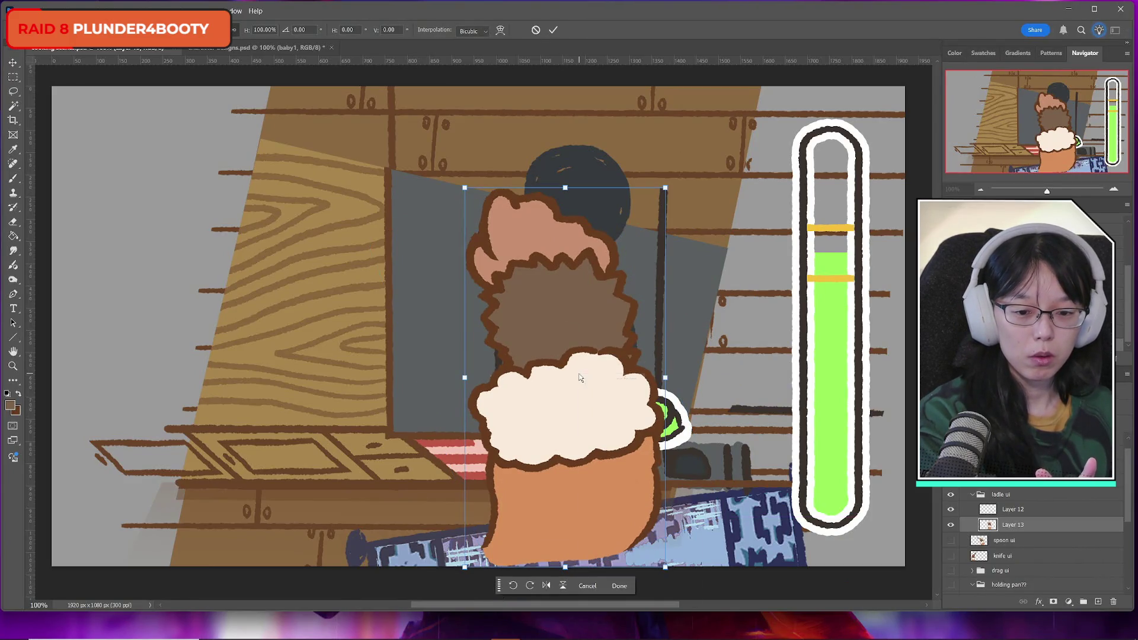
right_click(580, 377)
left_click(639, 591)
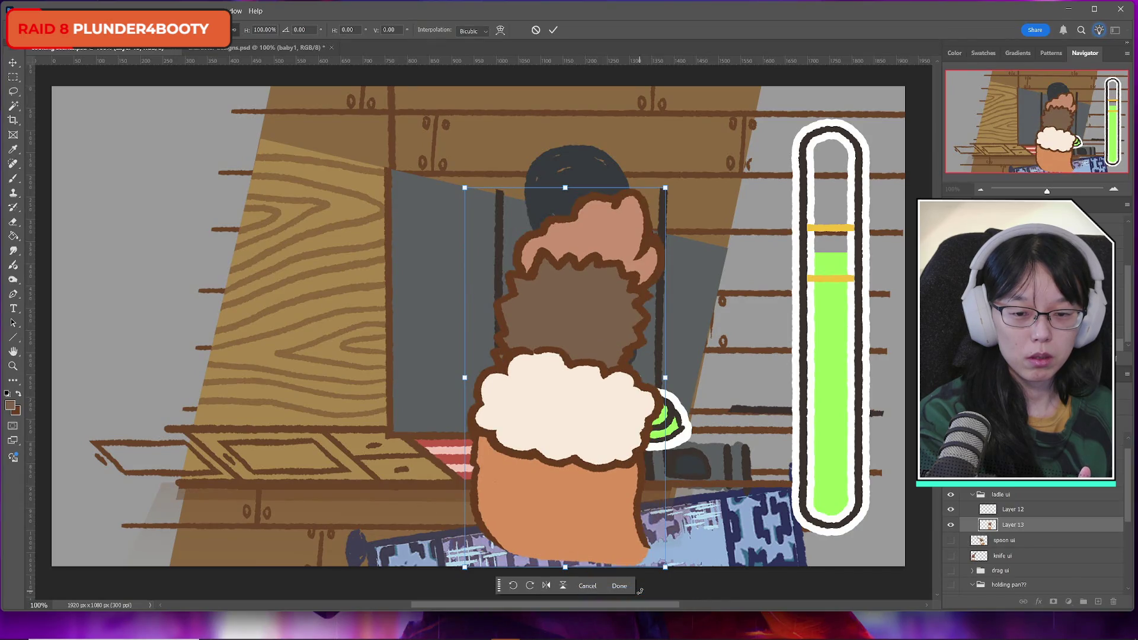
key("Return")
mouse_move(633, 432)
left_mouse_down()
mouse_move(670, 379)
mouse_move(695, 373)
mouse_move(694, 352)
left_mouse_up()
left_click(553, 30)
left_click(1036, 511)
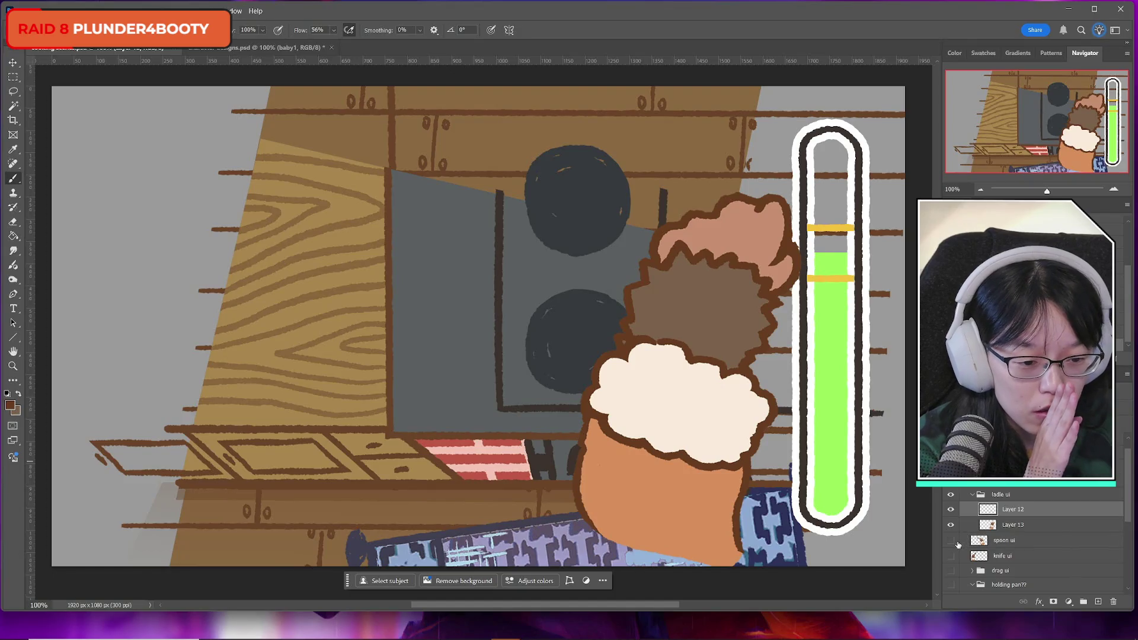
Keep the knife hand hidden, show and expand the drag ui group, and hide 'monkey hand opened'
left_click(952, 556)
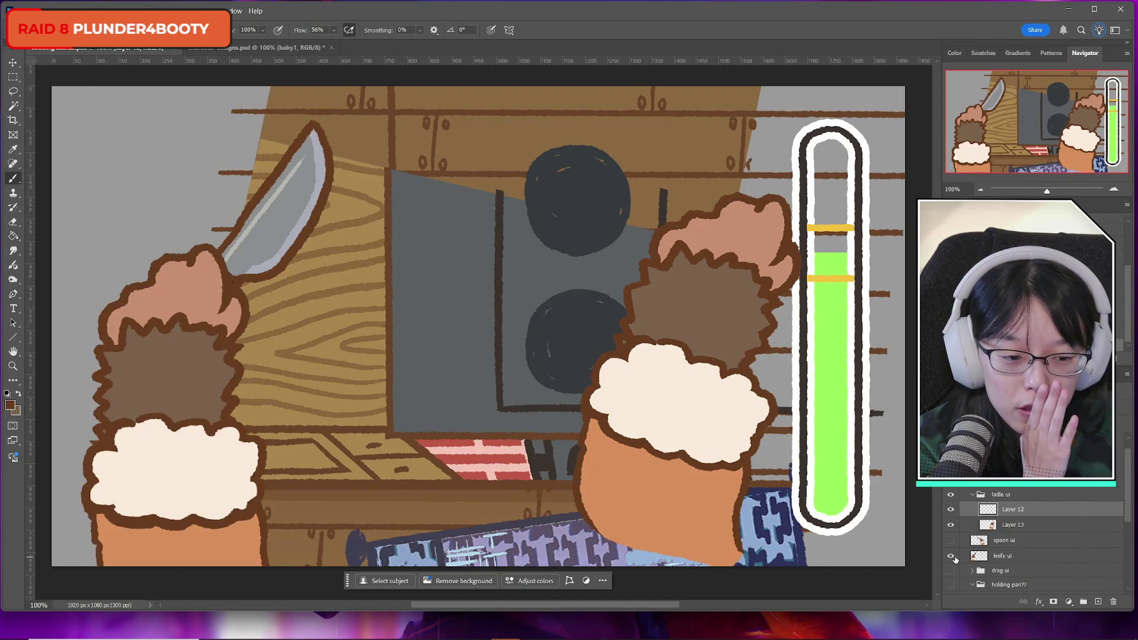
left_click(952, 557)
left_click(952, 571)
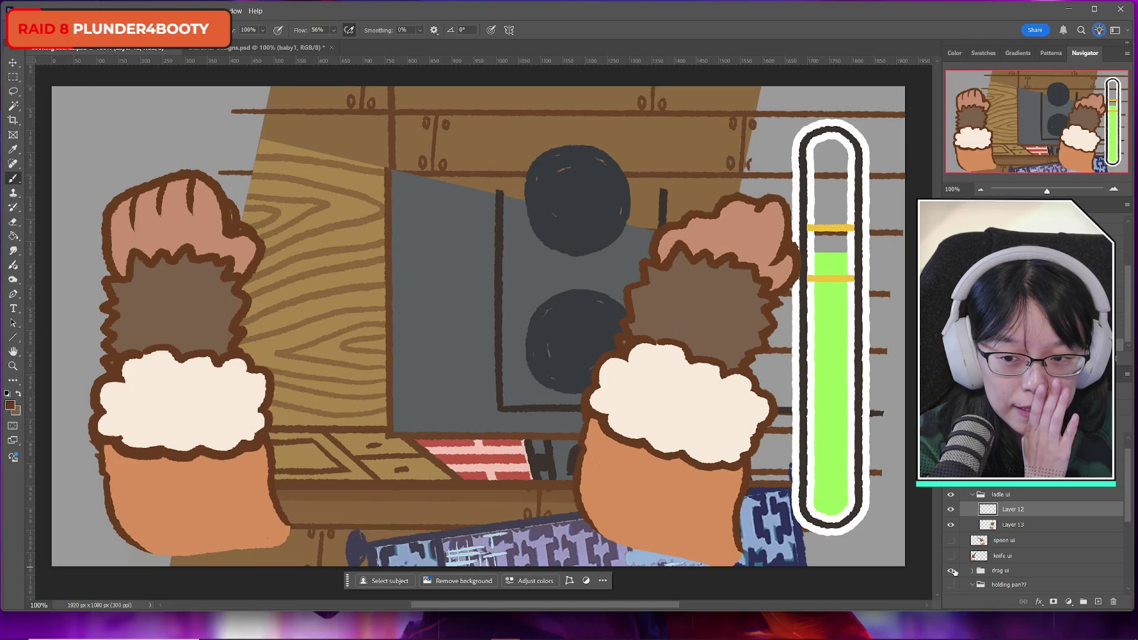
left_click(972, 571)
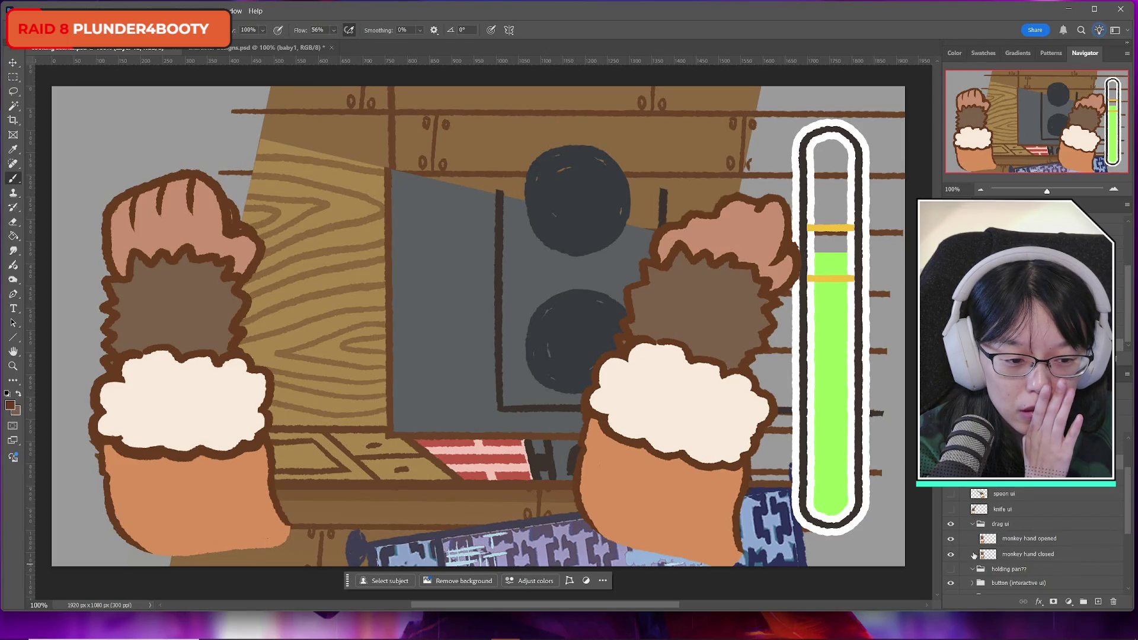
left_click(951, 538)
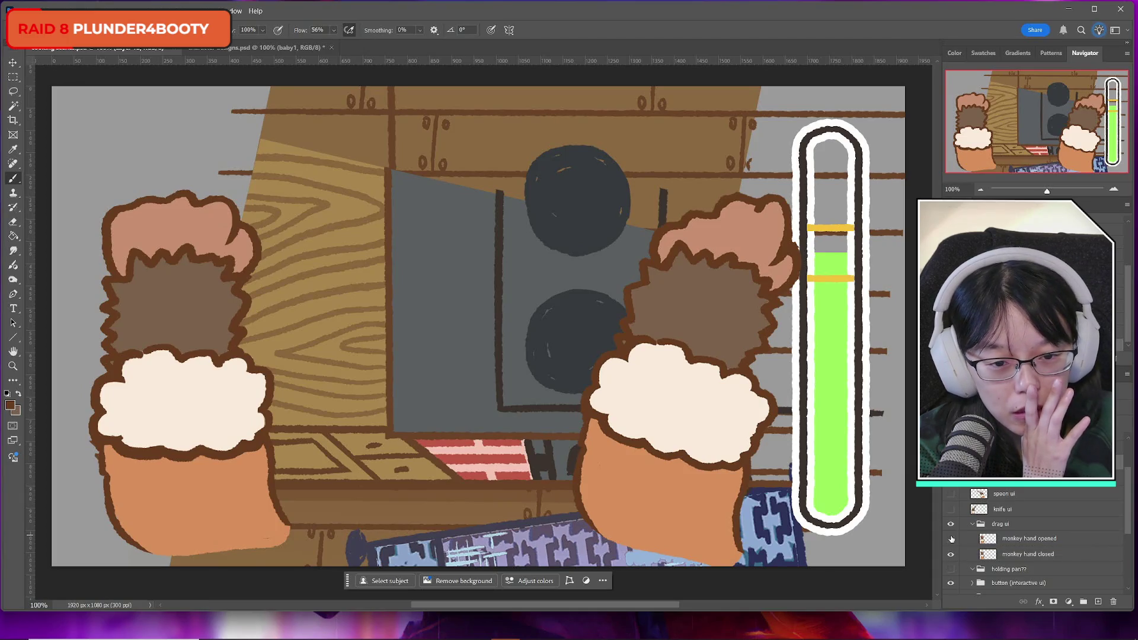
left_click(951, 538)
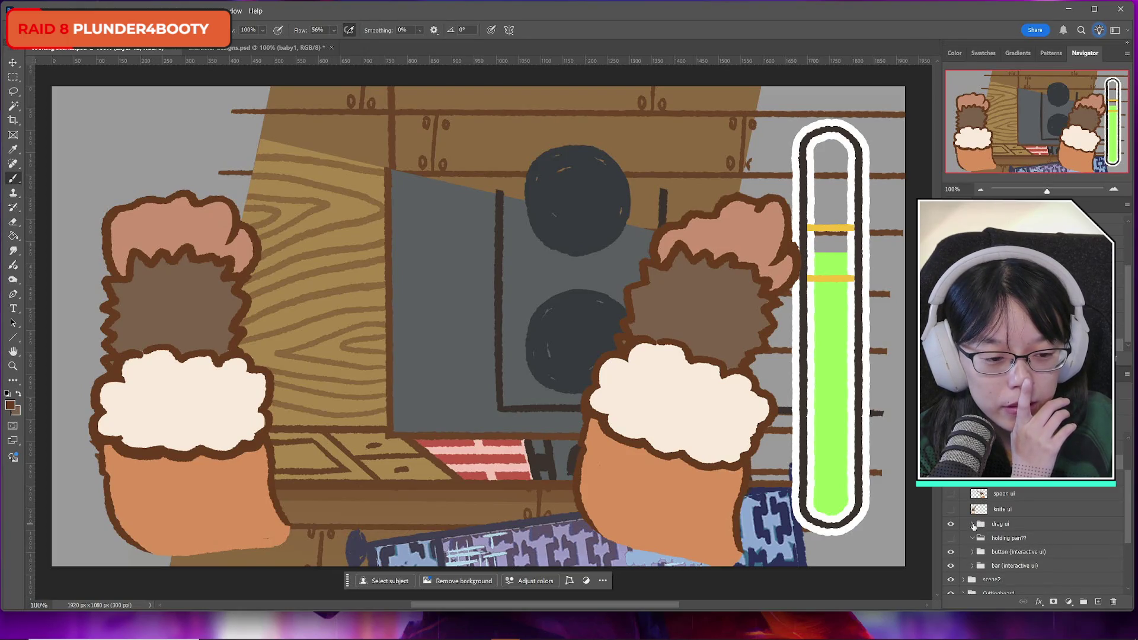
Delete the right-side hand on Layer 13, discarding a stray duplicate of the closed hand
left_click(1020, 555)
key("ctrl+j")
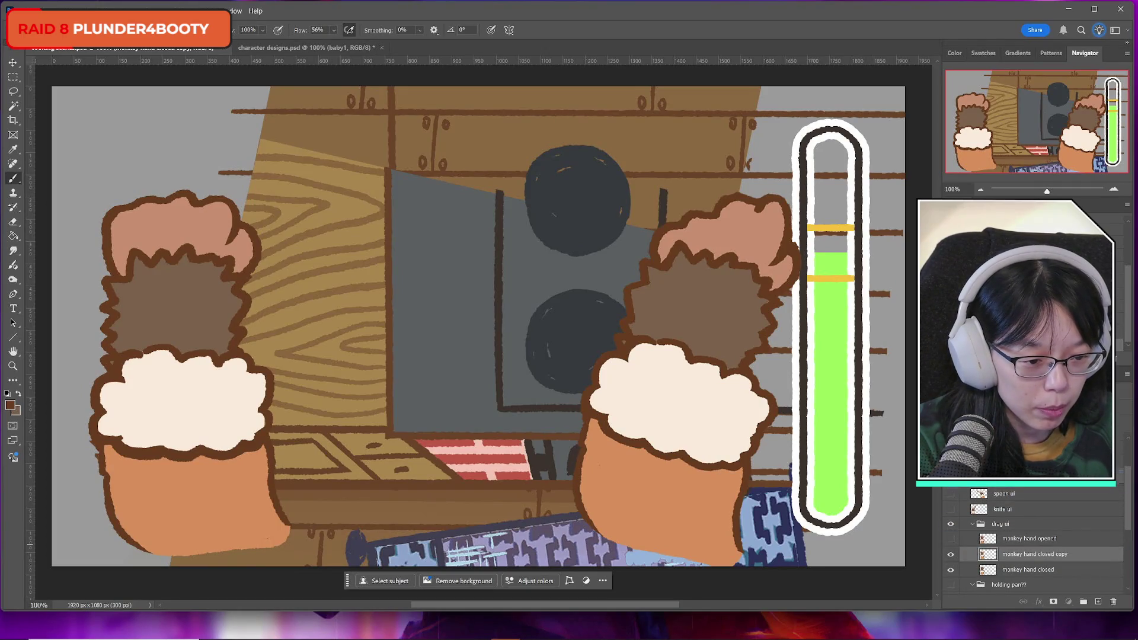
key("Delete")
left_click(1035, 495)
key("Delete")
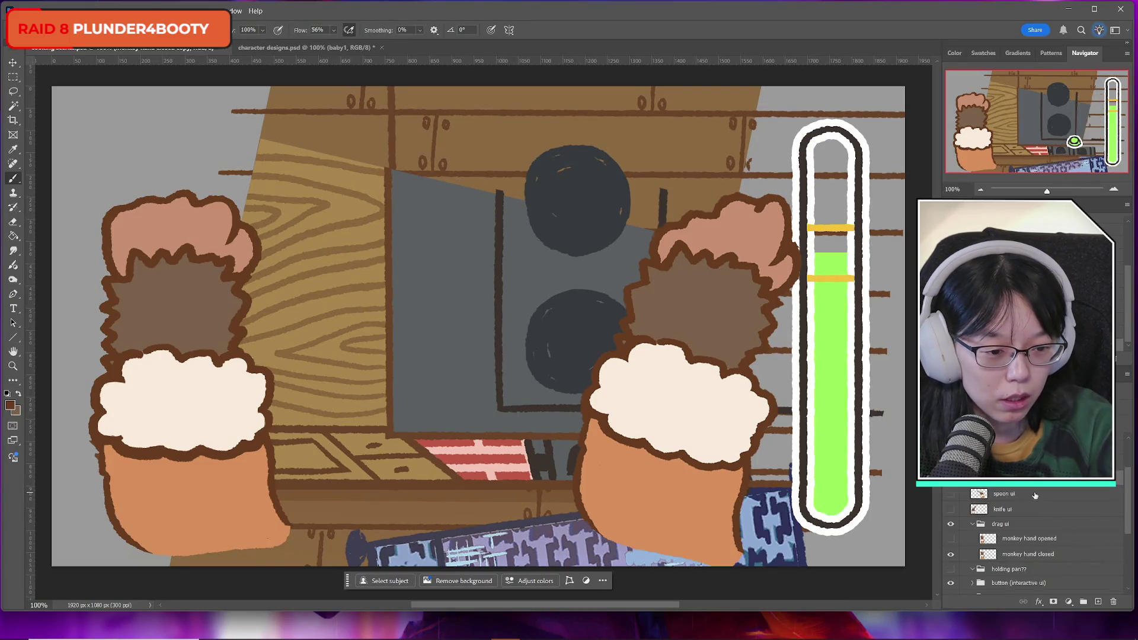
Make a horizontally flipped copy of the closed hand, tilted about 13°, beside the green meter
key("ctrl+alt+t")
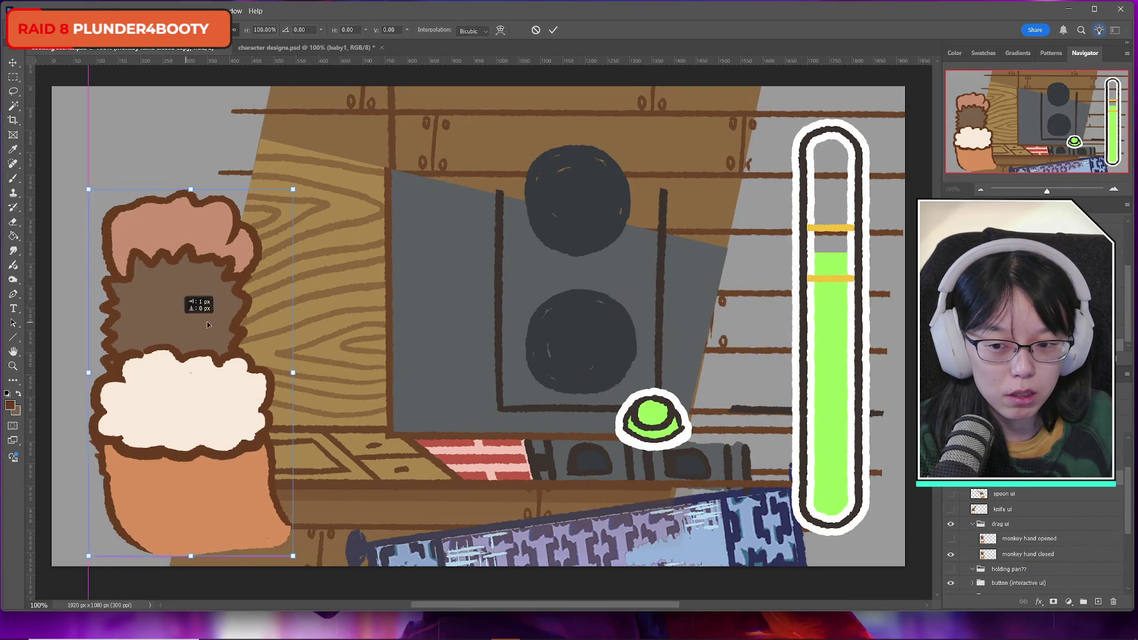
left_click_drag(182, 323, 521, 305)
right_click(522, 307)
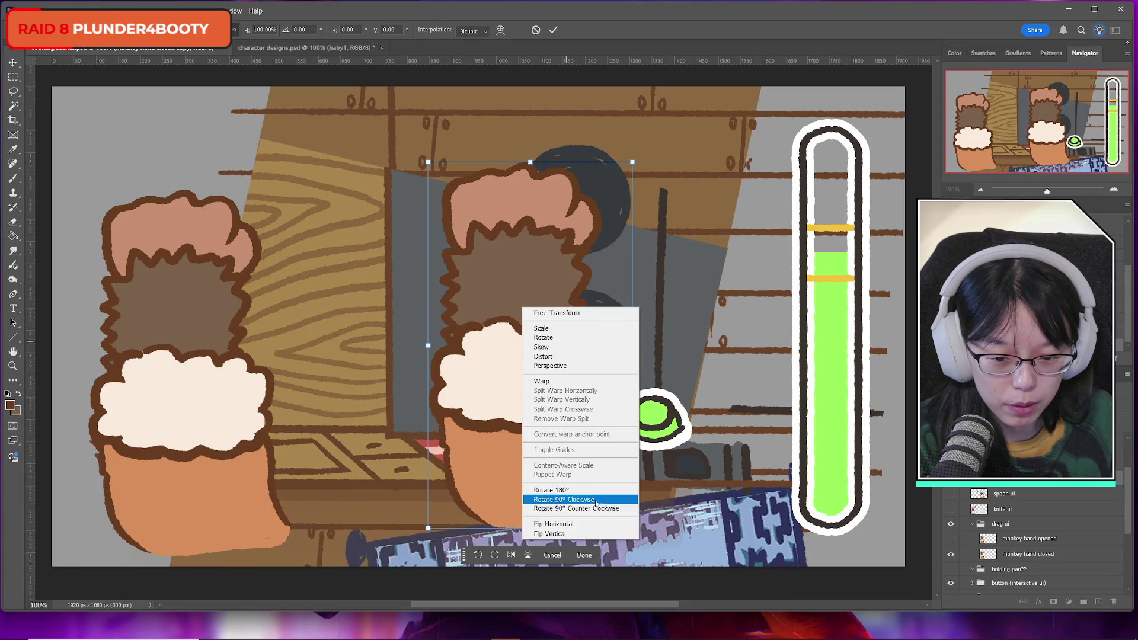
left_click(590, 525)
left_click_drag(517, 362, 724, 380)
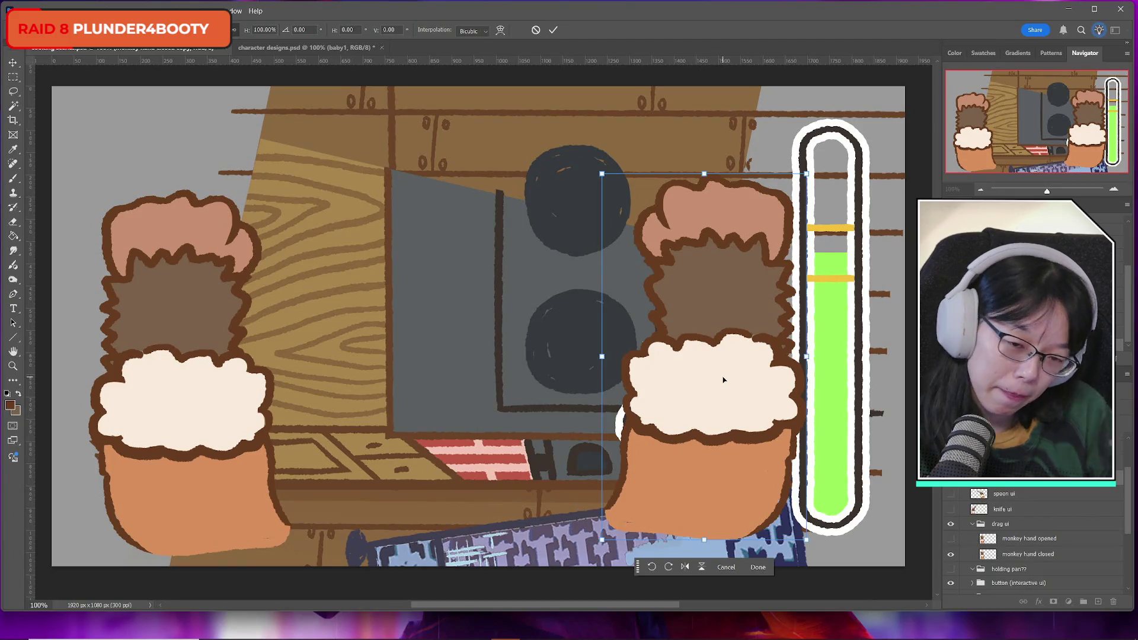
key("ctrl+z")
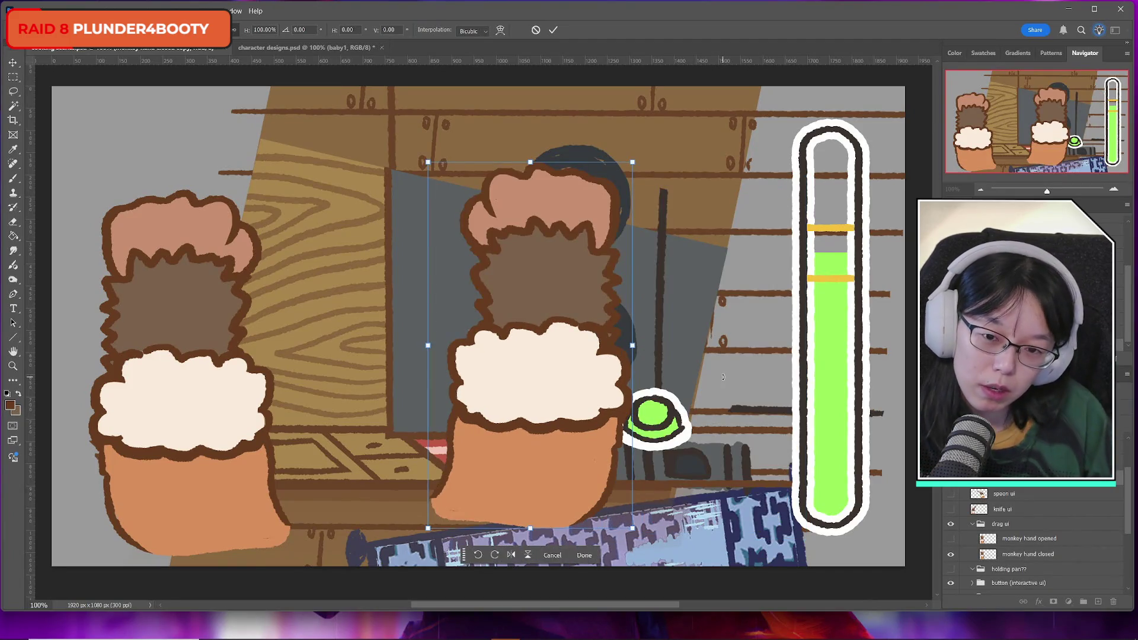
left_click_drag(603, 363, 785, 377)
left_click_drag(851, 345, 851, 372)
left_click_drag(749, 378, 749, 346)
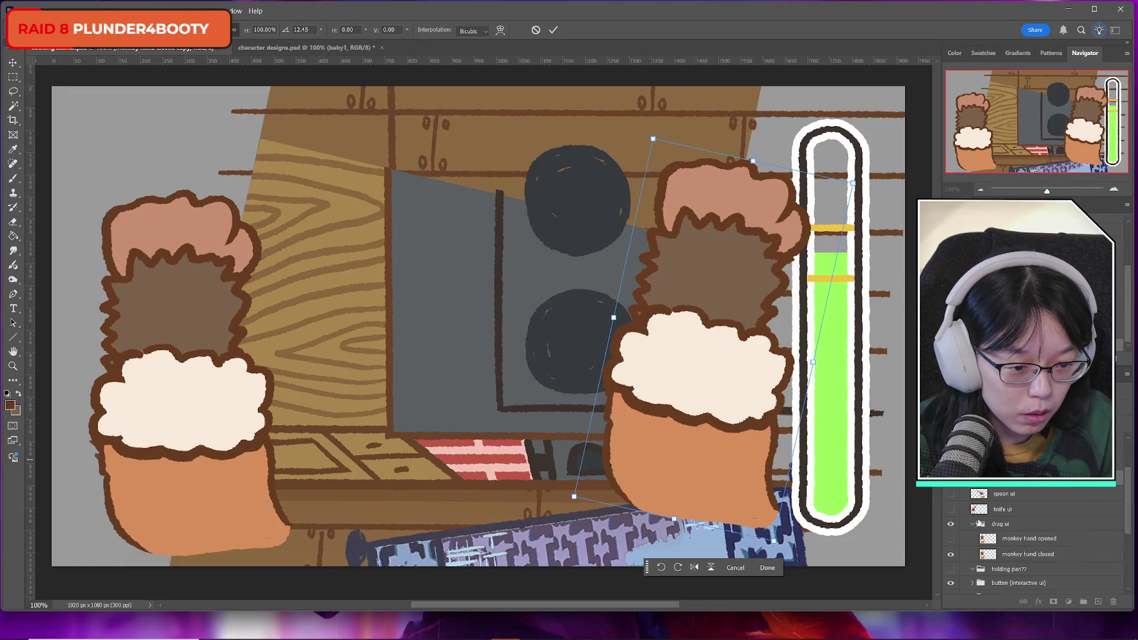
left_click(973, 525)
Hide the drag ui group, check the front hand, and sample the cuff's cream colour
left_click(951, 525)
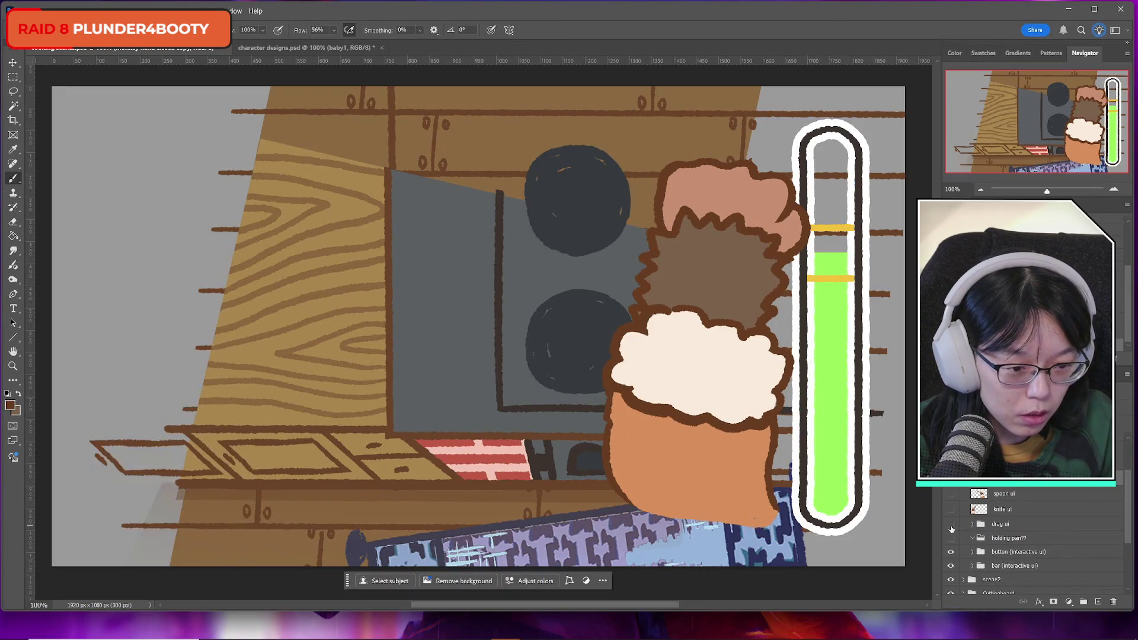
left_click(951, 479)
left_click(952, 479)
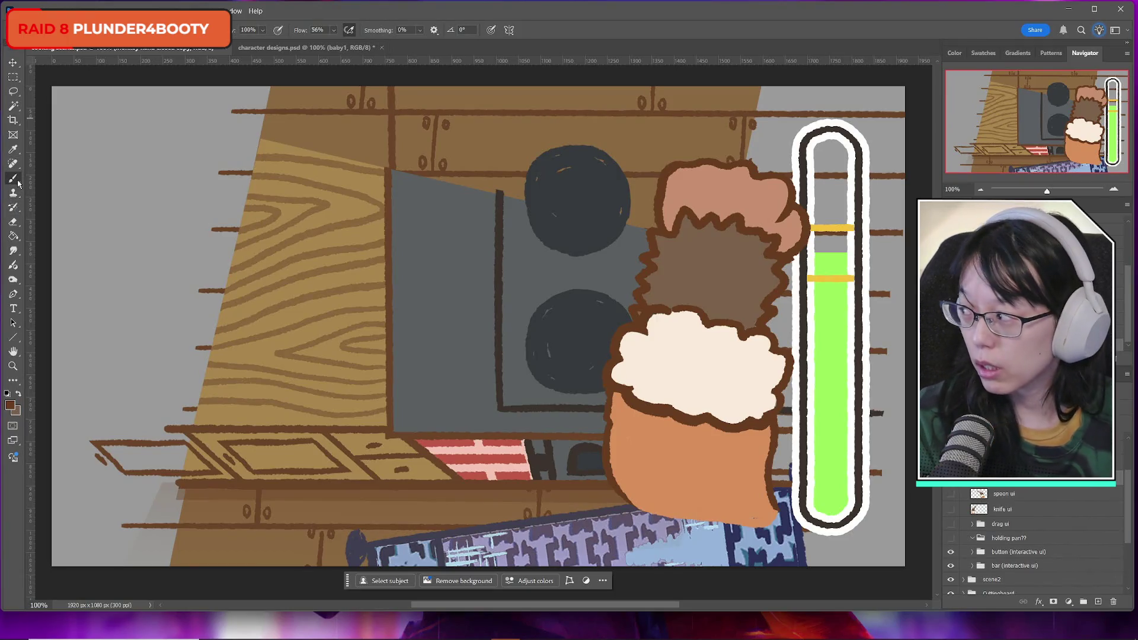
left_click(676, 331, "alt")
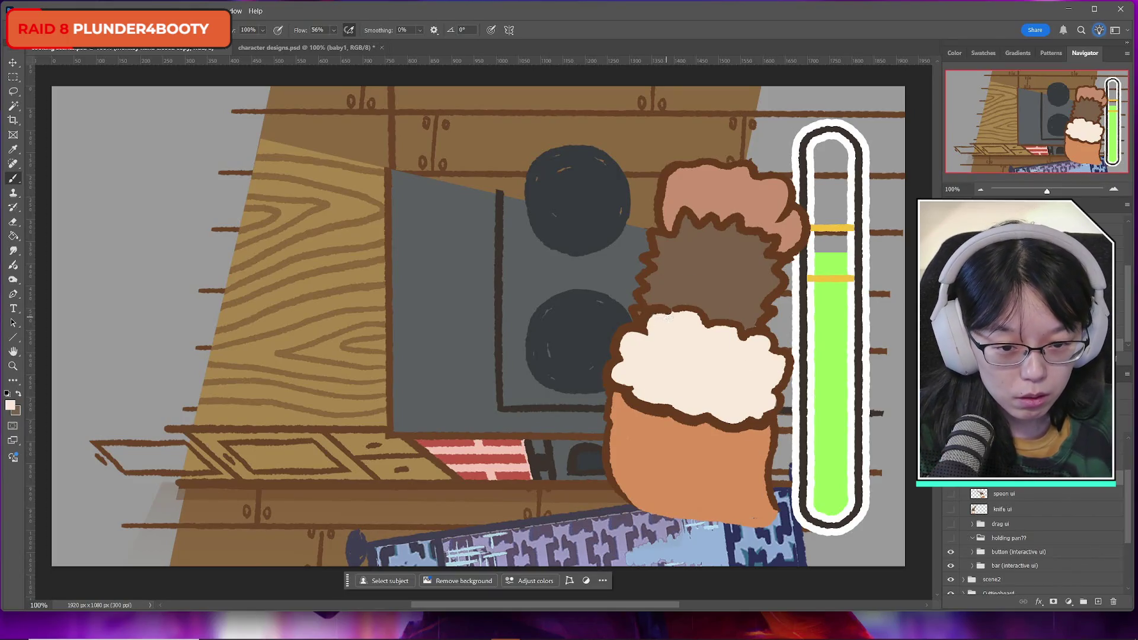
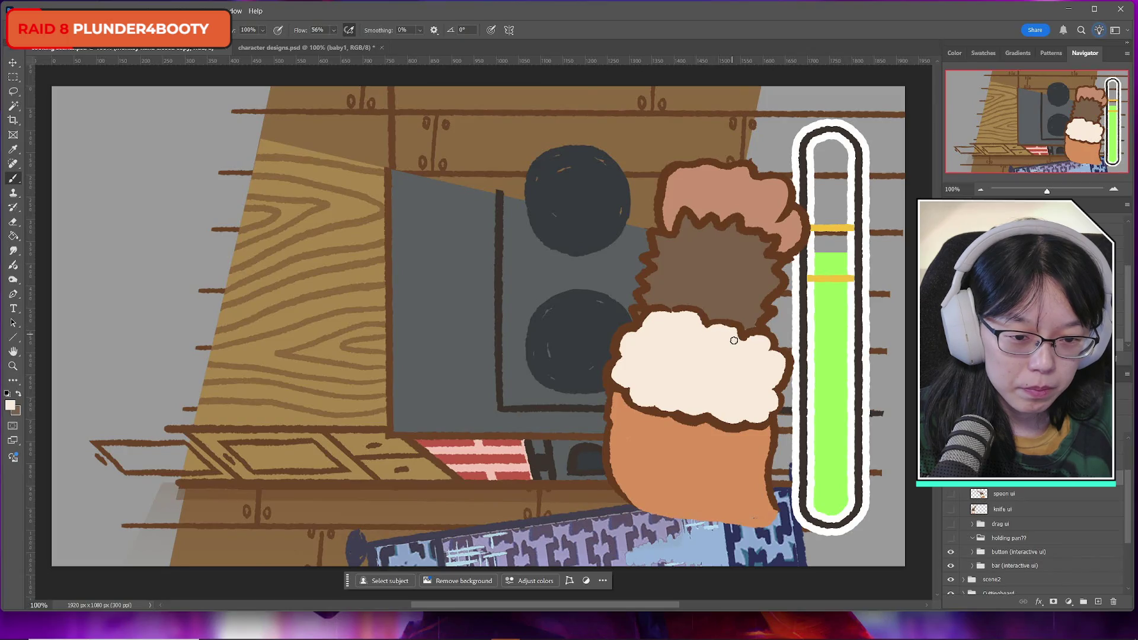
Sample the dark brown outline colour and brush it thicker along the cream blob's lower-left edge
left_click(654, 308, "alt")
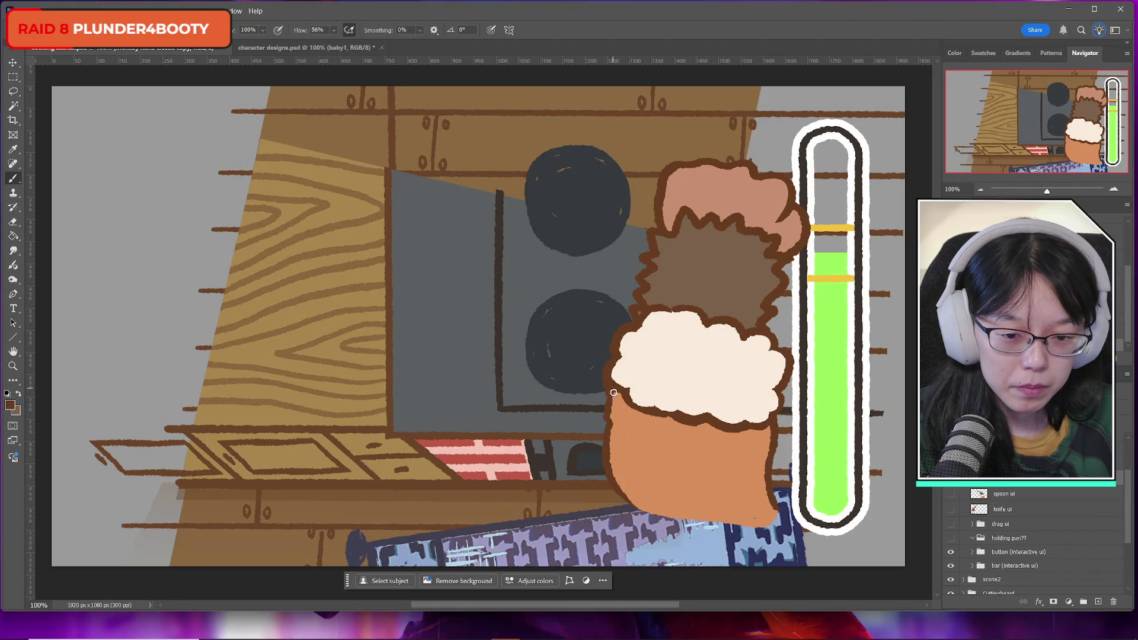
mouse_move(627, 397)
left_mouse_down()
mouse_move(763, 433)
mouse_move(785, 401)
left_mouse_up()
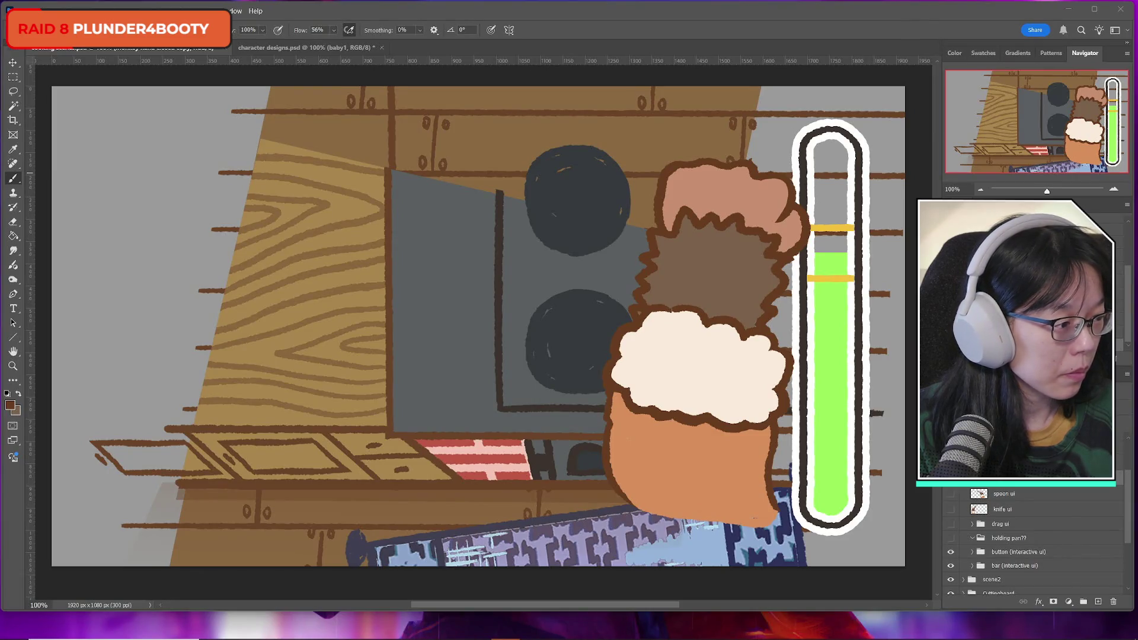
left_click(951, 495)
left_click(951, 494)
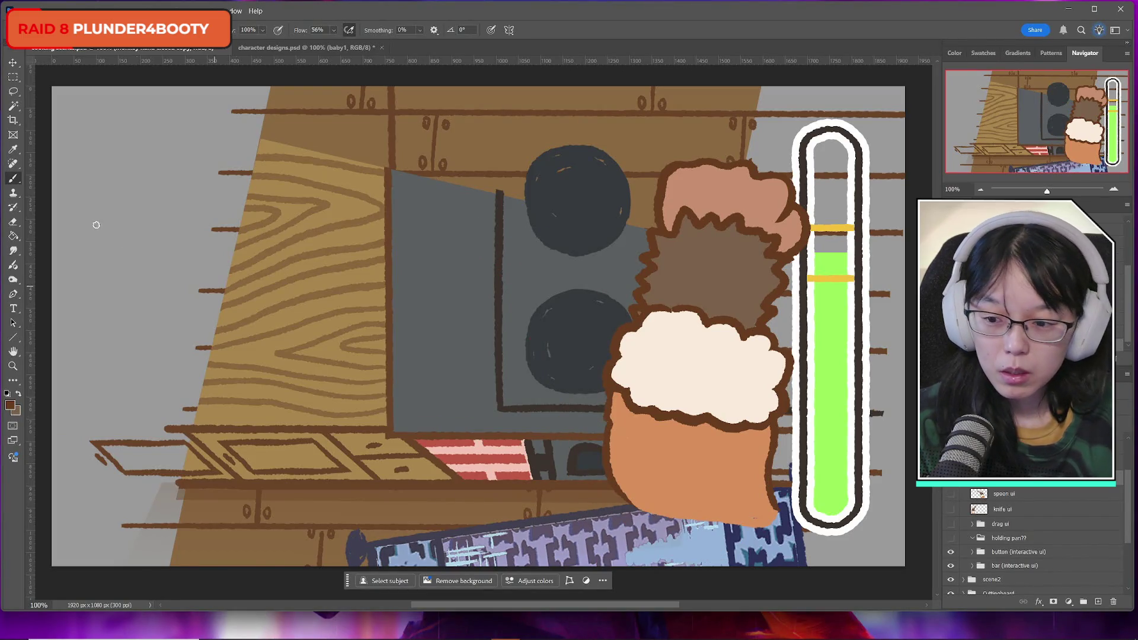
left_click(13, 408)
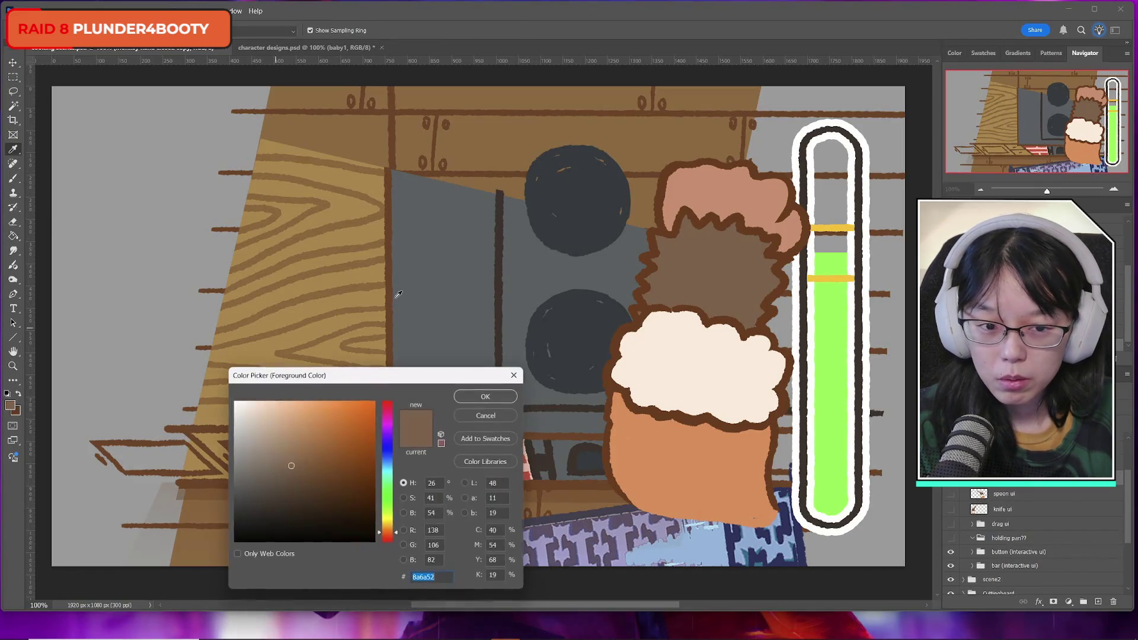
Sample the hand's pink, swap to dark brown, and select Layer 12 for painting
left_click(719, 191)
key("Return")
key("x")
left_click(1007, 466)
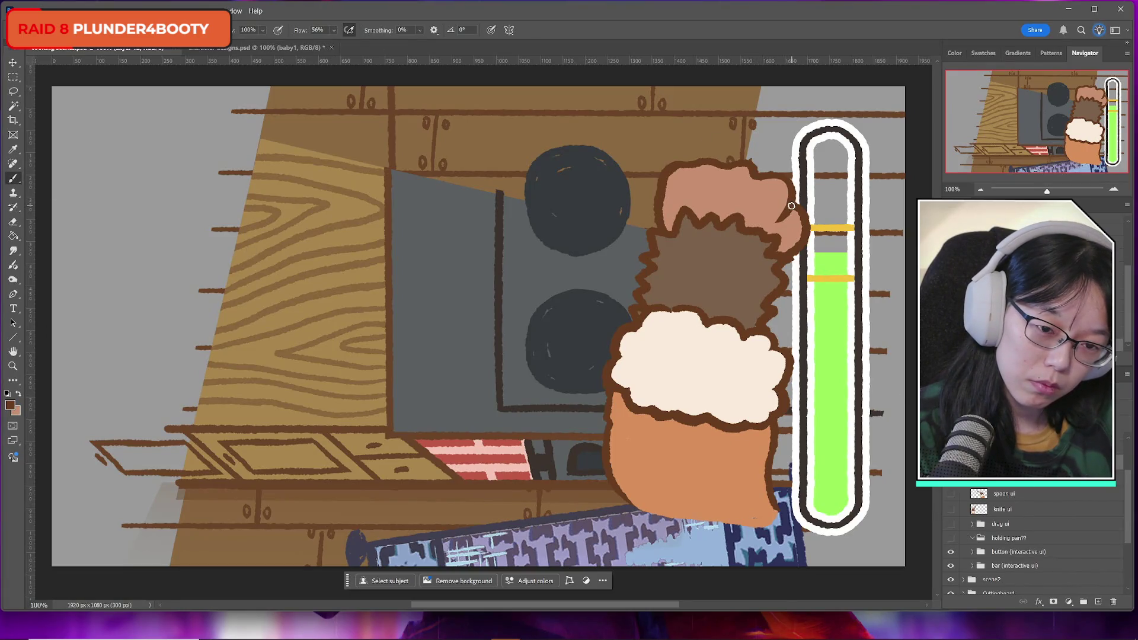
Brush dark brown finger and knuckle outlines on the hand, redrawing two strokes
mouse_move(788, 205)
left_mouse_down()
mouse_move(767, 213)
mouse_move(788, 233)
left_mouse_up()
key("ctrl+z")
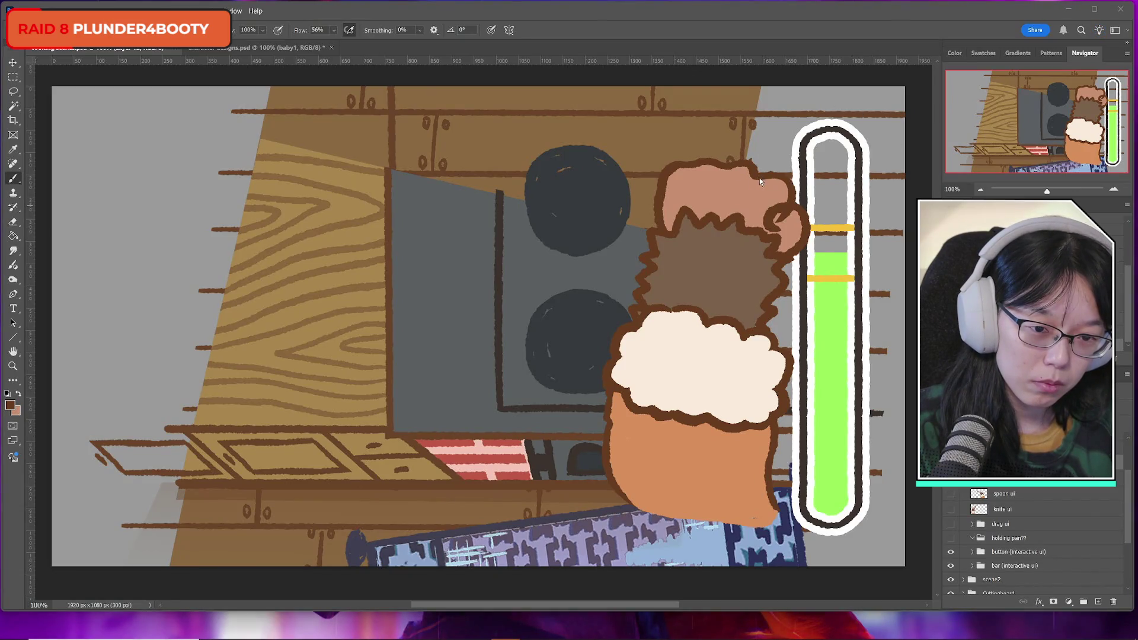
mouse_move(764, 178)
left_mouse_down()
mouse_move(744, 201)
mouse_move(748, 214)
mouse_move(770, 211)
mouse_move(776, 186)
mouse_move(722, 181)
mouse_move(718, 195)
mouse_move(720, 185)
mouse_move(746, 195)
mouse_move(750, 176)
mouse_move(689, 172)
mouse_move(704, 194)
left_mouse_up()
key("ctrl+z")
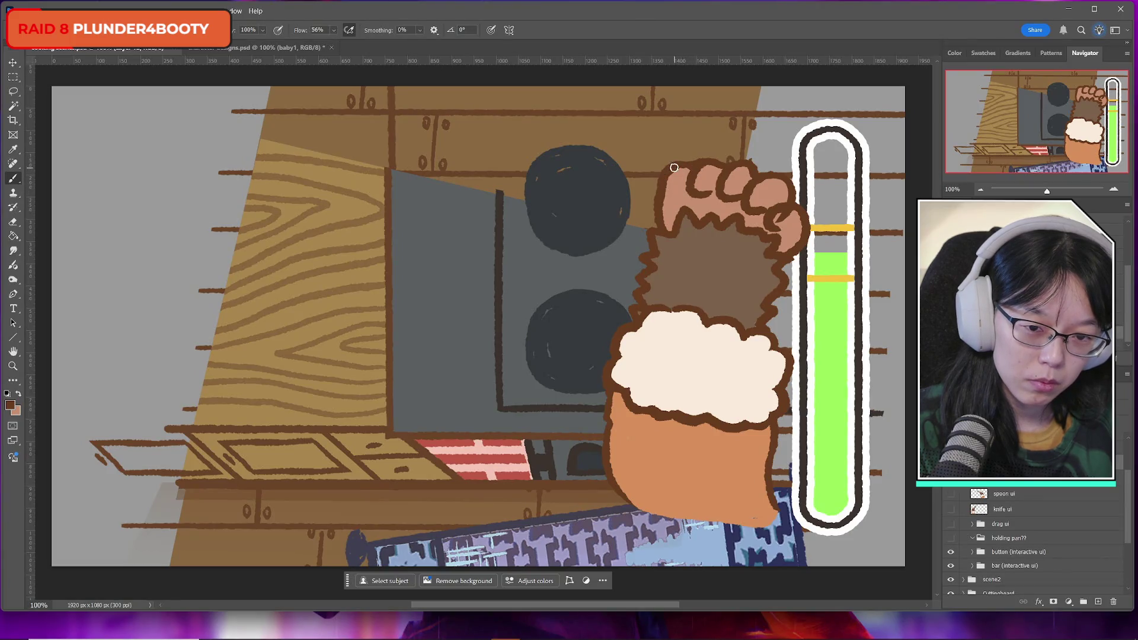
left_click_drag(656, 194, 682, 197)
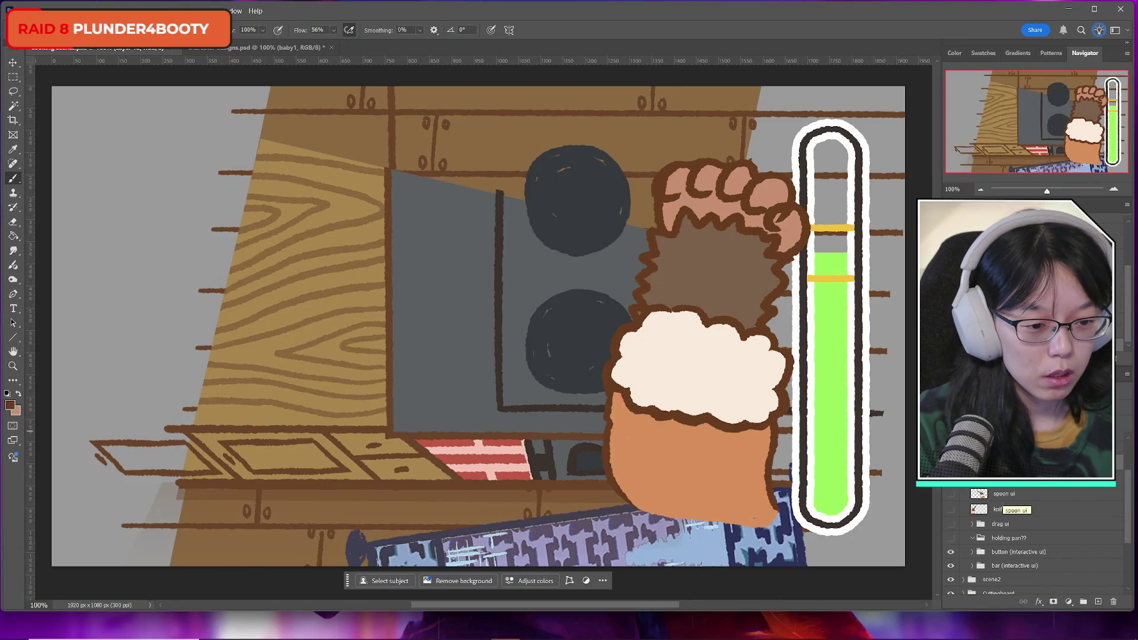
Erase excess outline around the top-left knuckle and the right fingertip
left_click(14, 223)
mouse_move(676, 177)
left_mouse_down()
mouse_move(650, 191)
mouse_move(661, 186)
left_mouse_up()
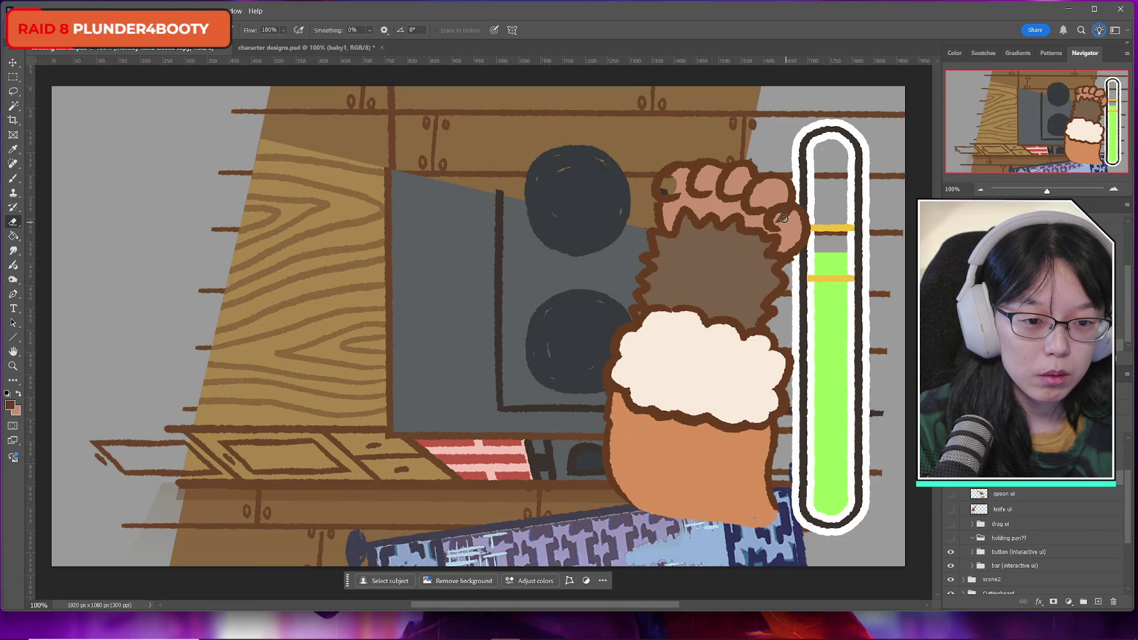
left_click_drag(786, 213, 780, 241)
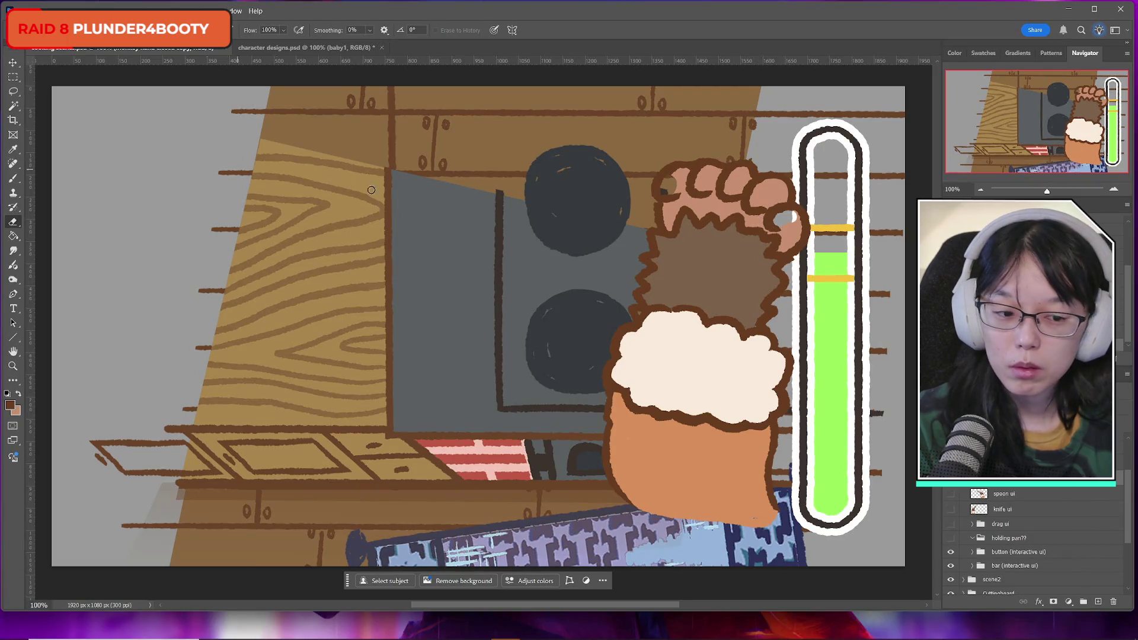
On a new layer, paint pink over the dark and white spots on the fingers
left_click(1098, 601)
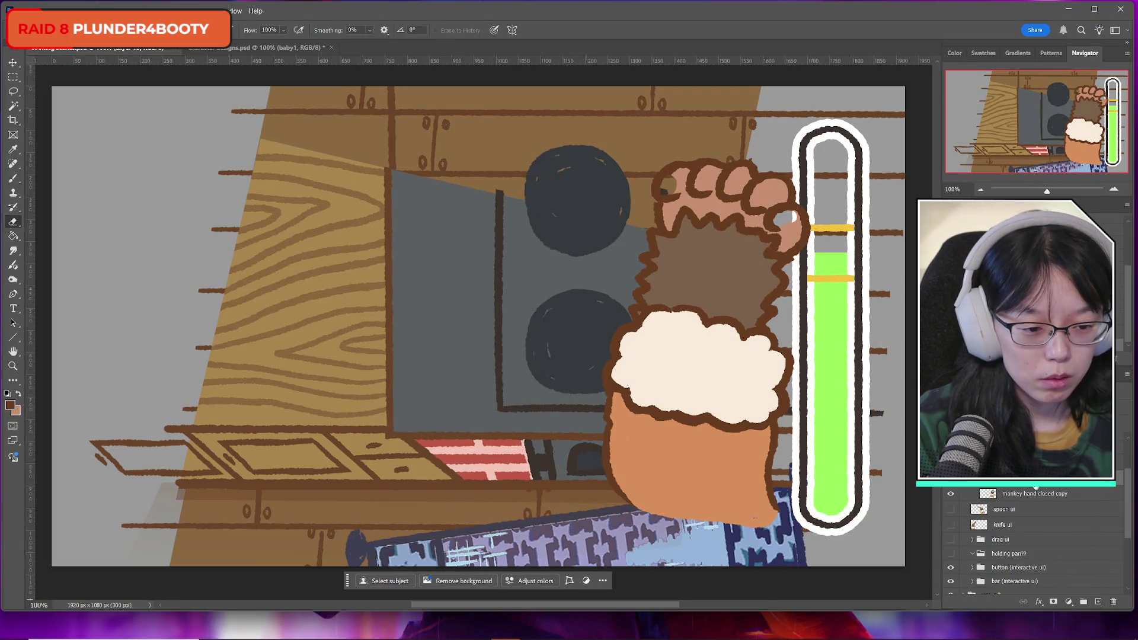
scroll(1035, 494, "up", 1)
left_click(17, 395)
left_click(13, 177)
mouse_move(671, 174)
left_mouse_down()
mouse_move(673, 186)
mouse_move(683, 177)
left_mouse_up()
left_click_drag(755, 194, 791, 216)
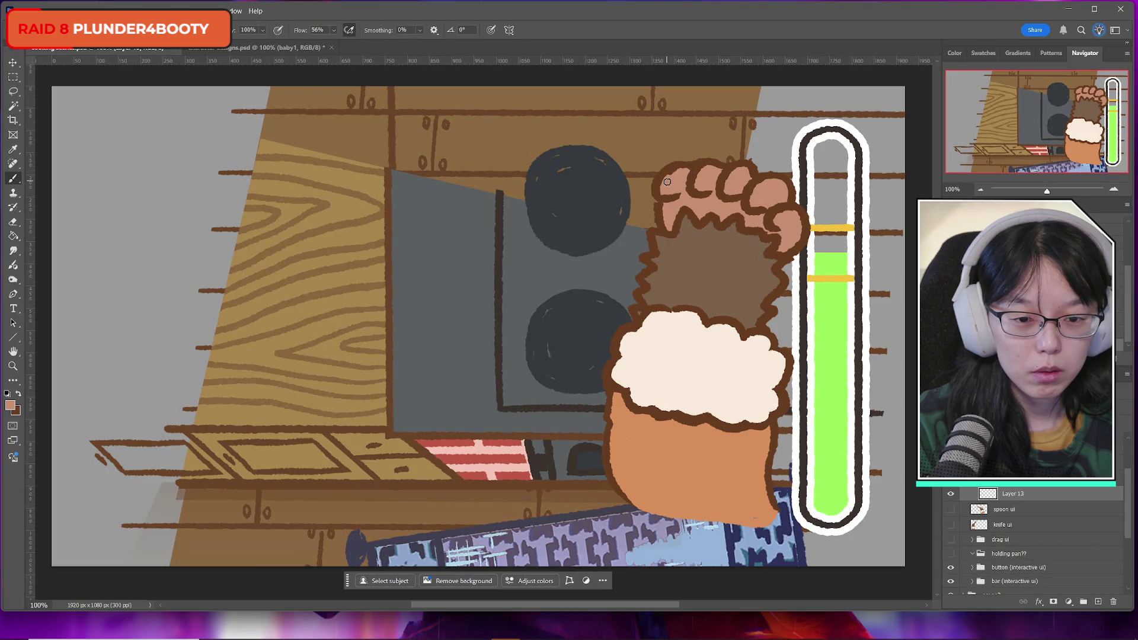
Toggle the hand layer's visibility to check the cleanup underneath
key("ctrl+comma")
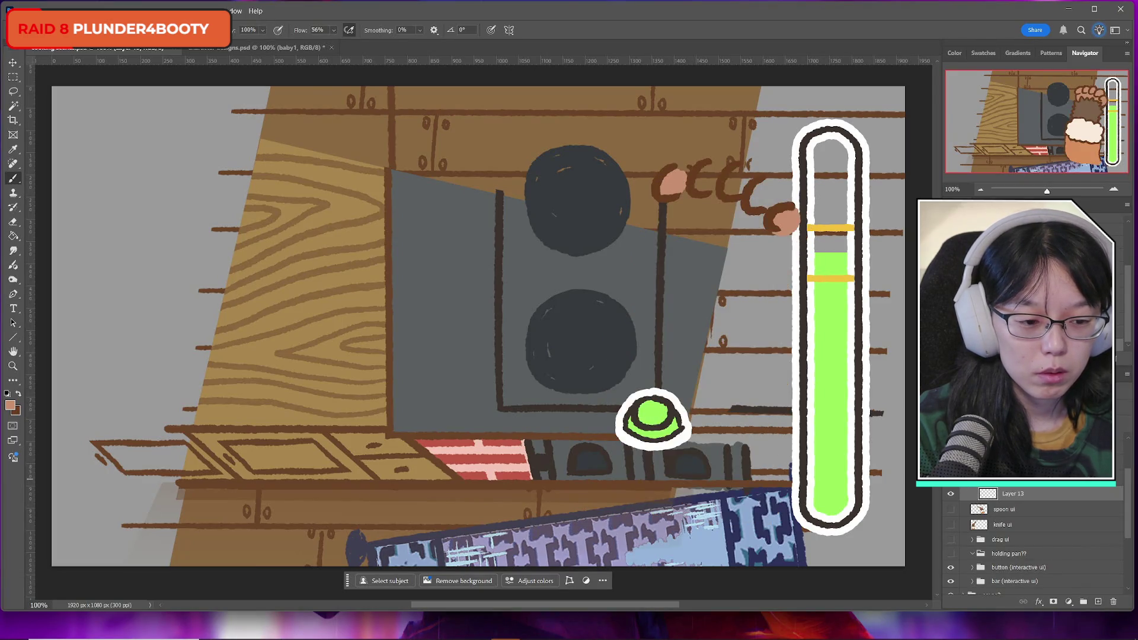
key("ctrl+comma")
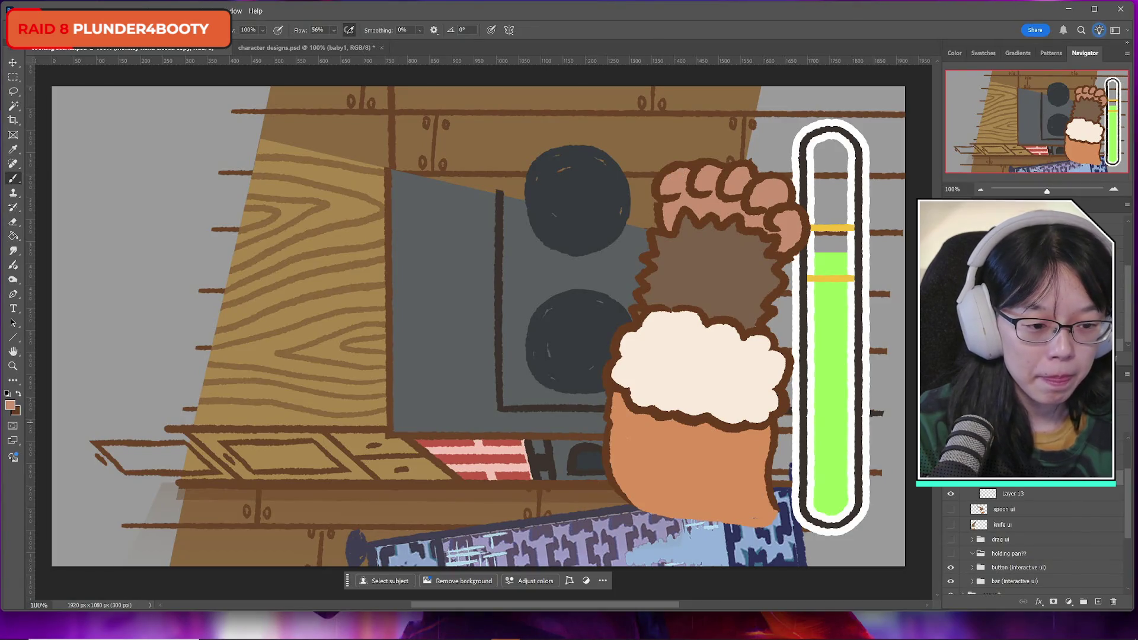
scroll(1020, 539, "down", 1)
key("ctrl+comma")
key("ctrl+comma")
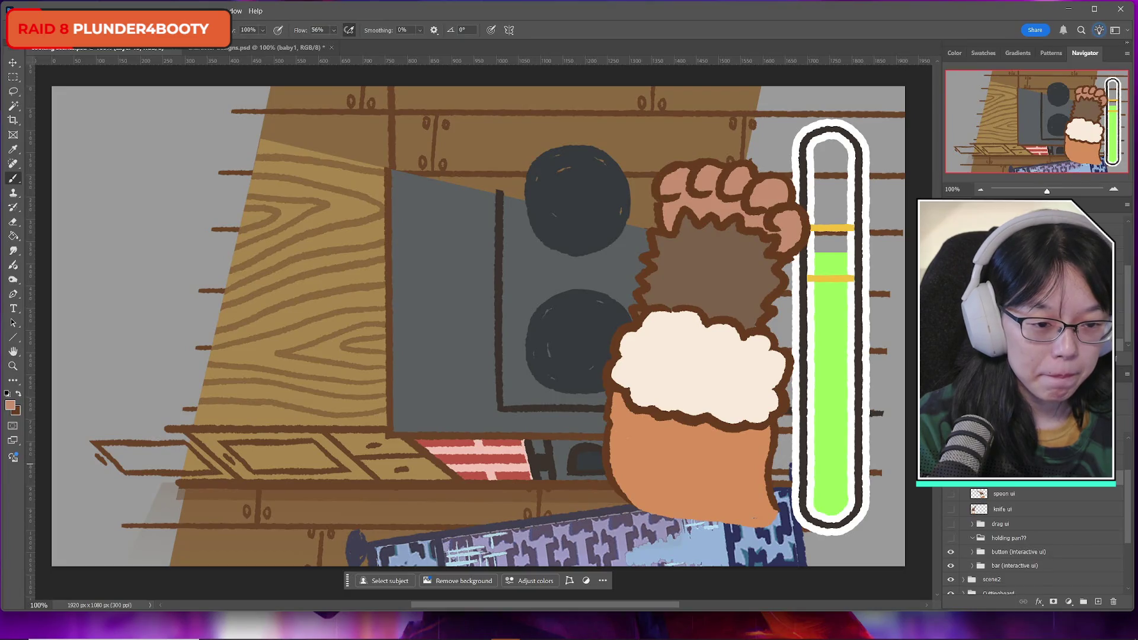
scroll(1019, 540, "down", 1)
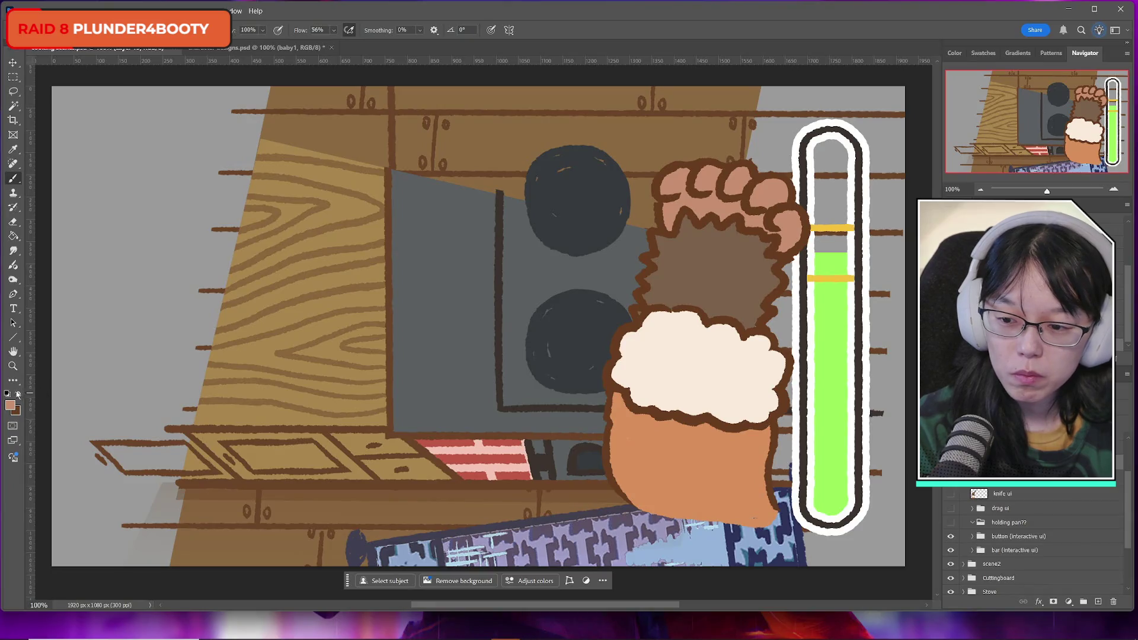
Set the painting colour to brown 8a6a52 sampled from the hand
key("x")
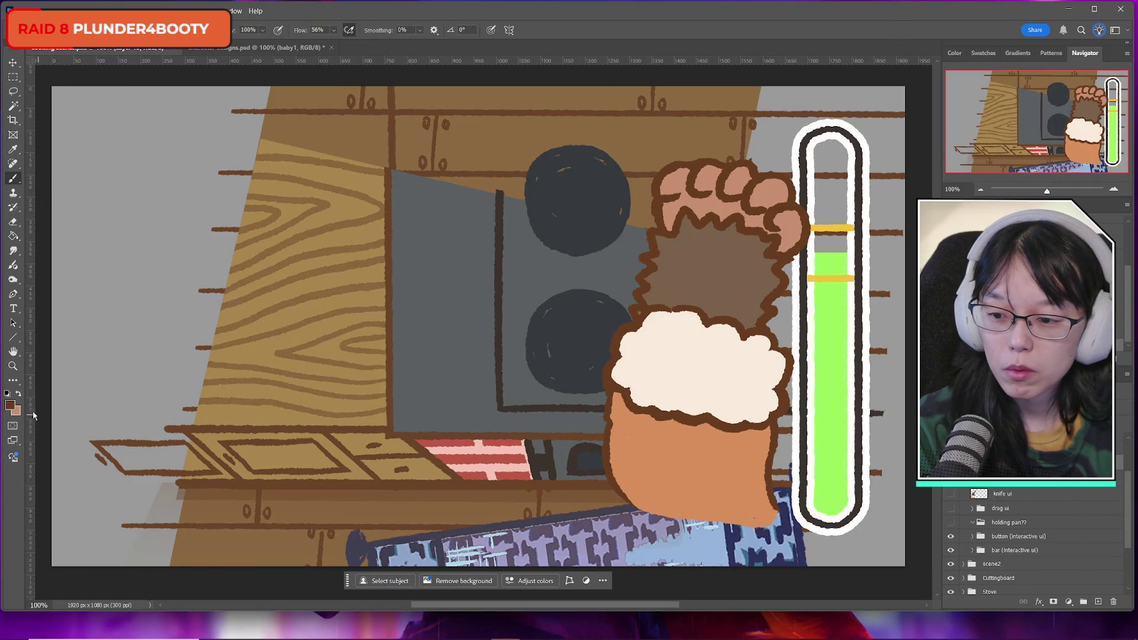
left_click(19, 394)
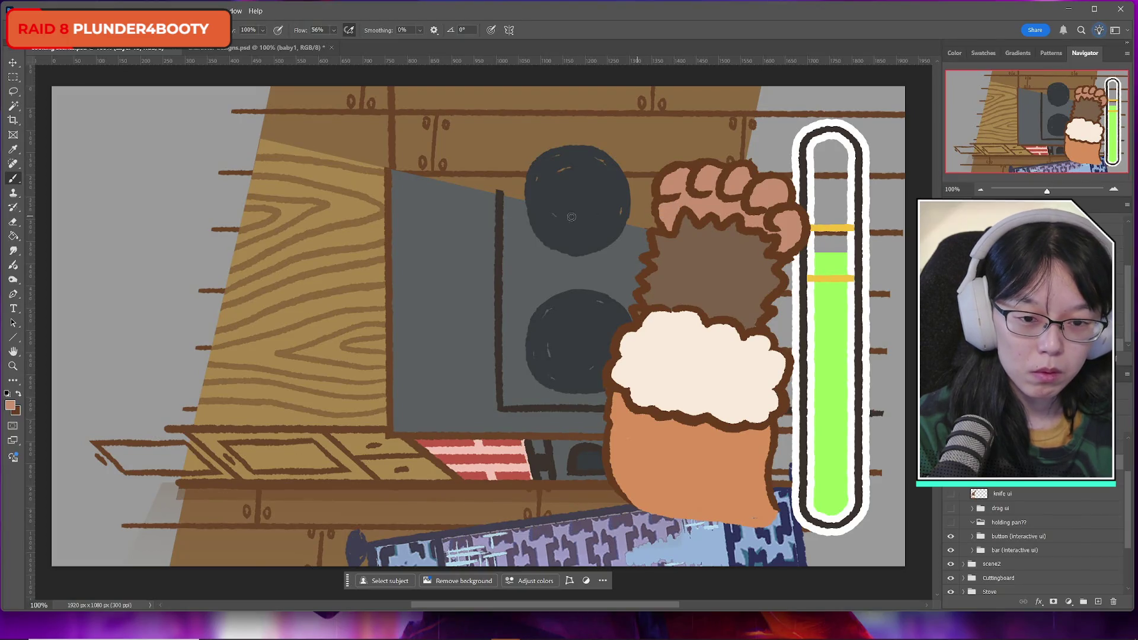
left_click(13, 77)
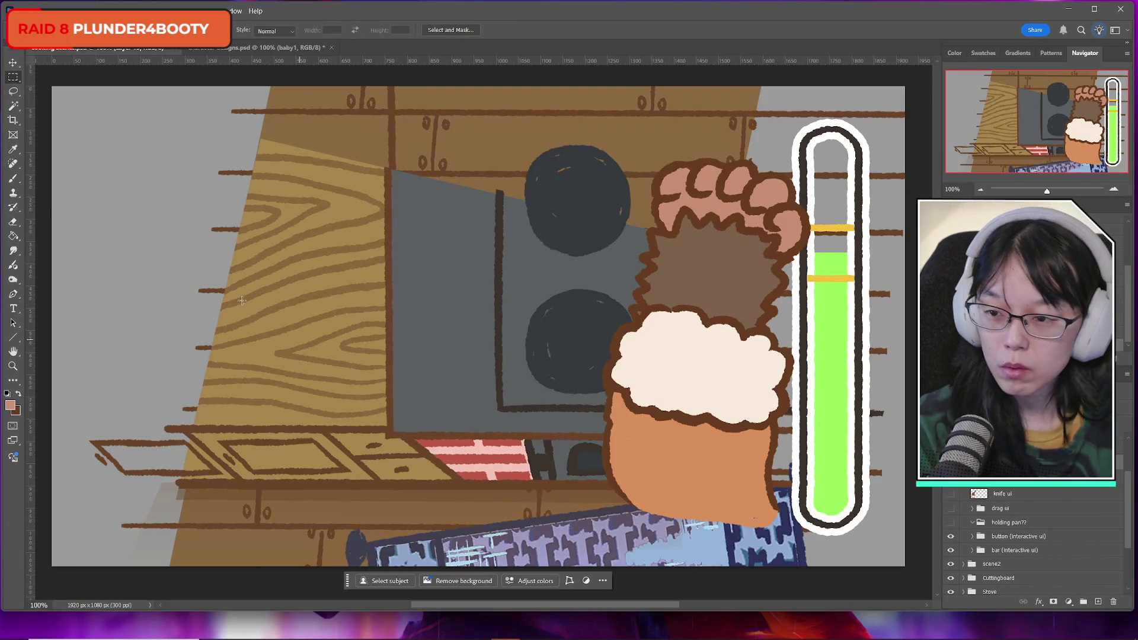
left_click(13, 178)
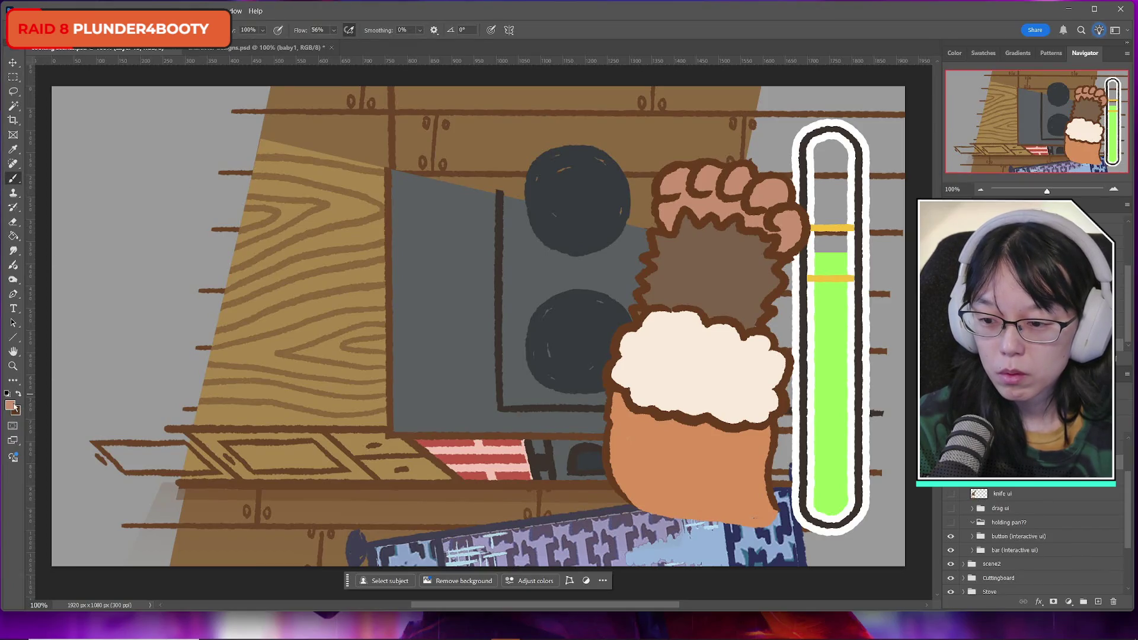
left_click(14, 407)
left_click(688, 265)
left_click(485, 396)
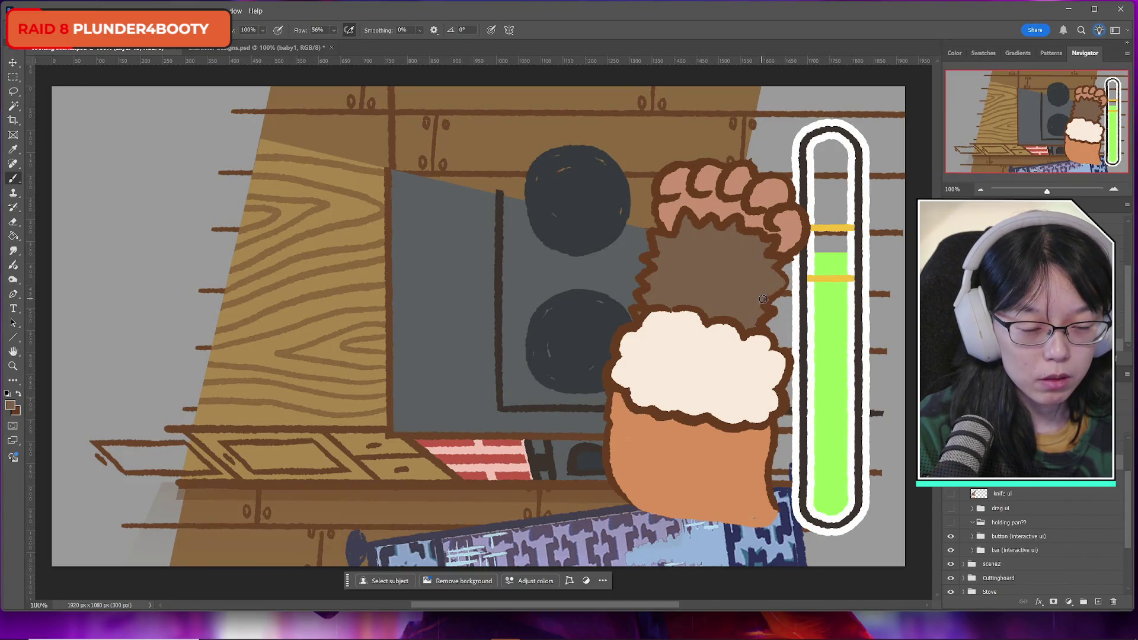
Brush brown over the outline between fingers and fur, extending the fur leftward
left_click_drag(768, 304, 773, 292)
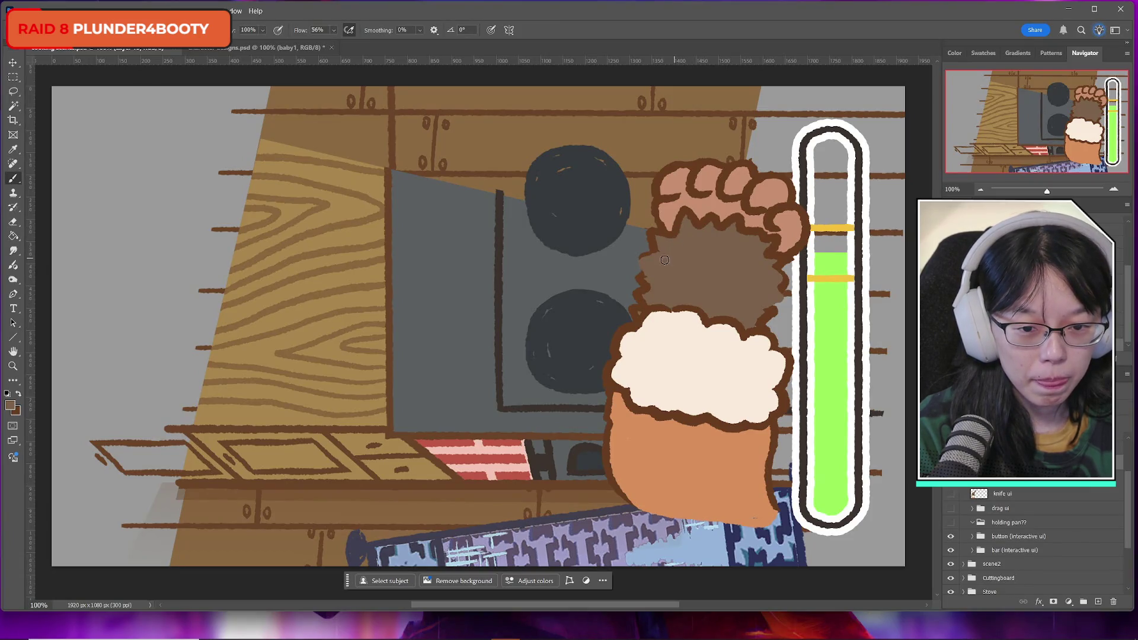
left_click_drag(700, 229, 738, 232)
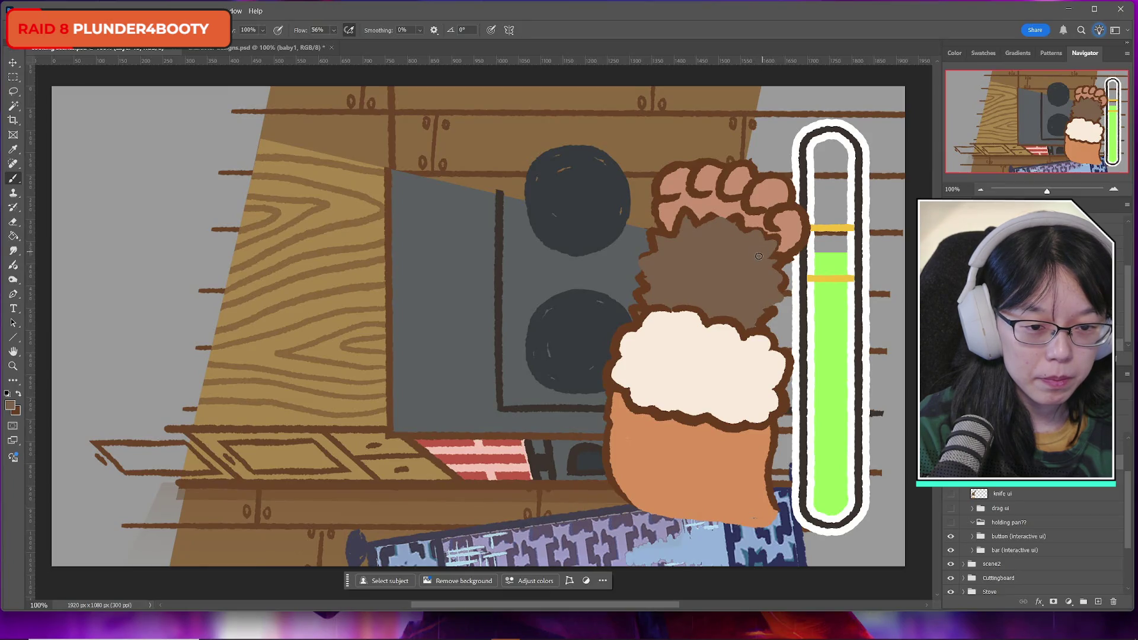
left_click(19, 395)
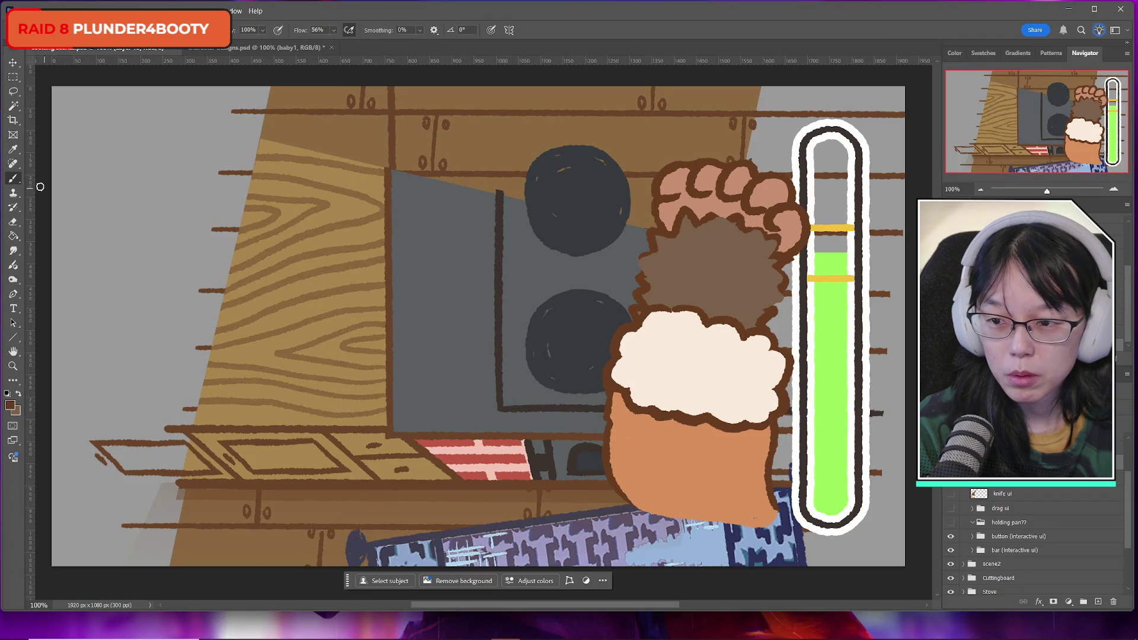
mouse_move(640, 258)
left_mouse_down()
mouse_move(646, 279)
mouse_move(649, 255)
mouse_move(634, 261)
mouse_move(660, 280)
mouse_move(643, 246)
mouse_move(637, 275)
left_mouse_up()
mouse_move(703, 221)
left_mouse_down()
mouse_move(774, 237)
mouse_move(790, 301)
mouse_move(774, 309)
mouse_move(783, 291)
mouse_move(771, 309)
mouse_move(778, 295)
mouse_move(804, 301)
left_mouse_up()
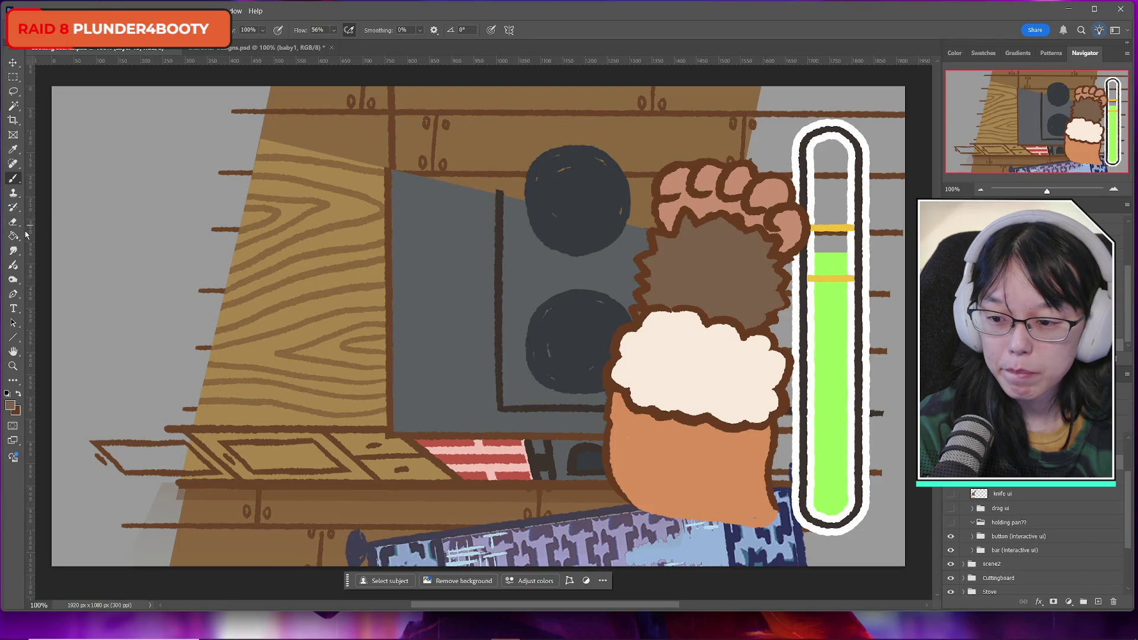
left_click(19, 394)
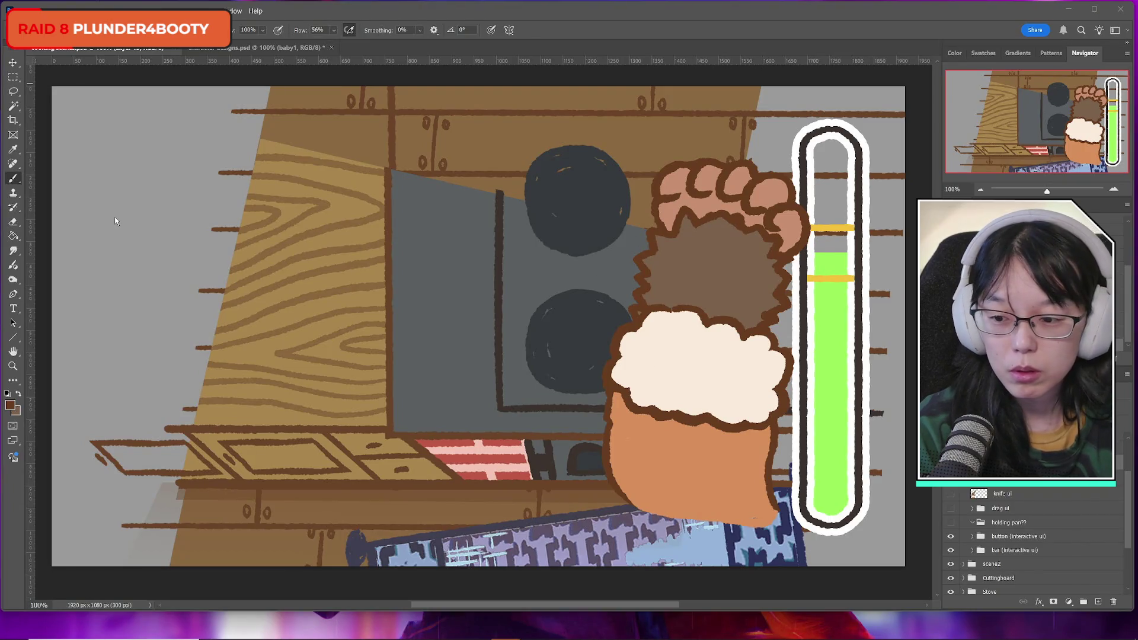
Pick a new pink painting colour in the Color Picker
left_click(10, 405)
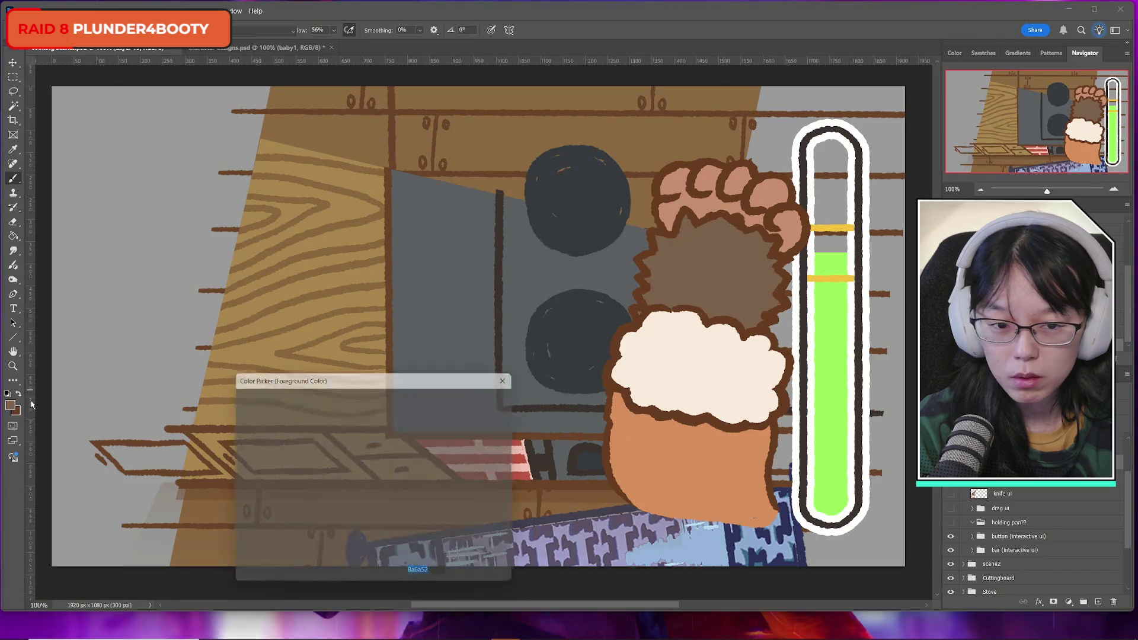
left_click(480, 397)
key("b")
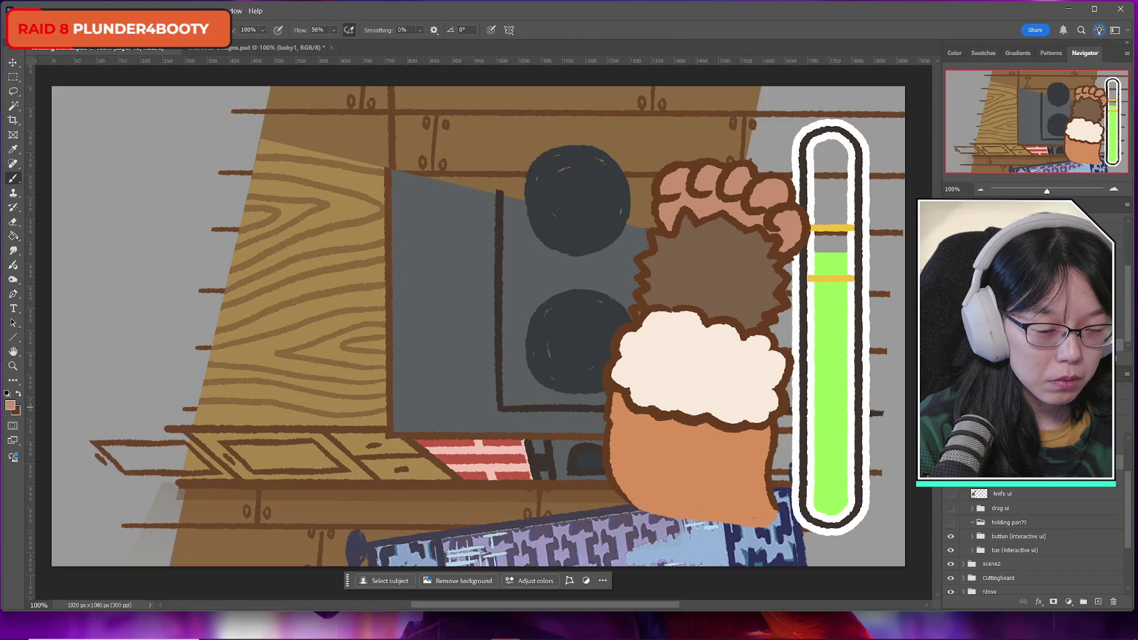
Lasso the patch under the fingers, scale its height to 92.31% and rotate it 5° clockwise
key("l")
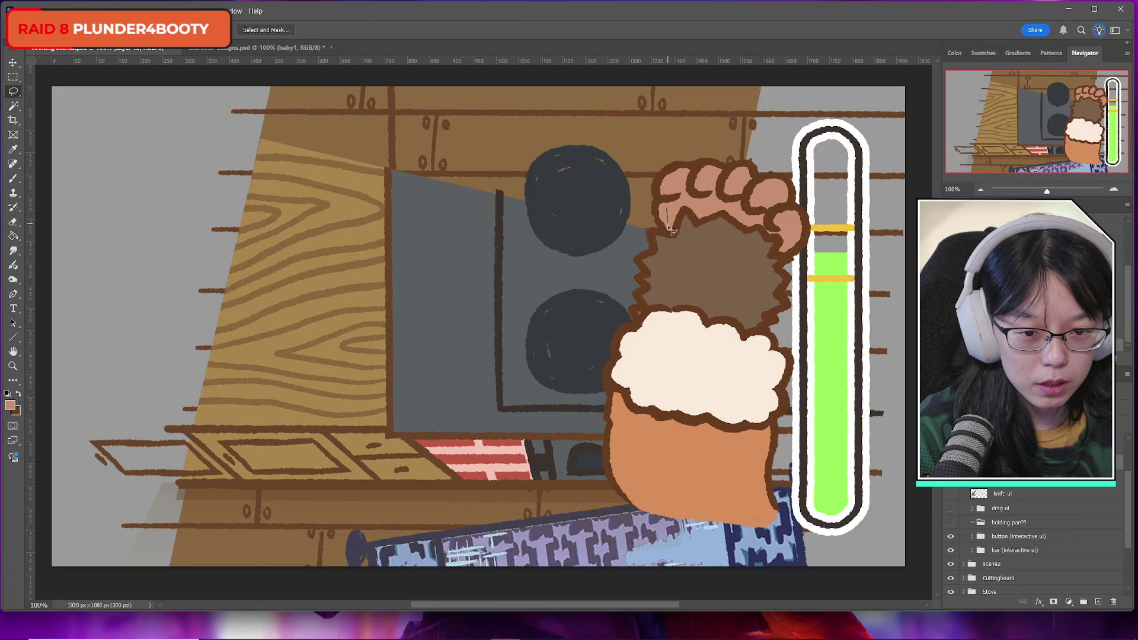
mouse_move(671, 240)
left_mouse_down()
mouse_move(679, 256)
mouse_move(760, 257)
mouse_move(791, 244)
mouse_move(767, 231)
left_mouse_up()
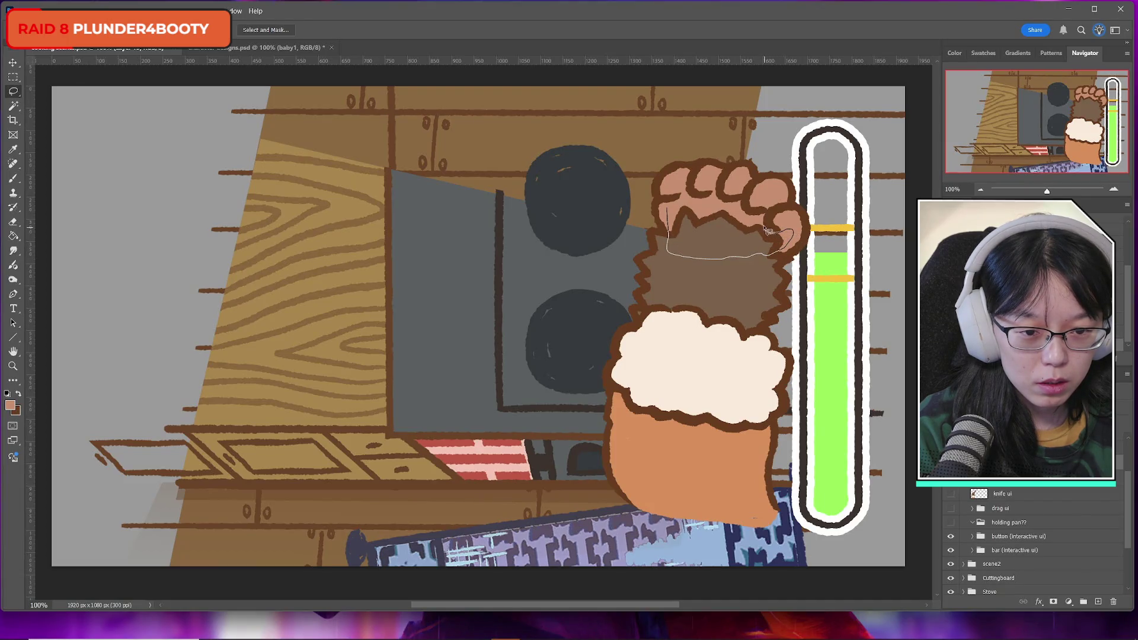
mouse_move(675, 209)
left_mouse_down()
mouse_move(730, 228)
mouse_move(730, 204)
left_mouse_up()
key("ctrl+t")
left_click_drag(713, 244, 710, 251)
left_click_drag(824, 214, 830, 223)
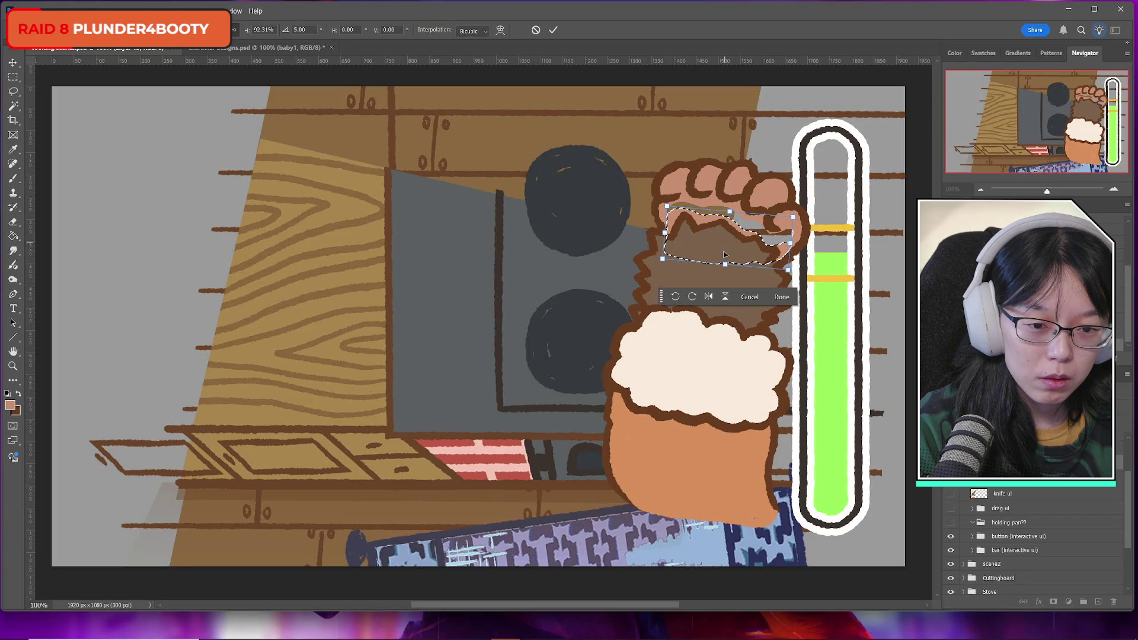
left_click_drag(724, 255, 725, 262)
key("Return")
key("ctrl+d")
key("b")
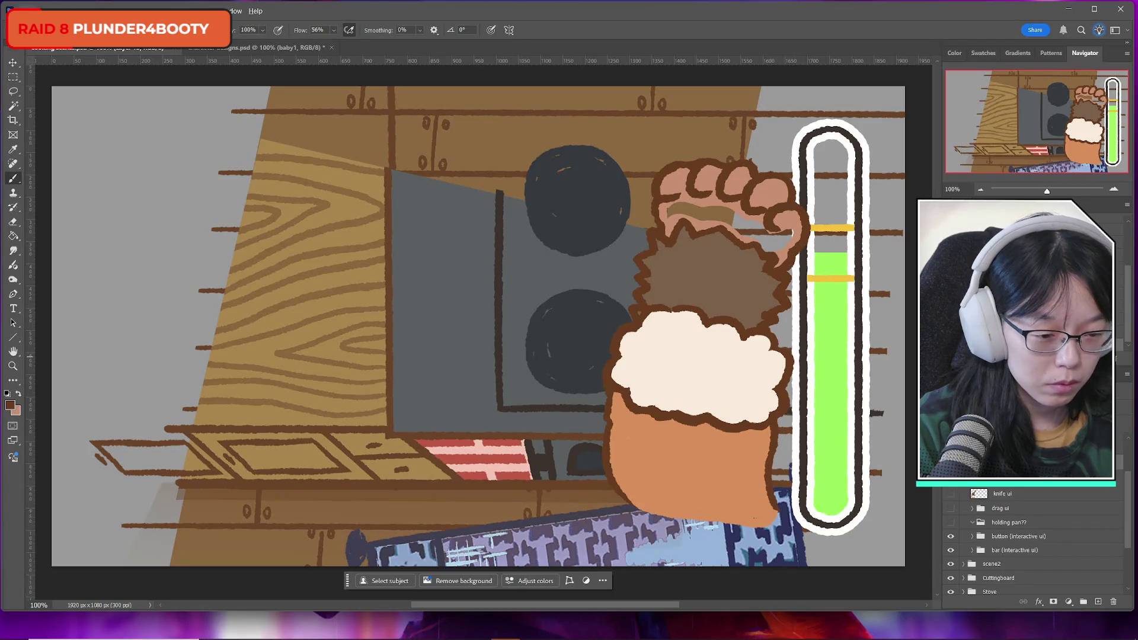
Sample the hand's skin tone and brush it over the brown stripe across the fingers
scroll(1063, 563, "up", 1)
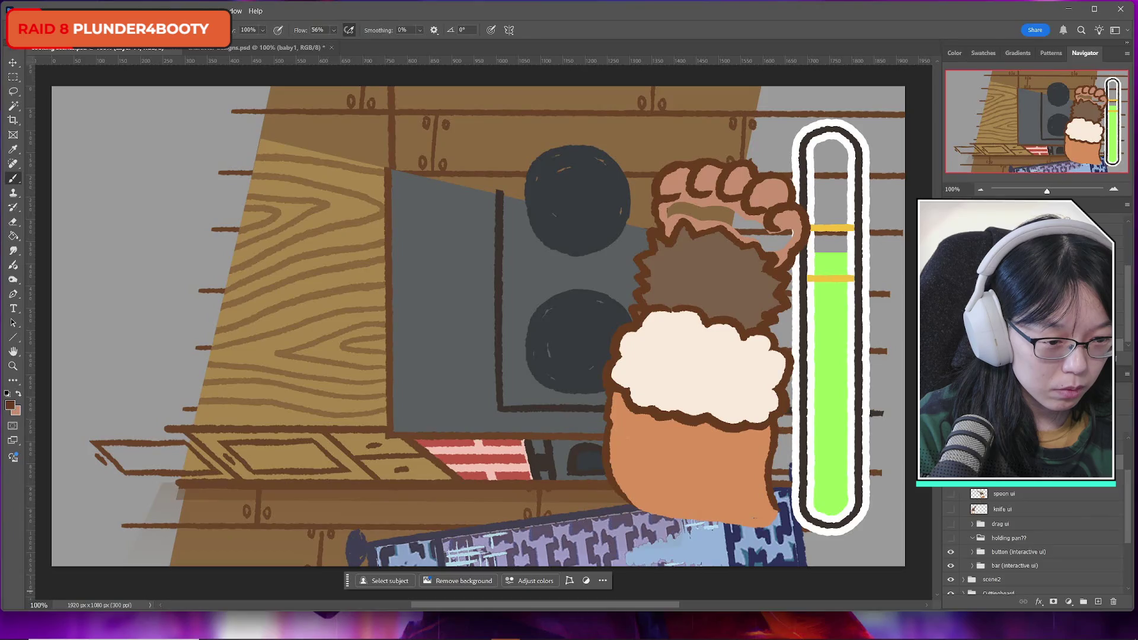
left_click(683, 208, "alt")
mouse_move(683, 209)
left_mouse_down()
mouse_move(667, 215)
mouse_move(717, 199)
mouse_move(691, 219)
mouse_move(772, 217)
mouse_move(745, 239)
mouse_move(777, 238)
left_mouse_up()
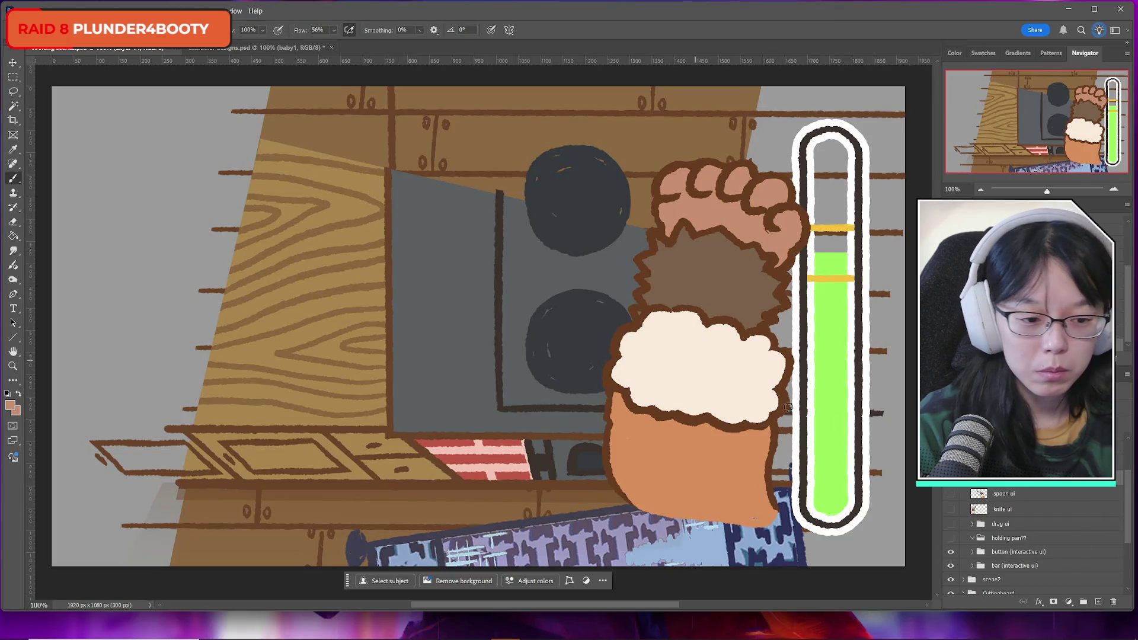
scroll(1038, 542, "down", 1)
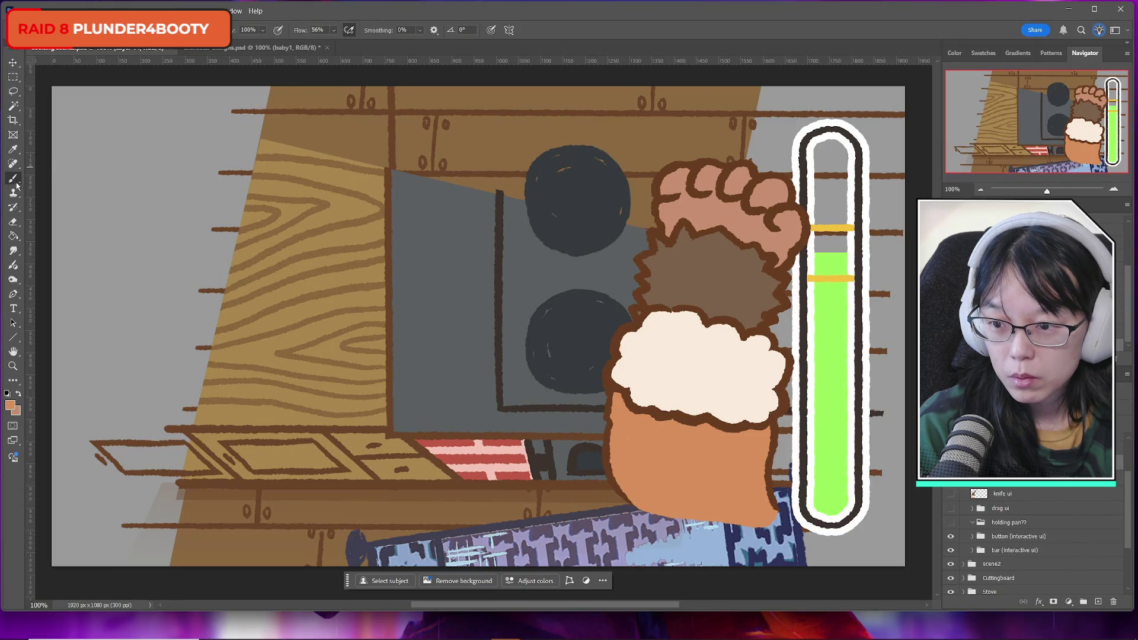
Set the foreground colour to the fist's dark brown outline colour
left_click(10, 406)
left_click(654, 249)
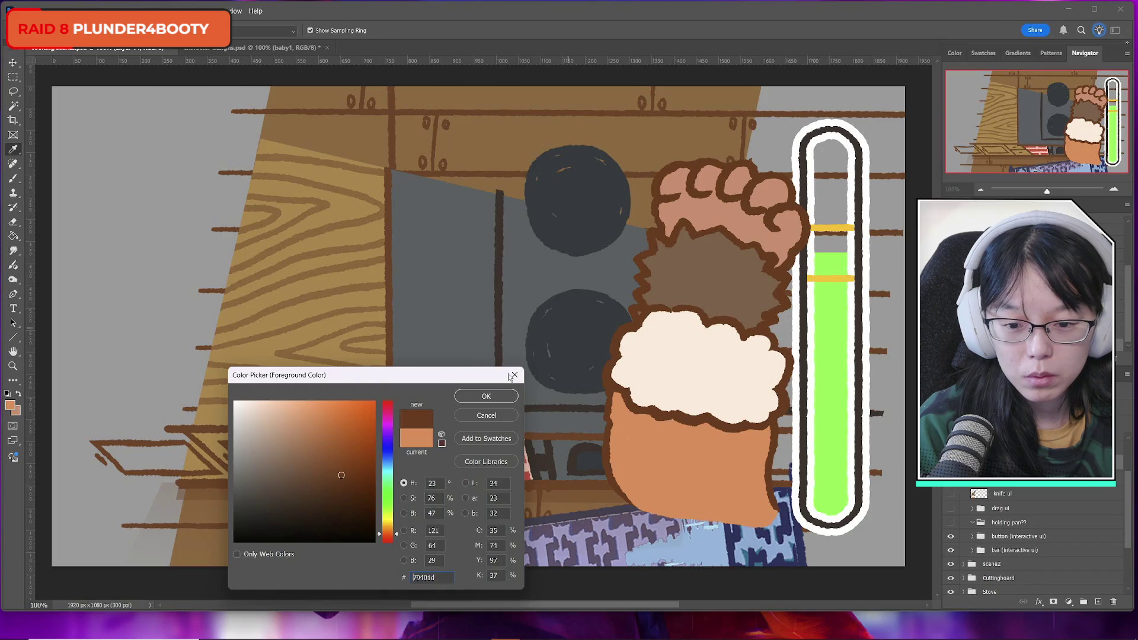
left_click(486, 396)
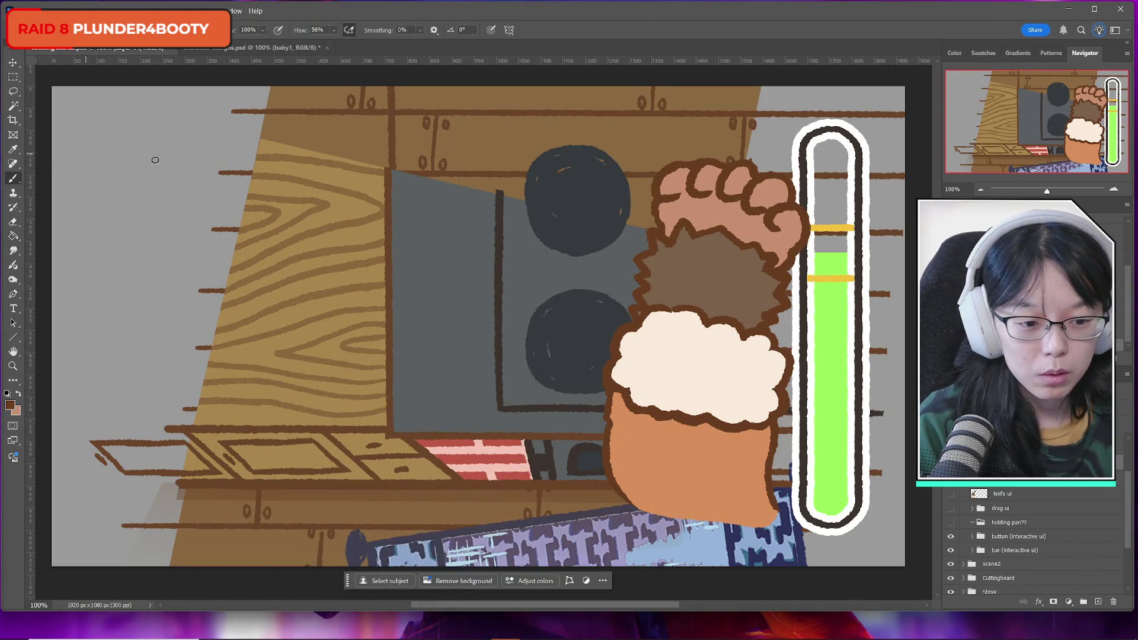
key("ctrl+comma")
key("ctrl+comma")
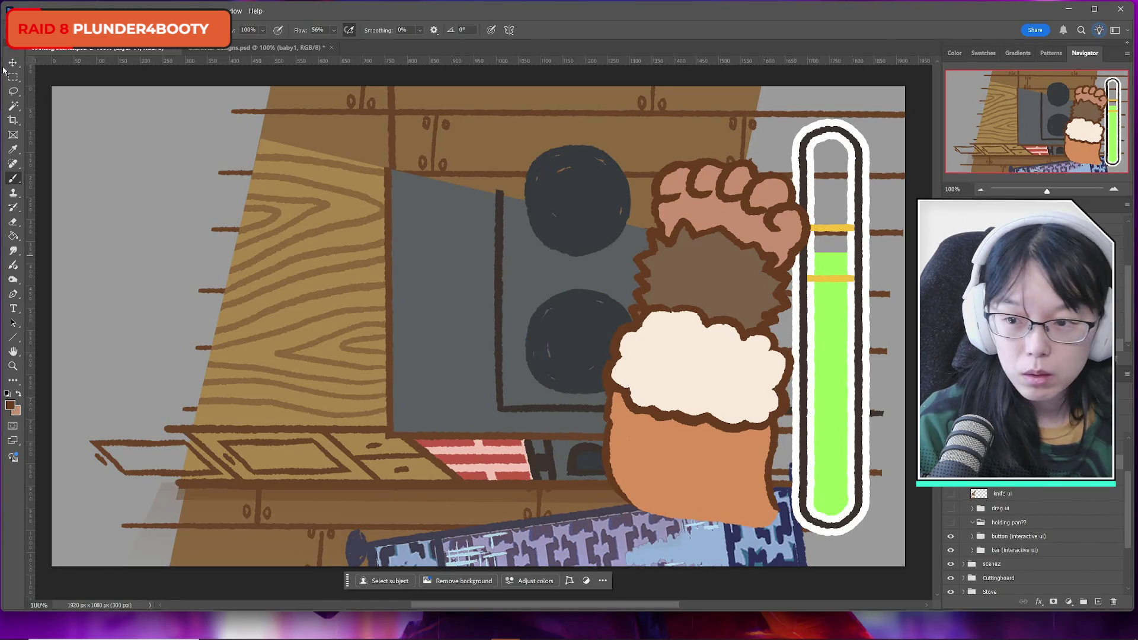
Lasso the fist and arm and narrow them slightly from the right
left_click(13, 90)
mouse_move(633, 176)
left_mouse_down()
mouse_move(607, 261)
mouse_move(633, 322)
left_mouse_up()
left_click_drag(655, 143, 575, 347)
key("ctrl+t")
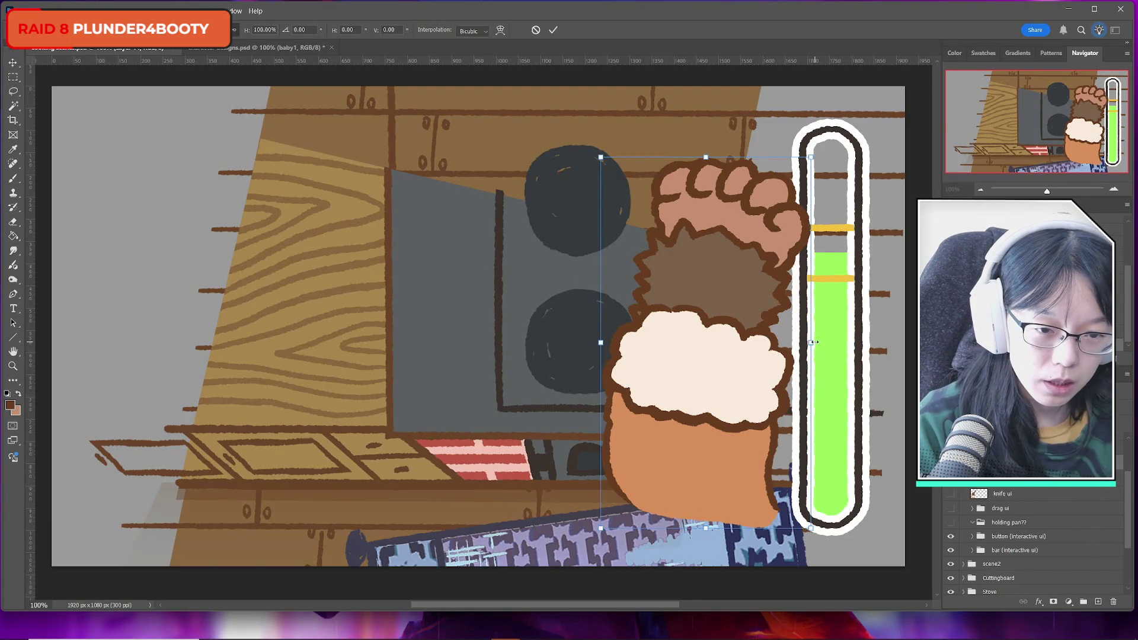
left_click_drag(812, 342, 808, 342)
Give the fist a perspective lean by pulling its top corners, then commit
left_click(44, 11)
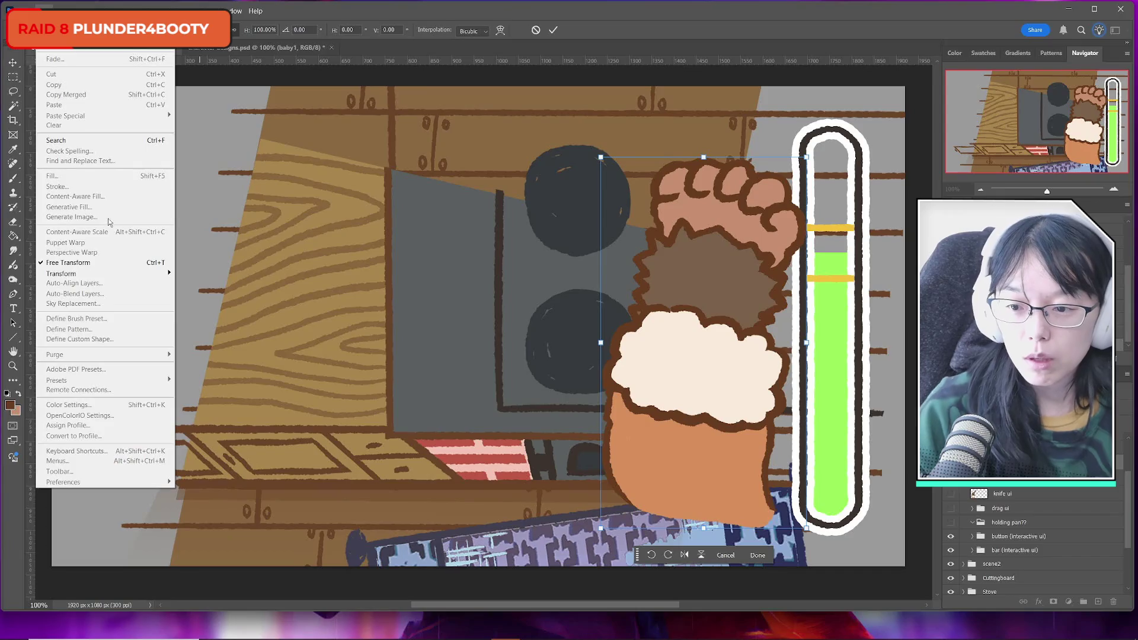
mouse_move(119, 273)
left_click(231, 330)
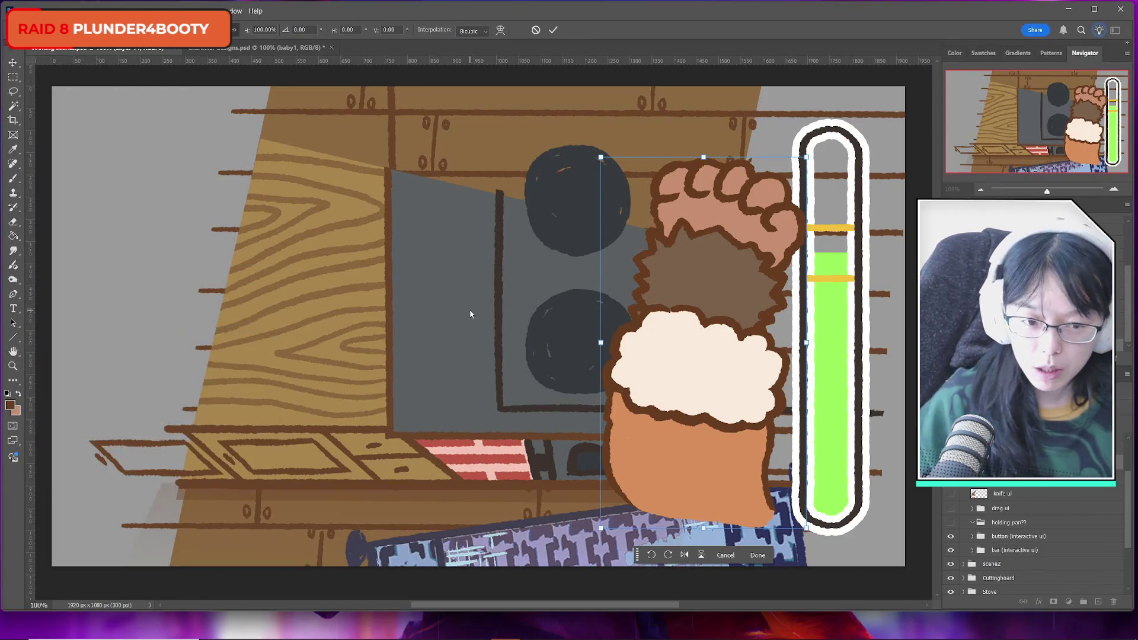
left_click_drag(806, 158, 808, 143)
left_click_drag(601, 158, 604, 168)
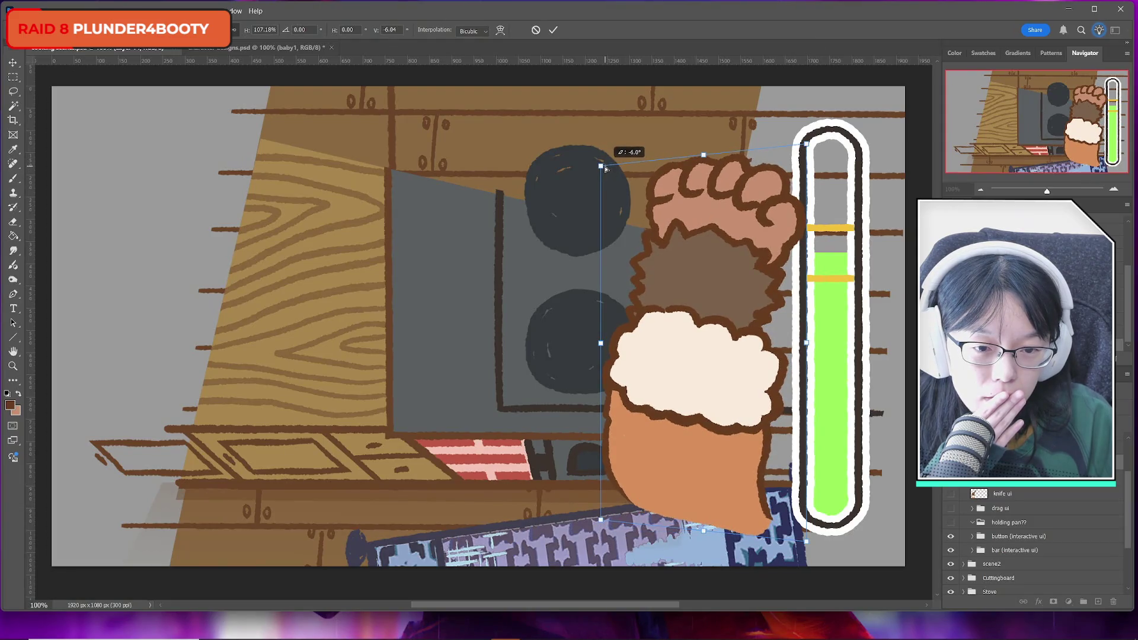
left_click_drag(807, 143, 807, 140)
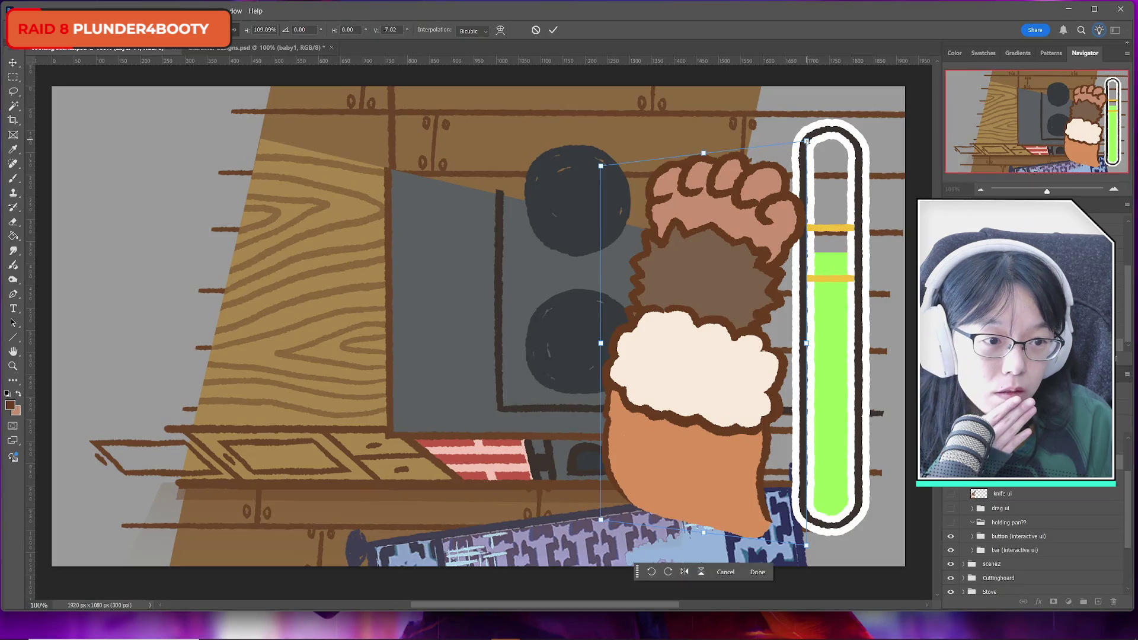
left_click(554, 30)
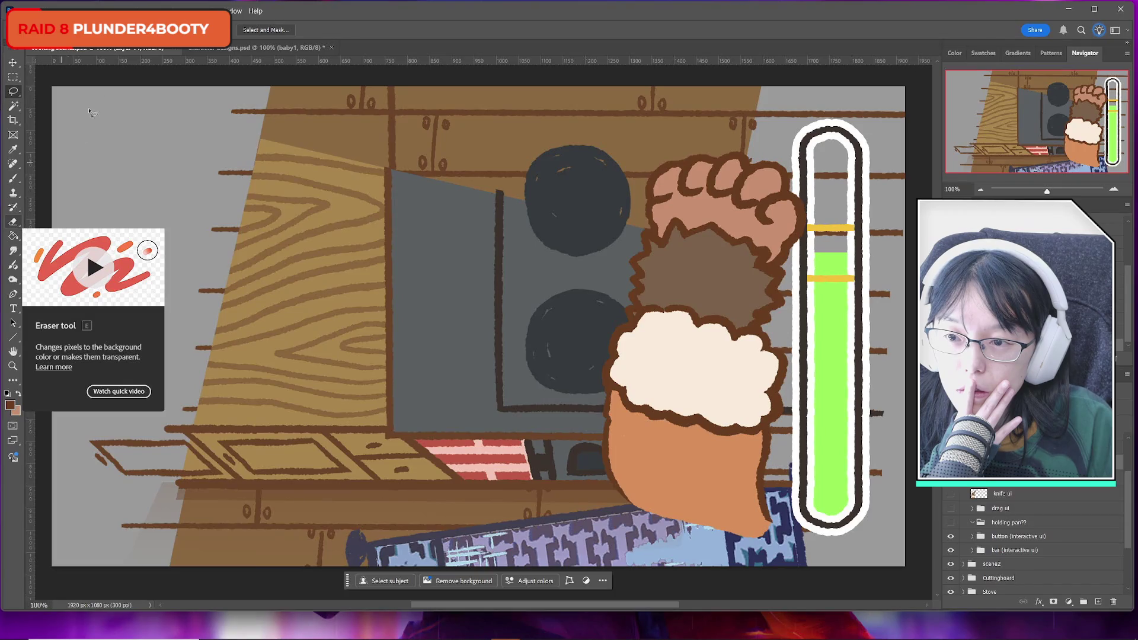
Skew the fist's top edge slightly and commit the change
left_click(45, 11)
mouse_move(145, 274)
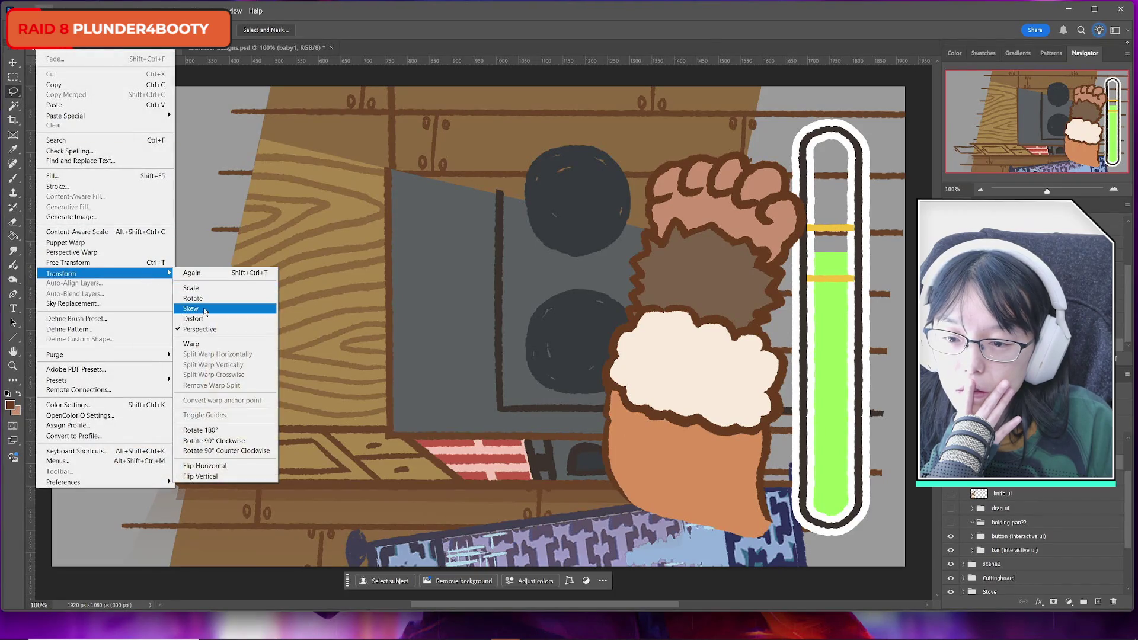
left_click(204, 311)
left_click_drag(606, 152, 614, 166)
left_click(552, 33)
Narrow the fist to 434 px wide
key("ctrl+t")
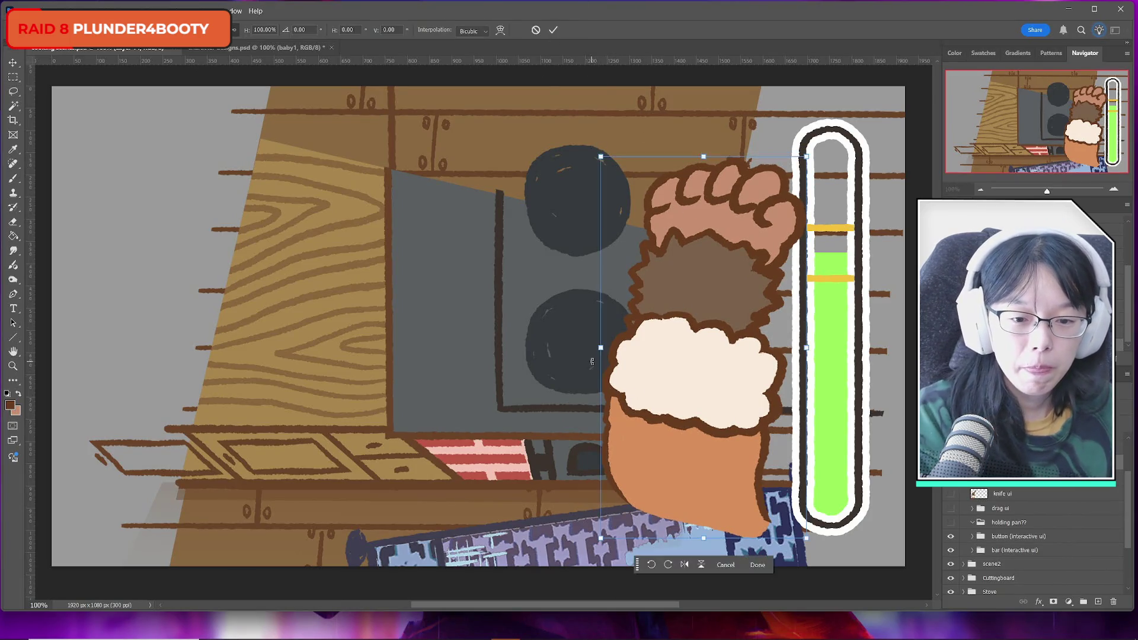
left_click_drag(600, 350, 611, 351)
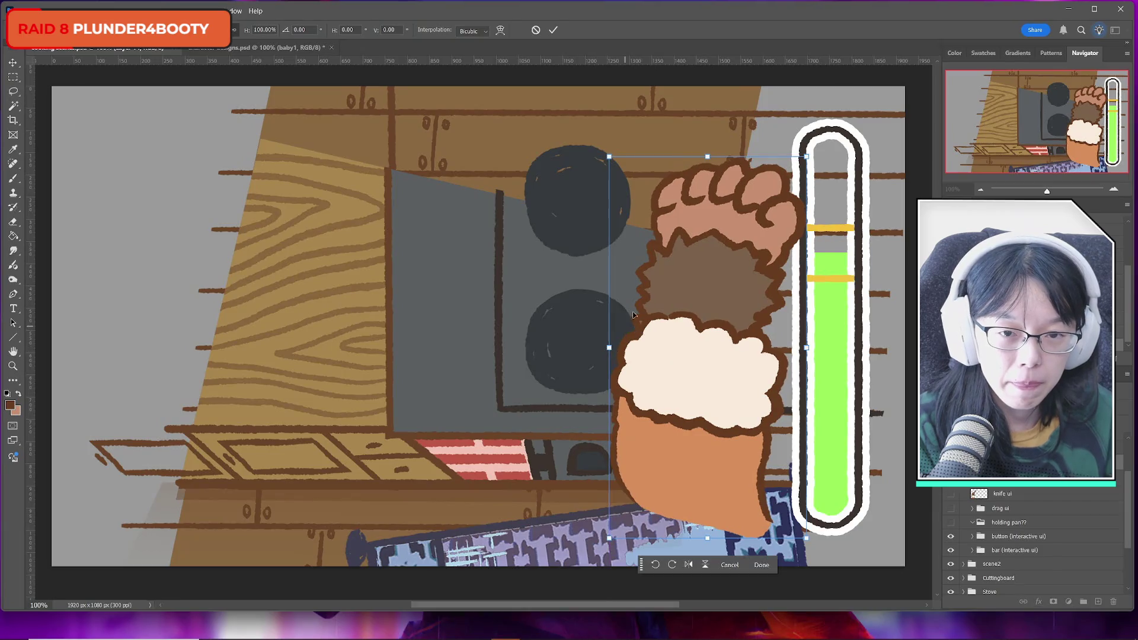
left_click(553, 29)
Show the spoon-holding hands, trial a rotation of about 15°, then cancel and hide them
left_click(950, 489)
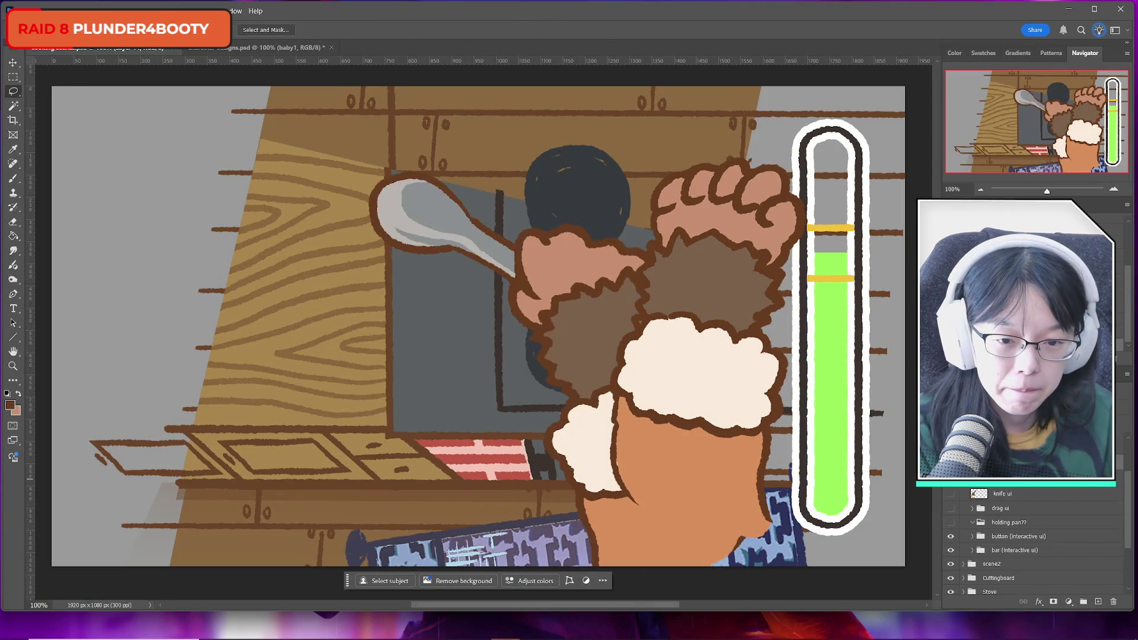
key("ctrl+t")
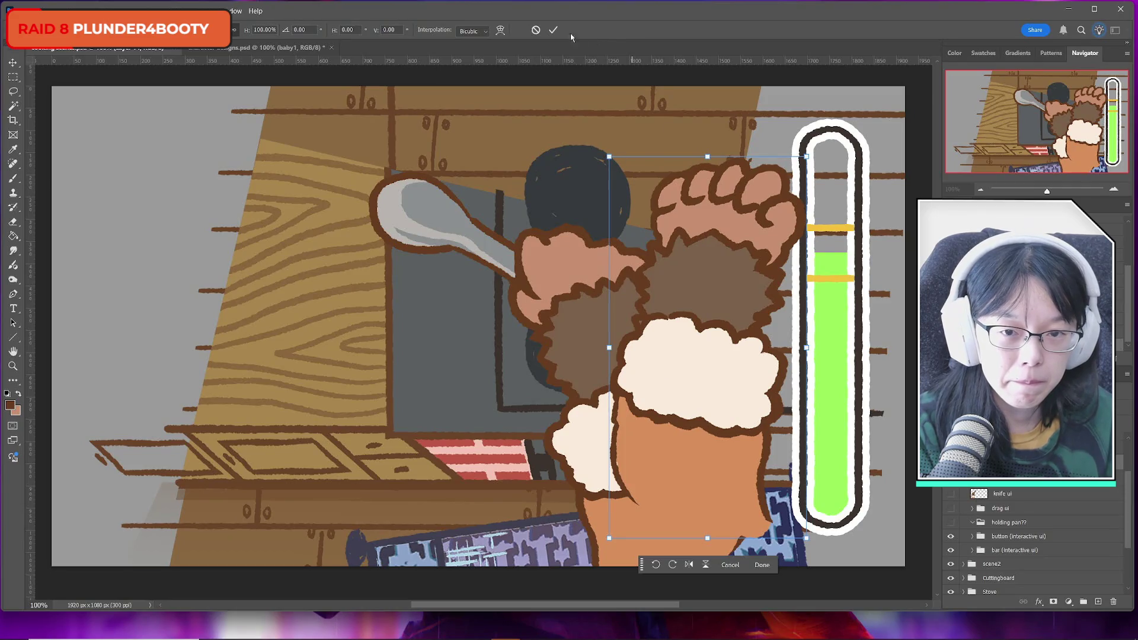
mouse_move(693, 119)
left_mouse_down()
mouse_move(757, 161)
mouse_move(807, 247)
left_mouse_up()
mouse_move(765, 279)
left_mouse_down()
mouse_move(750, 325)
mouse_move(673, 368)
mouse_move(666, 387)
mouse_move(701, 389)
mouse_move(671, 389)
mouse_move(657, 414)
mouse_move(662, 391)
mouse_move(529, 453)
left_mouse_up()
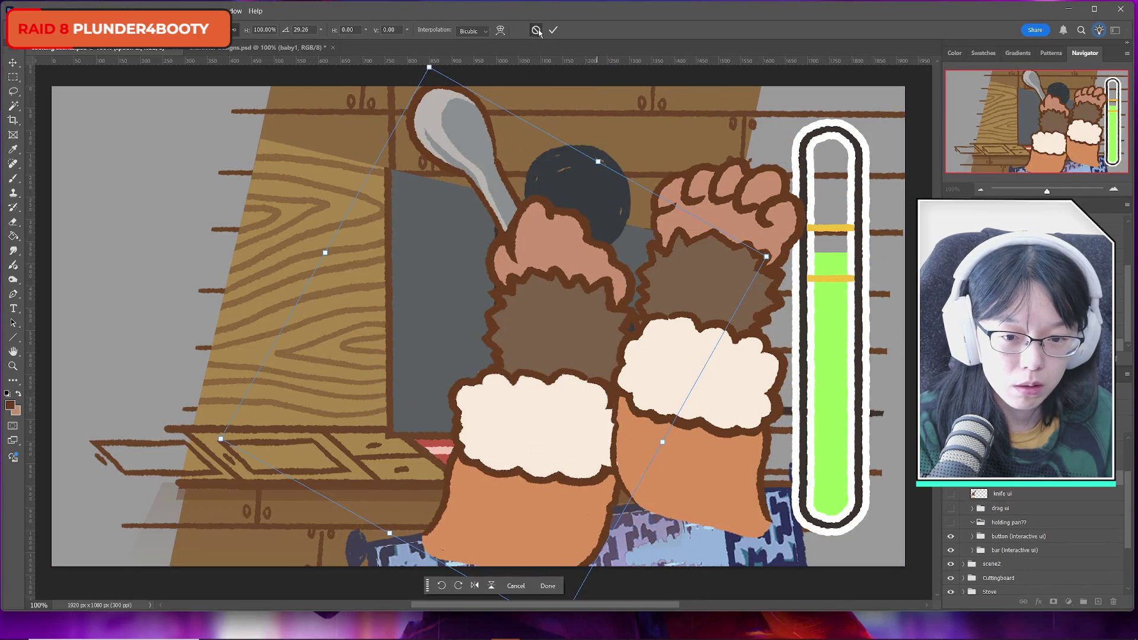
left_click(536, 30)
key("ctrl+z")
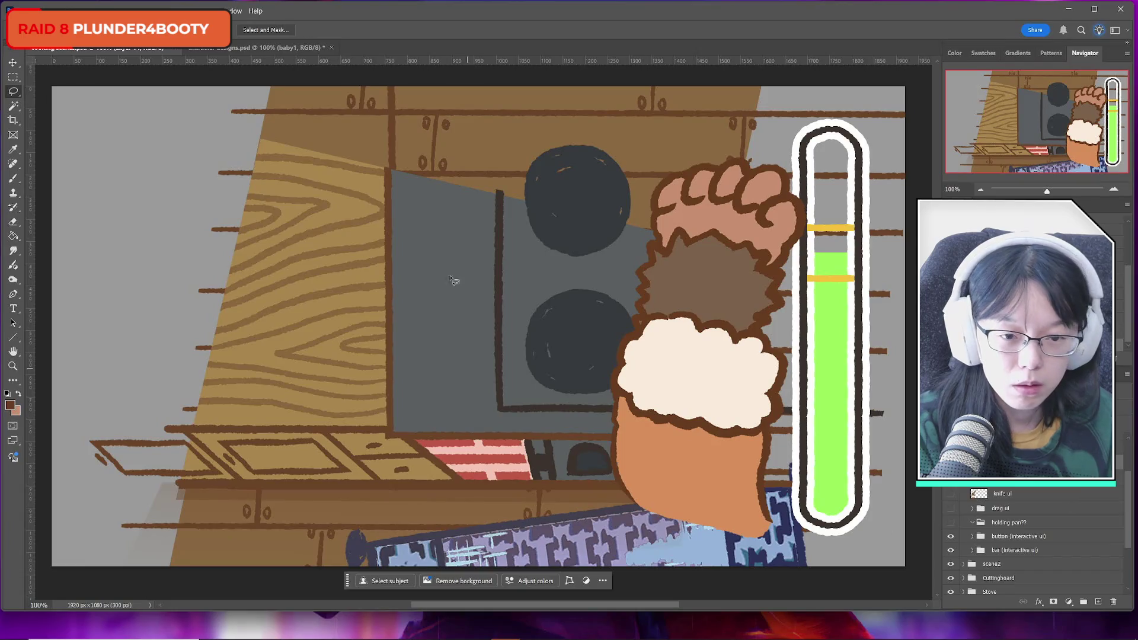
Redraw the fist's curled finger line in dark brown, undoing a trial peach cover-up
key("b")
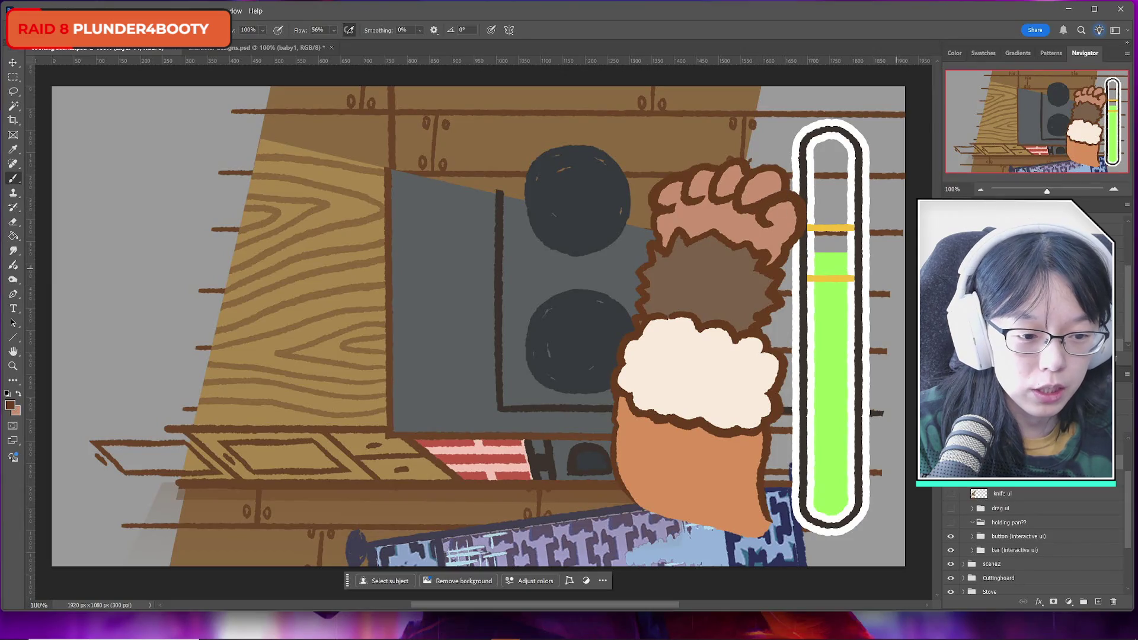
scroll(1082, 595, "up", 1)
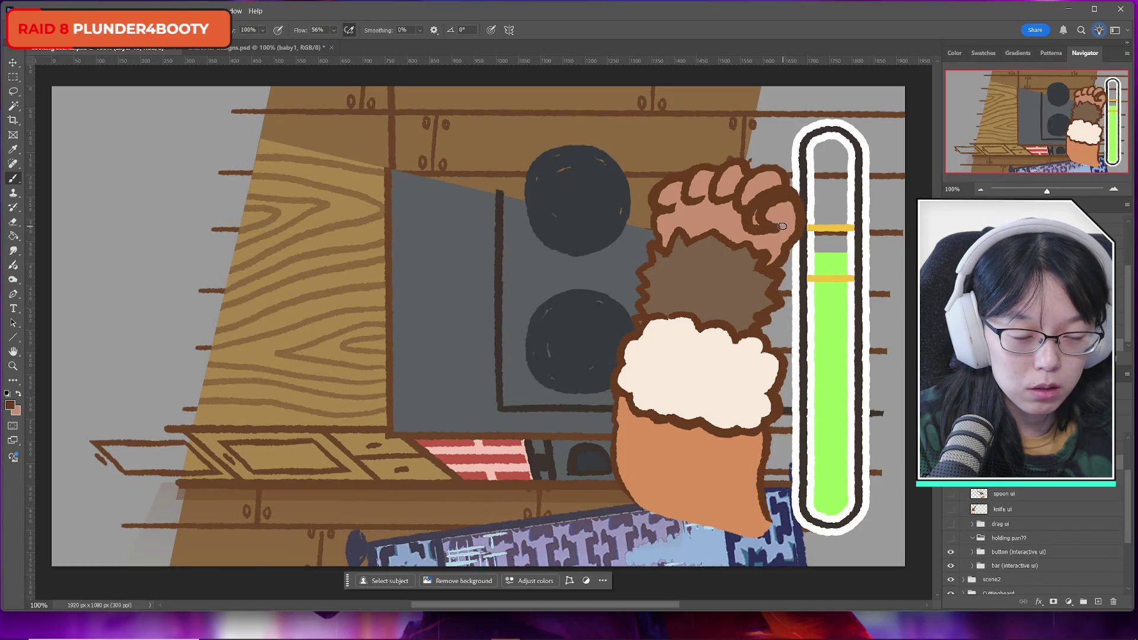
key("ctrl+z")
mouse_move(797, 205)
left_mouse_down()
mouse_move(774, 190)
mouse_move(744, 216)
mouse_move(788, 224)
left_mouse_up()
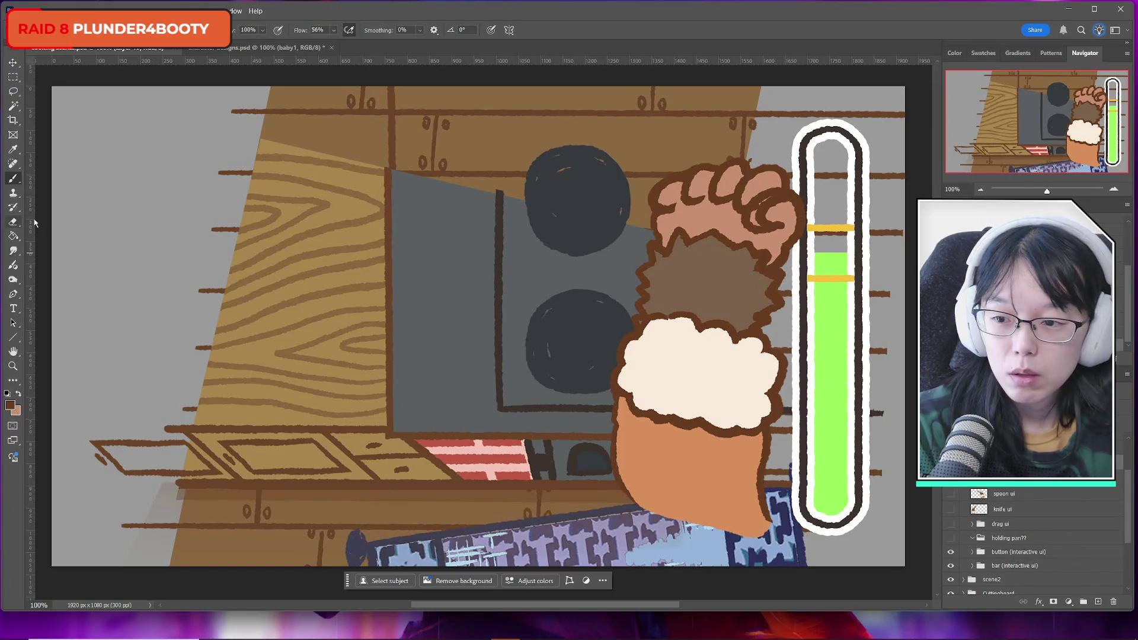
left_click(14, 222)
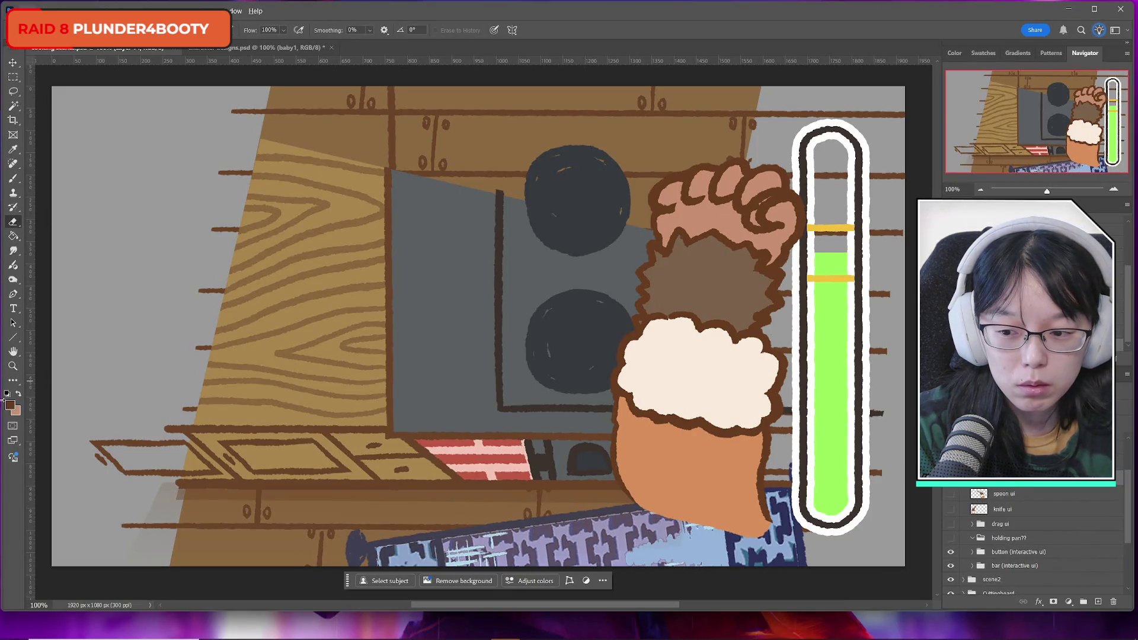
left_click(19, 395)
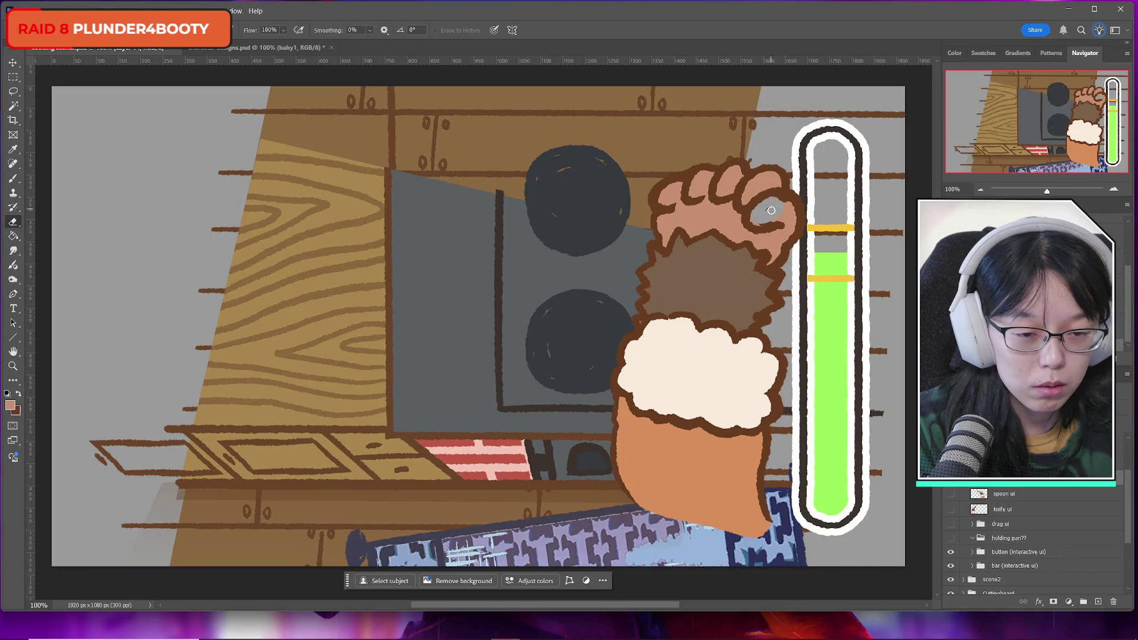
key("b")
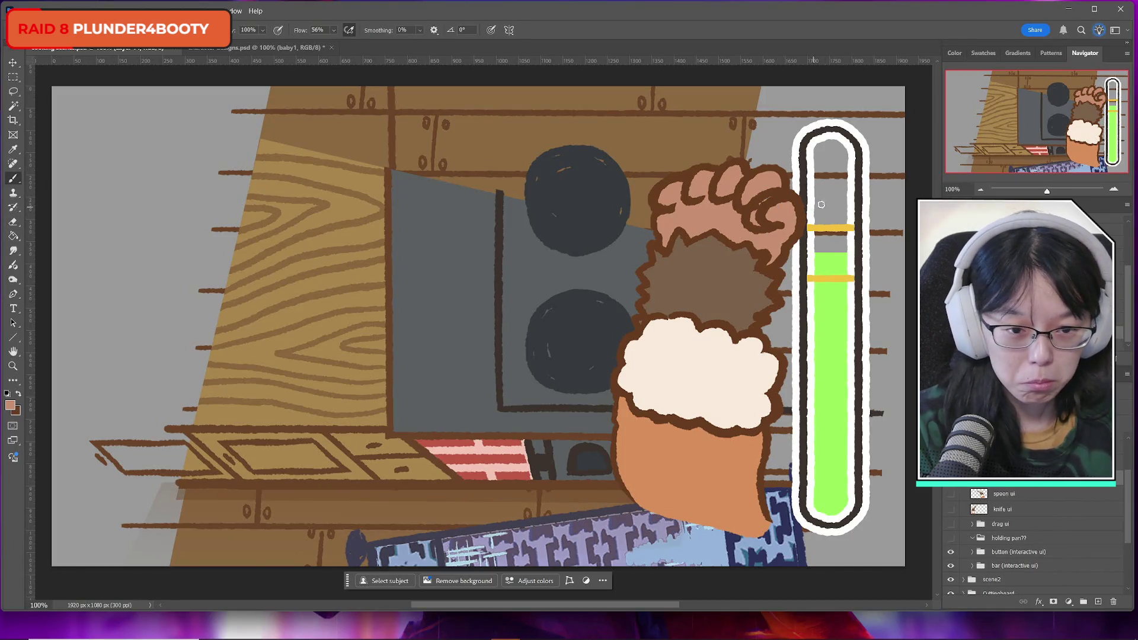
mouse_move(750, 217)
left_mouse_down()
mouse_move(780, 203)
mouse_move(763, 202)
mouse_move(752, 223)
mouse_move(758, 214)
left_mouse_up()
key("ctrl+z")
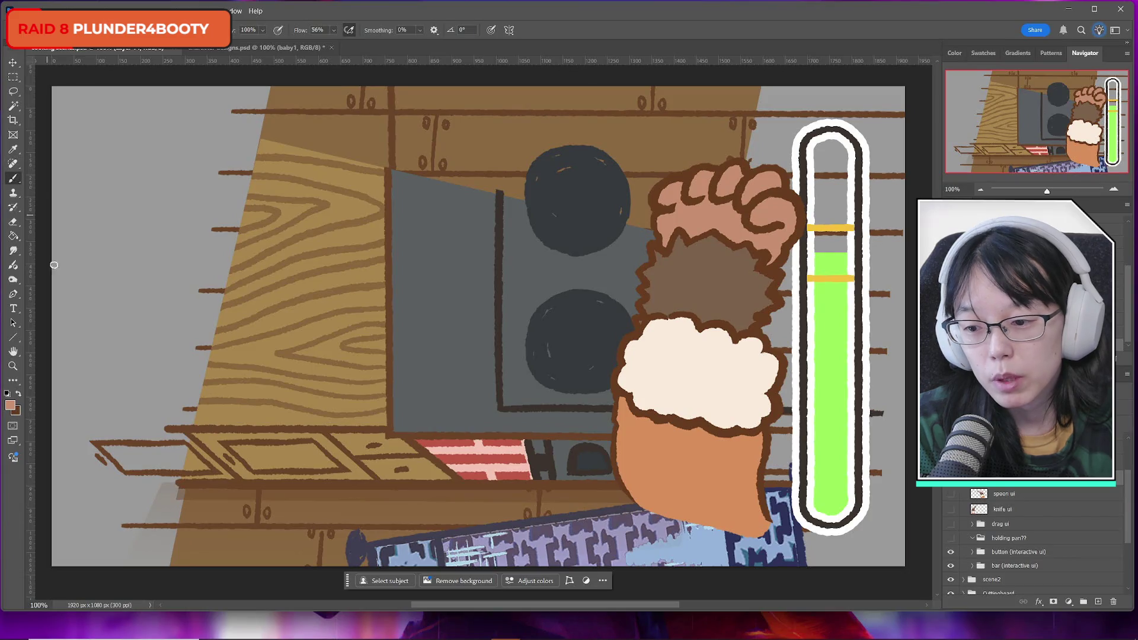
Redraw the fist's left outline in dark brown, undoing repeated attempts
left_click(19, 394)
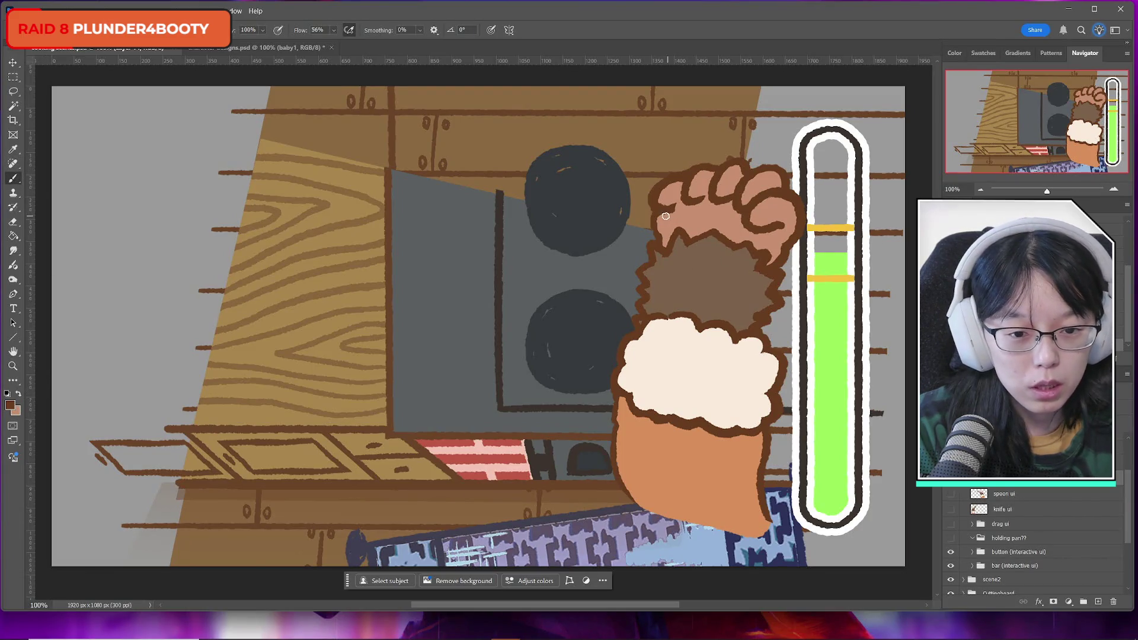
left_click_drag(667, 212, 659, 242)
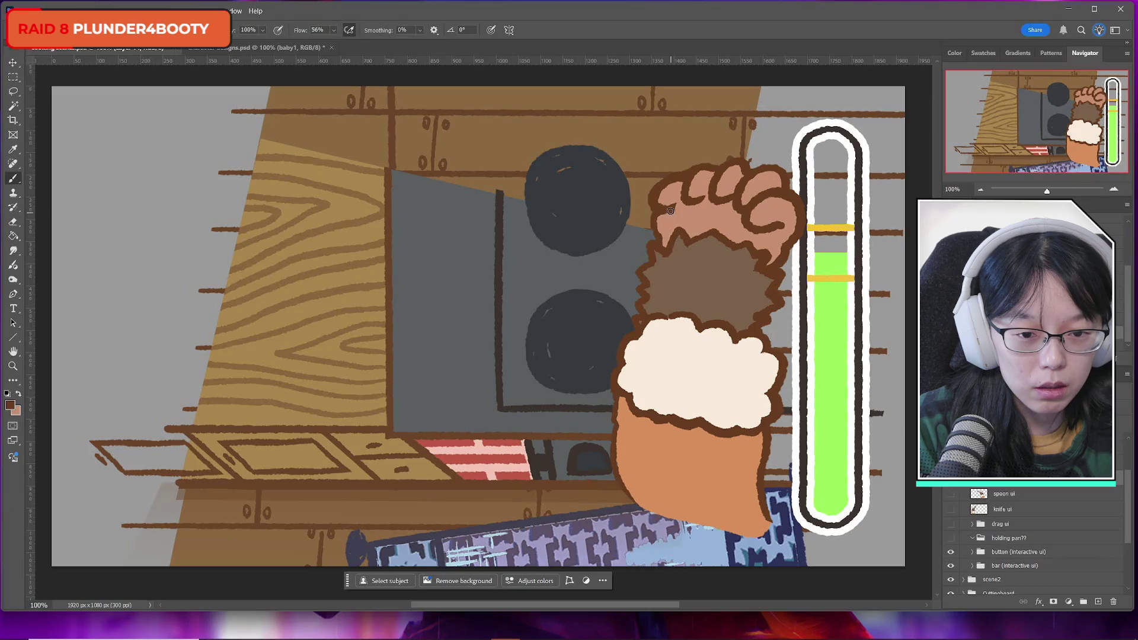
key("ctrl+z")
left_click_drag(670, 205, 657, 234)
key("ctrl+z")
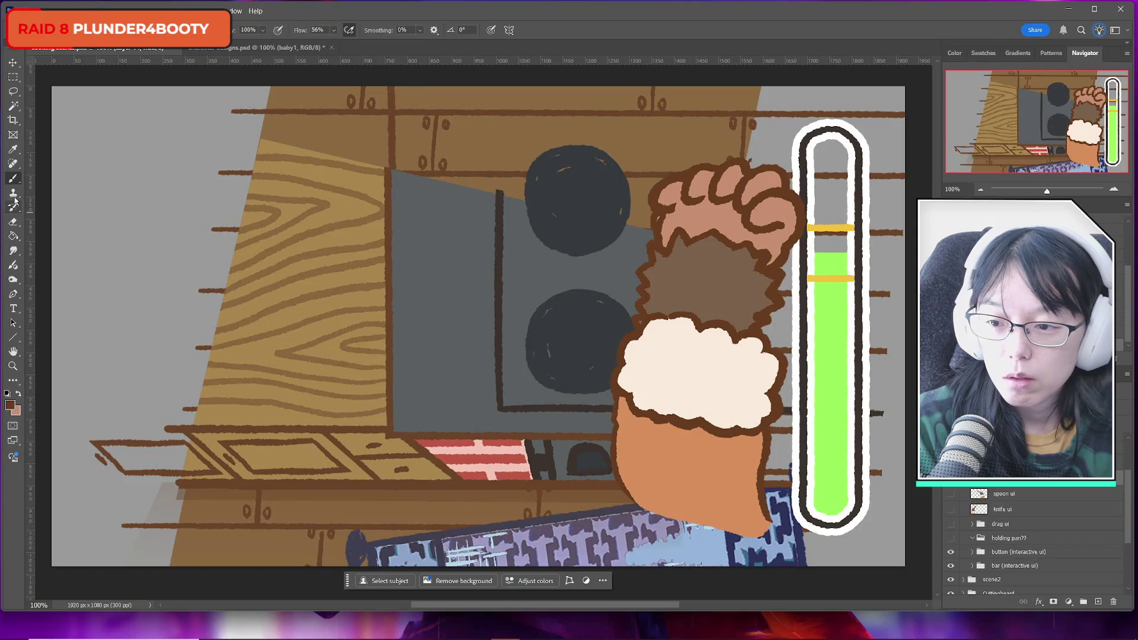
left_click(20, 224)
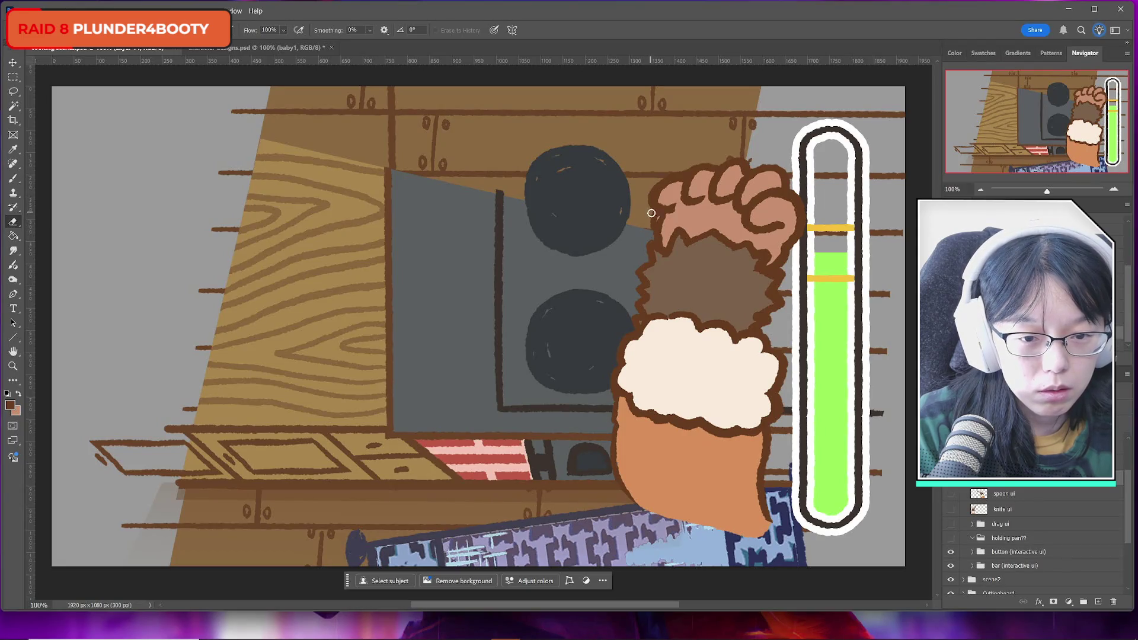
left_click(13, 178)
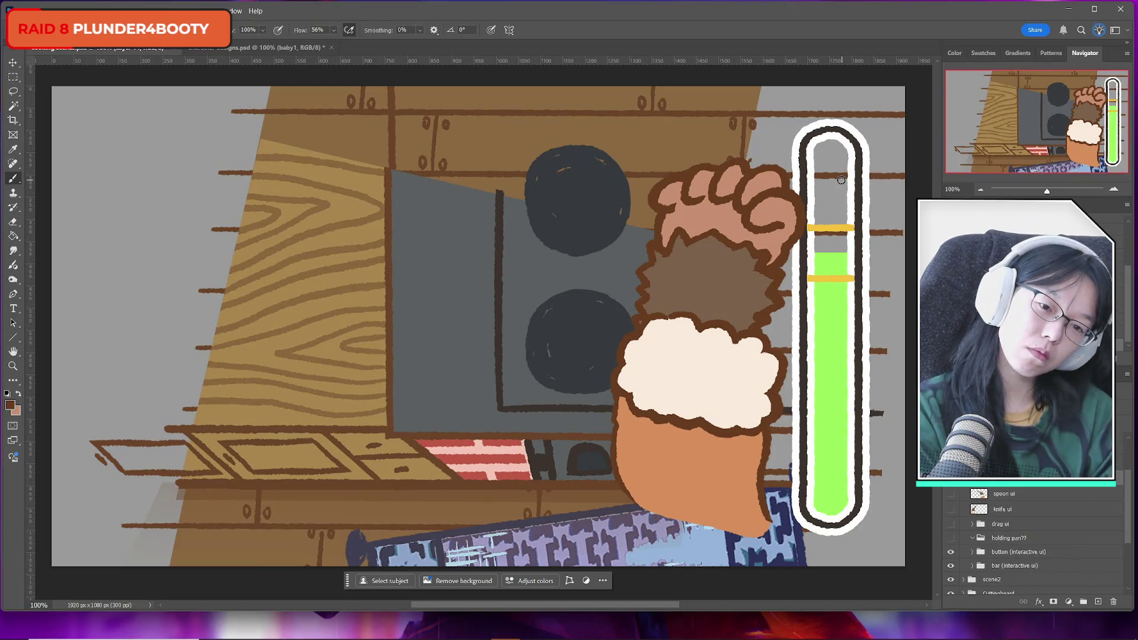
left_click(13, 92)
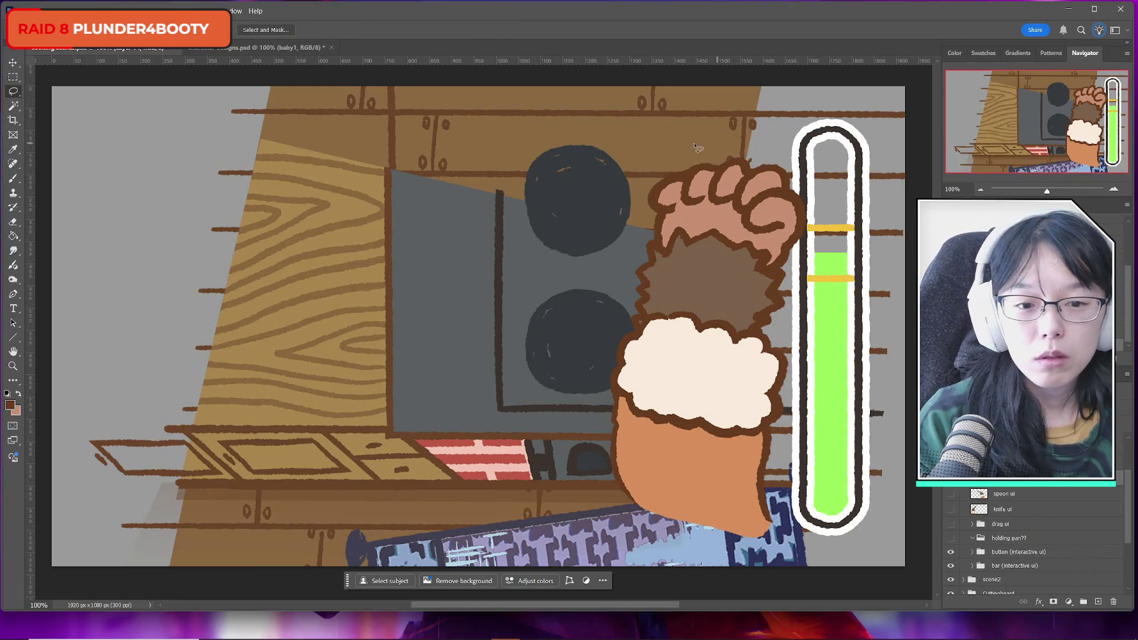
Lasso the fist's top fingers, rotate them about 8° counter-clockwise, nudge left, and deselect
mouse_move(675, 157)
left_mouse_down()
mouse_move(630, 226)
mouse_move(706, 221)
mouse_move(783, 187)
mouse_move(781, 149)
mouse_move(649, 143)
left_mouse_up()
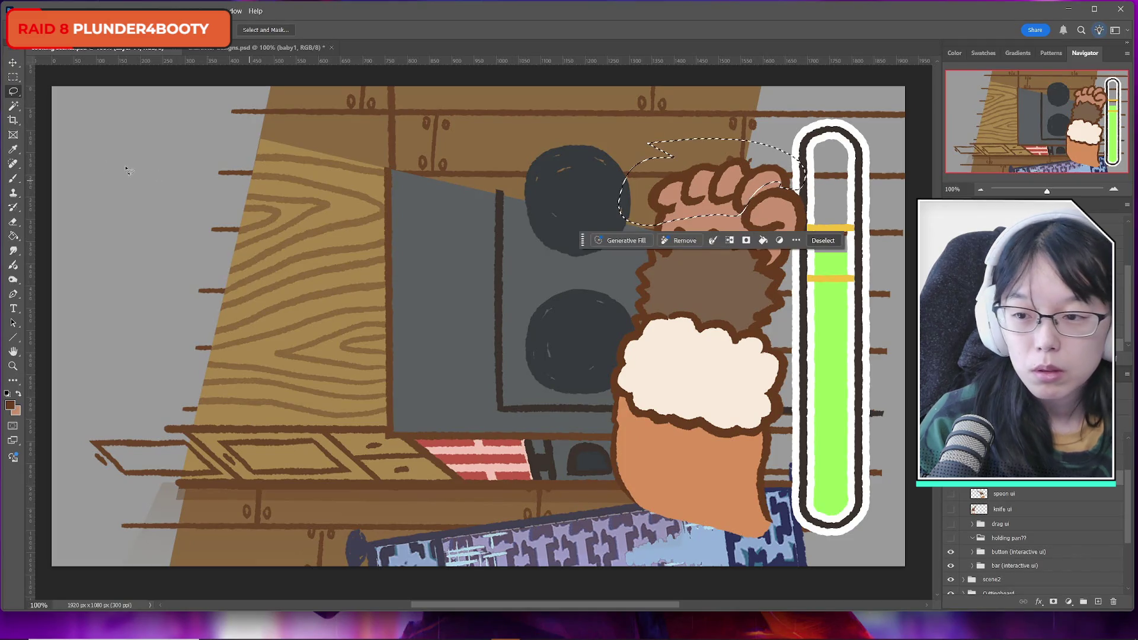
left_click(13, 105)
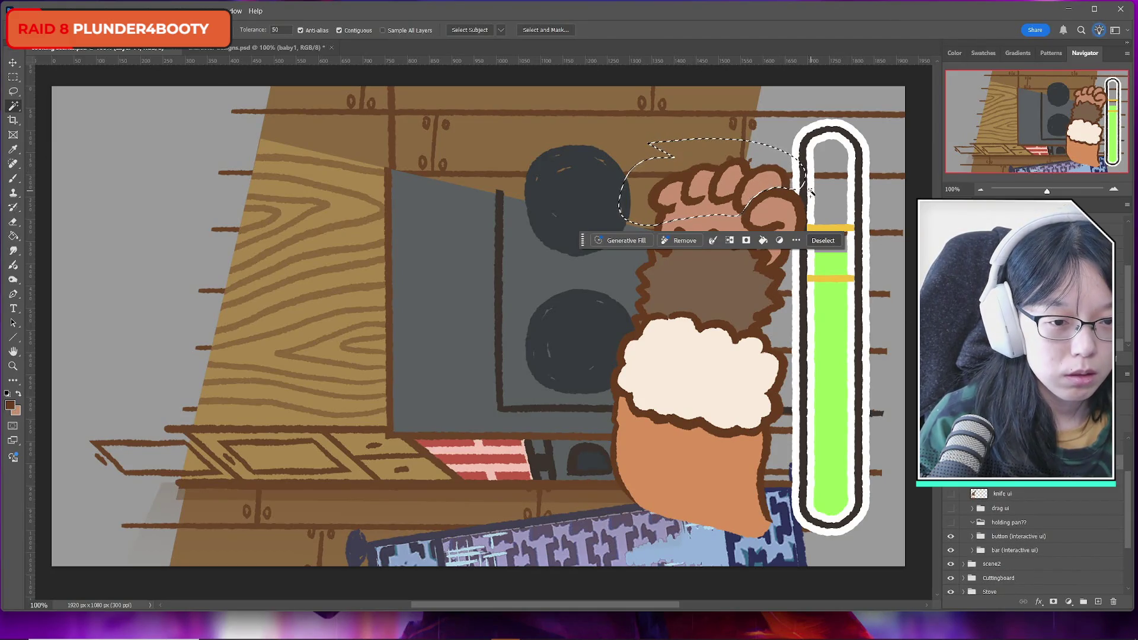
key("ctrl+t")
left_click_drag(842, 191, 845, 172)
mouse_move(724, 196)
left_mouse_down()
mouse_move(712, 198)
mouse_move(723, 196)
left_mouse_up()
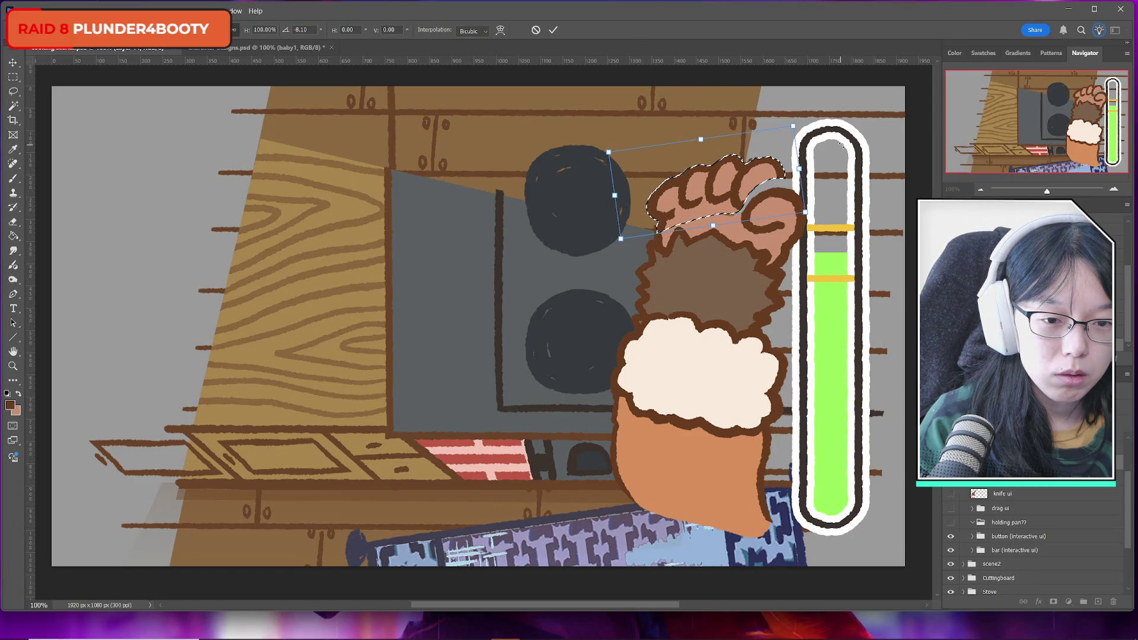
left_click(553, 30)
left_click(14, 77)
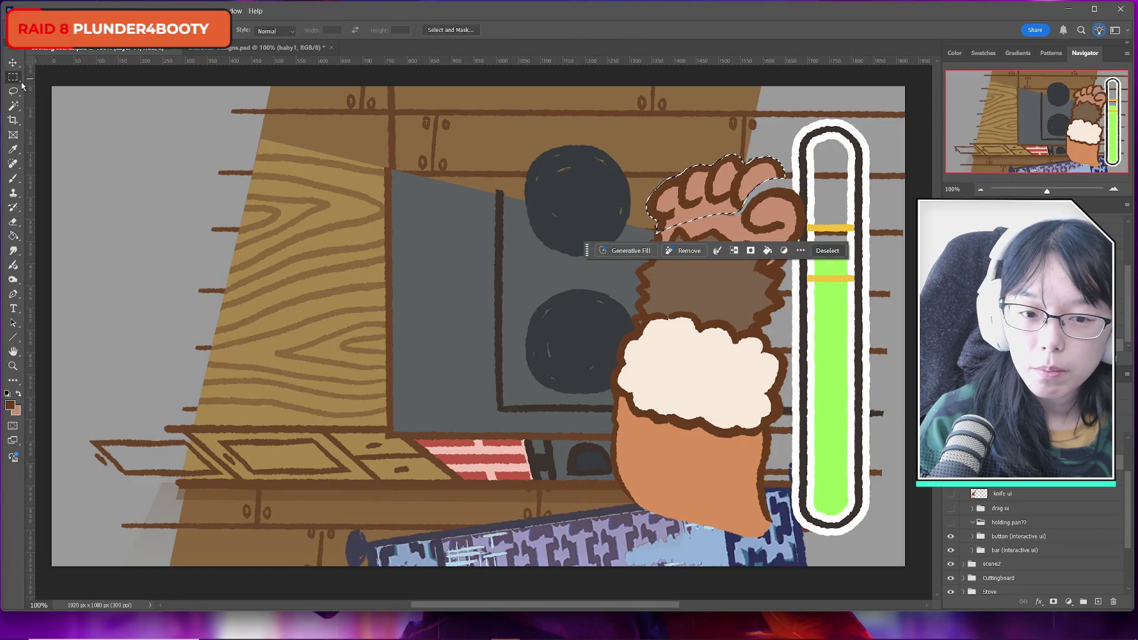
key("ctrl+d")
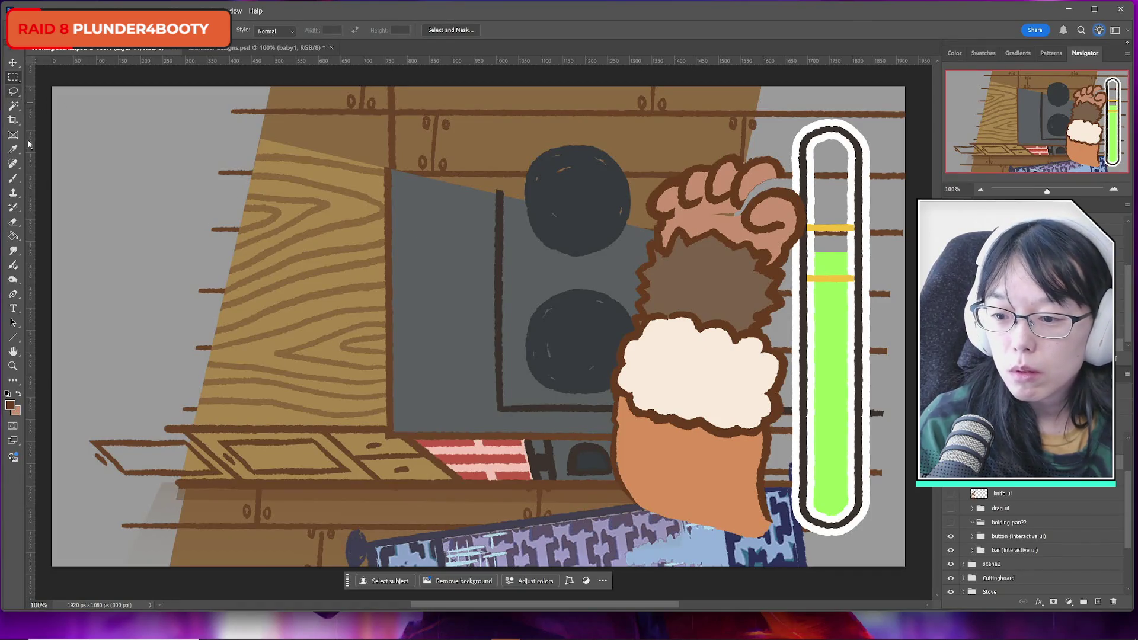
Sample the fingertip's salmon skin colour and paint over the thumb and fingertip outlines
left_click(13, 178)
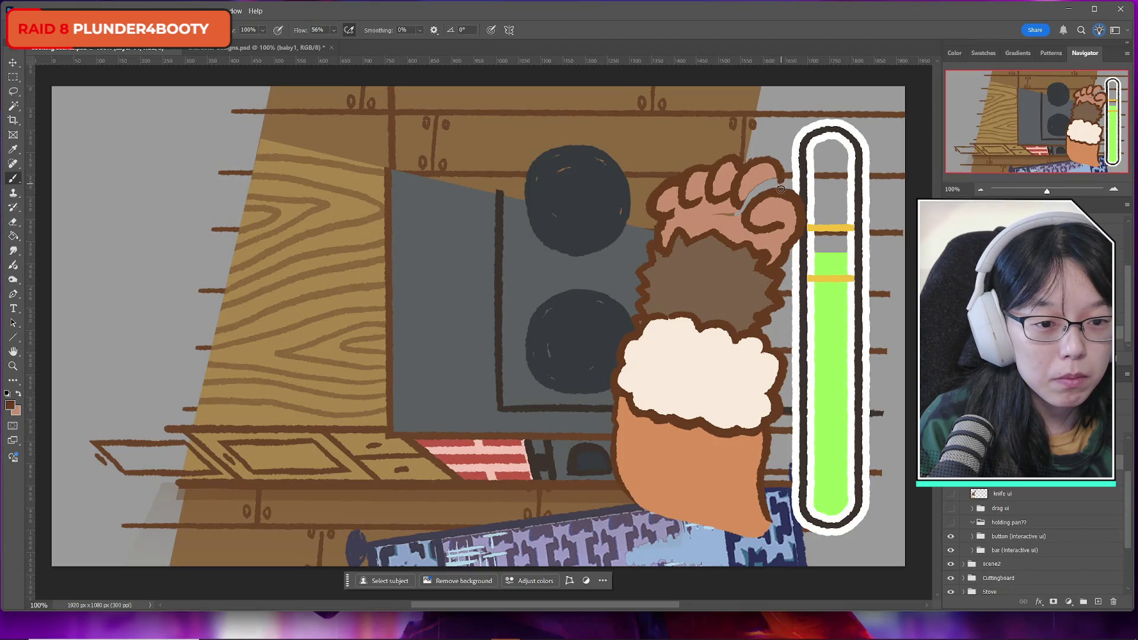
left_click(758, 176, "alt")
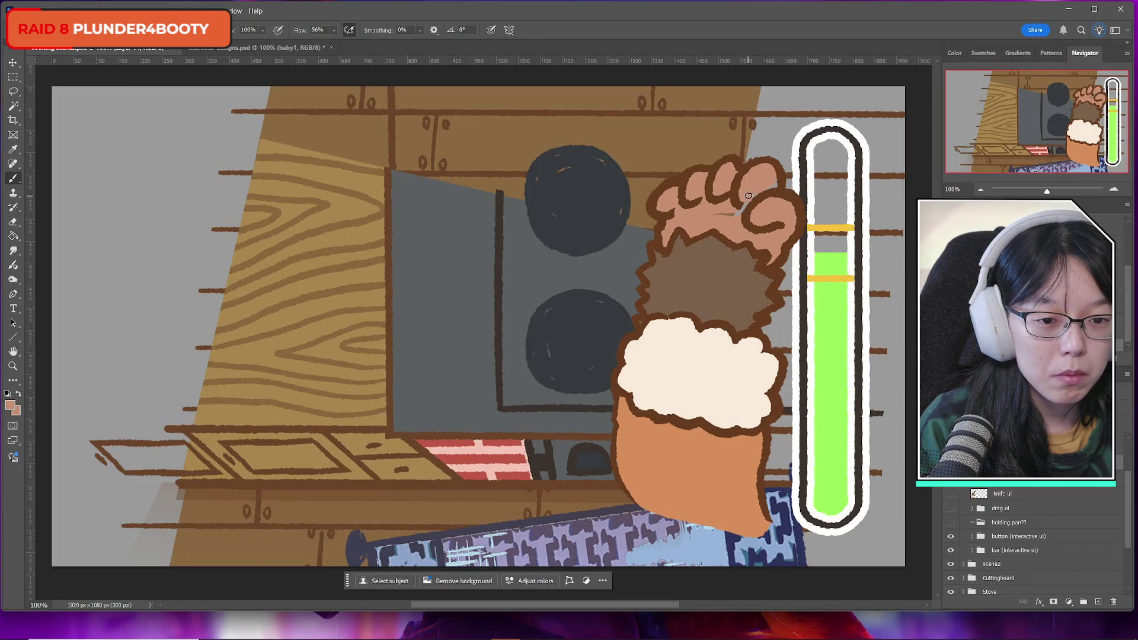
left_click(745, 209, "alt")
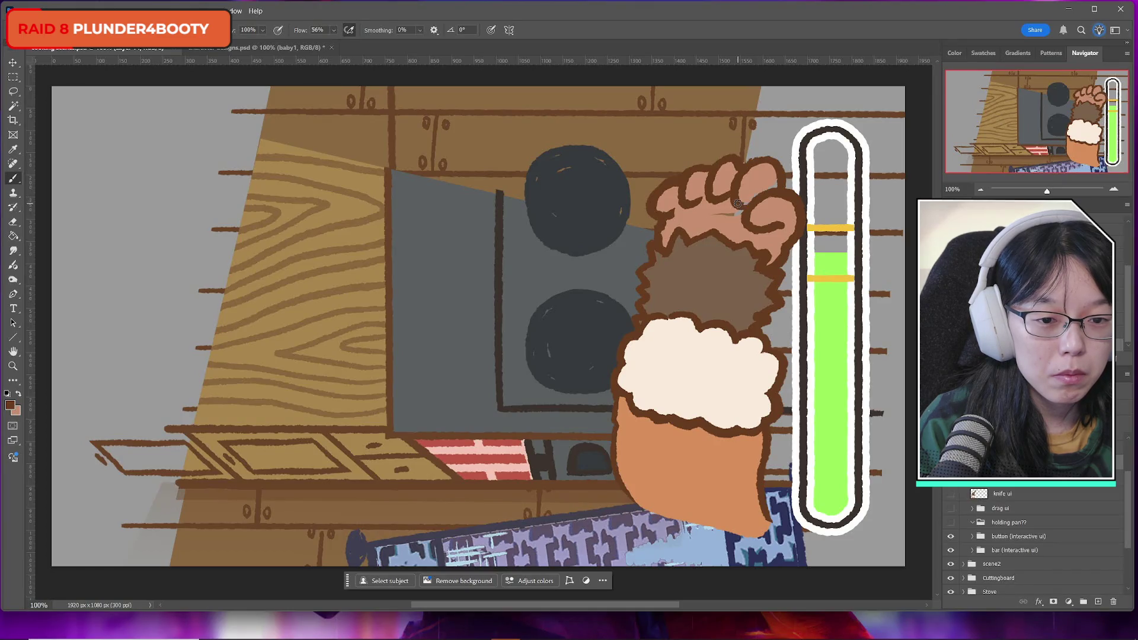
left_click(754, 194, "alt")
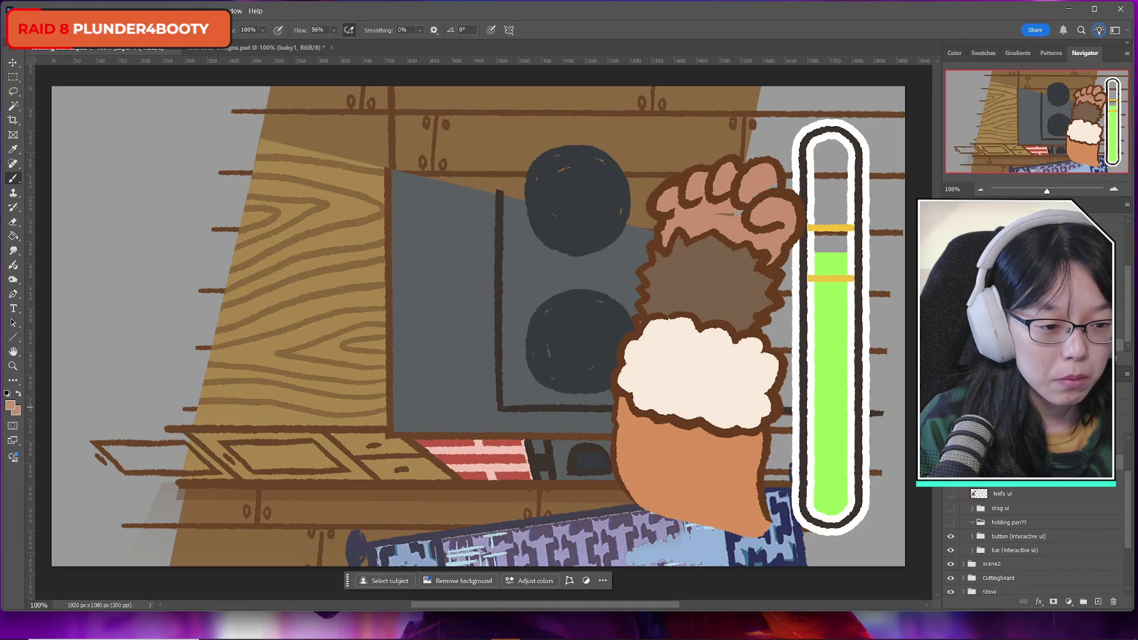
scroll(1072, 508, "up", 1)
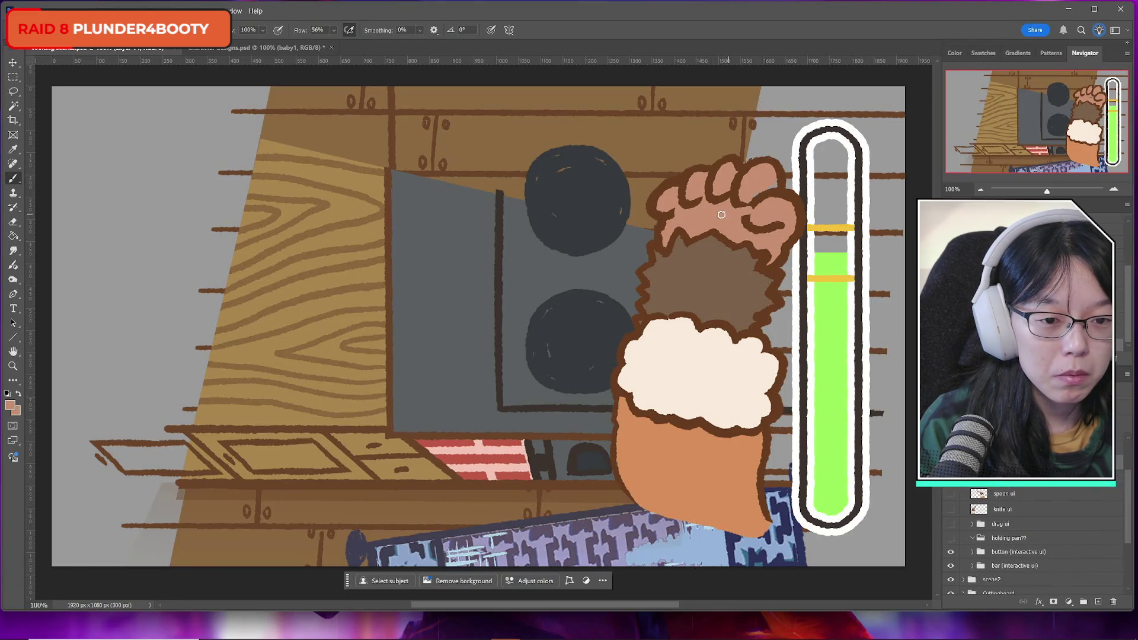
left_click_drag(745, 211, 767, 185)
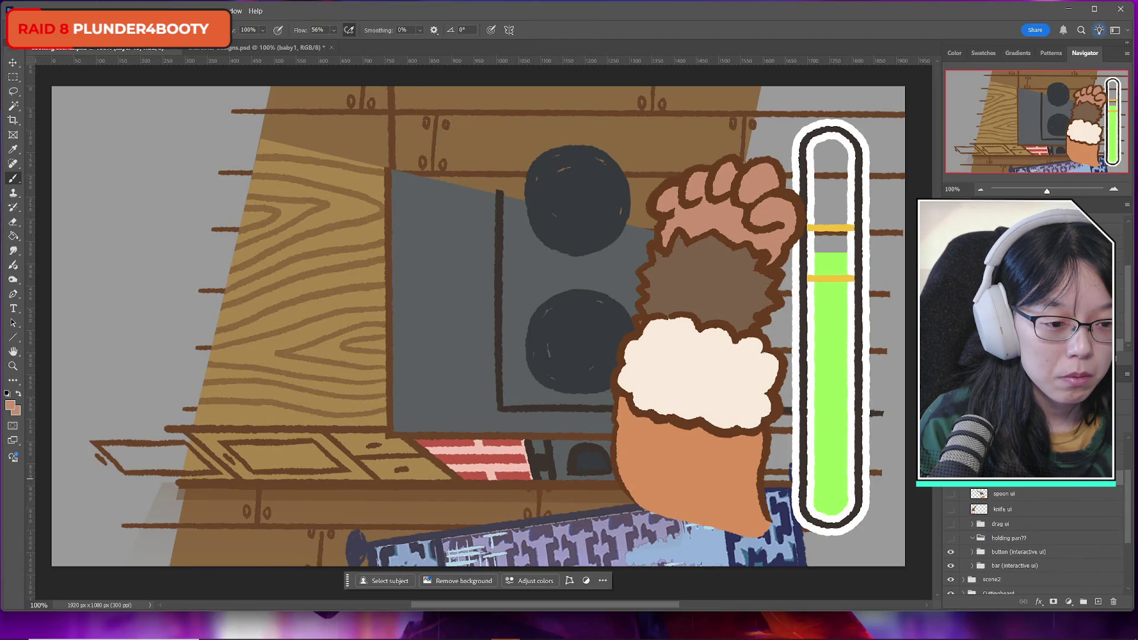
Draw a dark brown curved crease across the fingers, then compare with the fist layer hidden
scroll(1019, 542, "down", 1)
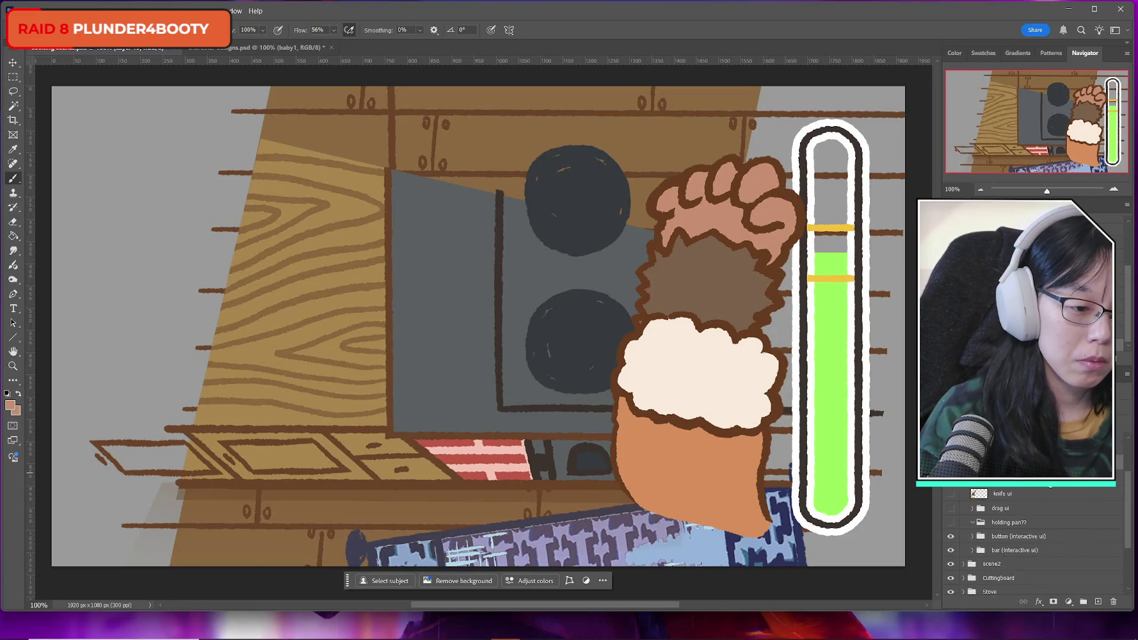
left_click(735, 195, "alt")
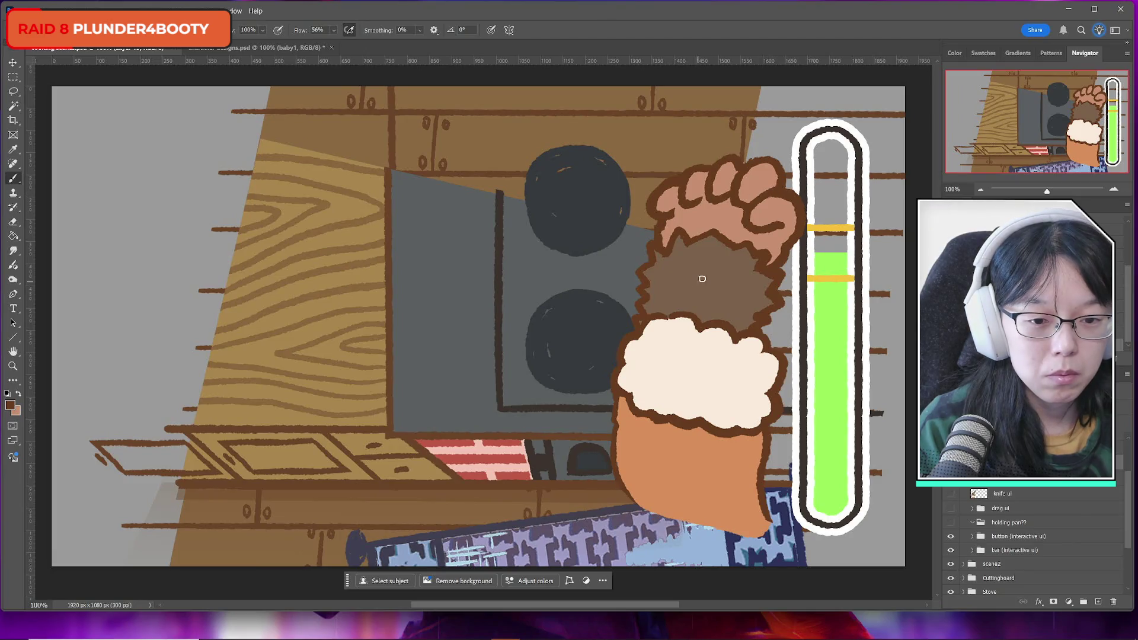
left_click_drag(681, 219, 744, 234)
key("ctrl+z")
left_click(718, 237, "alt")
key("ctrl+z")
mouse_move(676, 219)
left_mouse_down()
mouse_move(740, 229)
mouse_move(693, 240)
left_mouse_up()
key("ctrl+z")
key("ctrl+z")
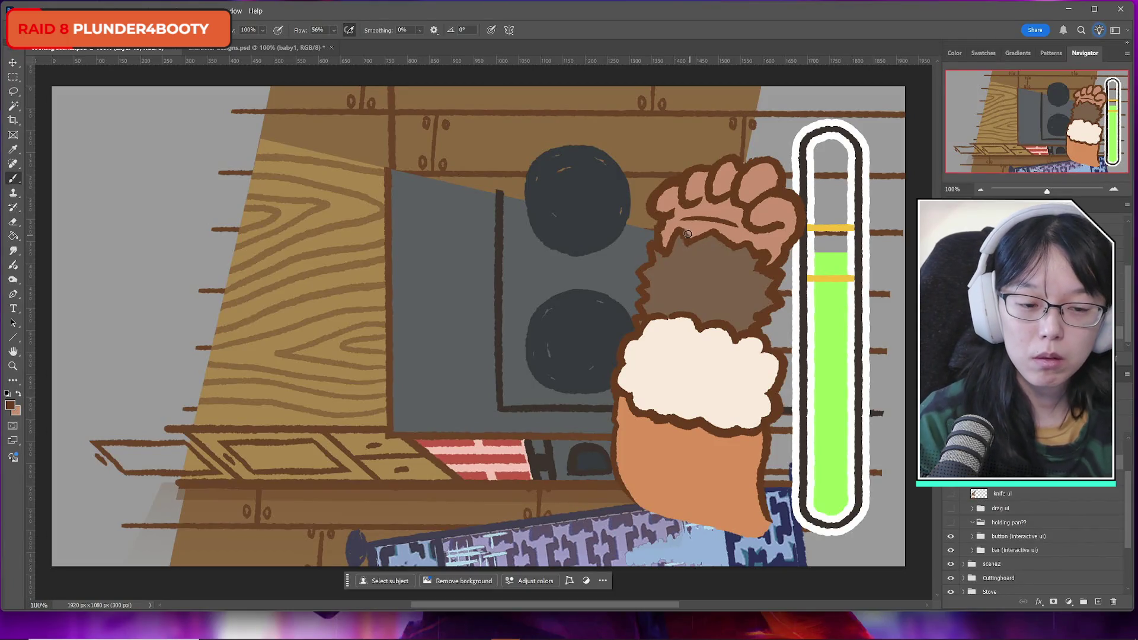
left_click(13, 77)
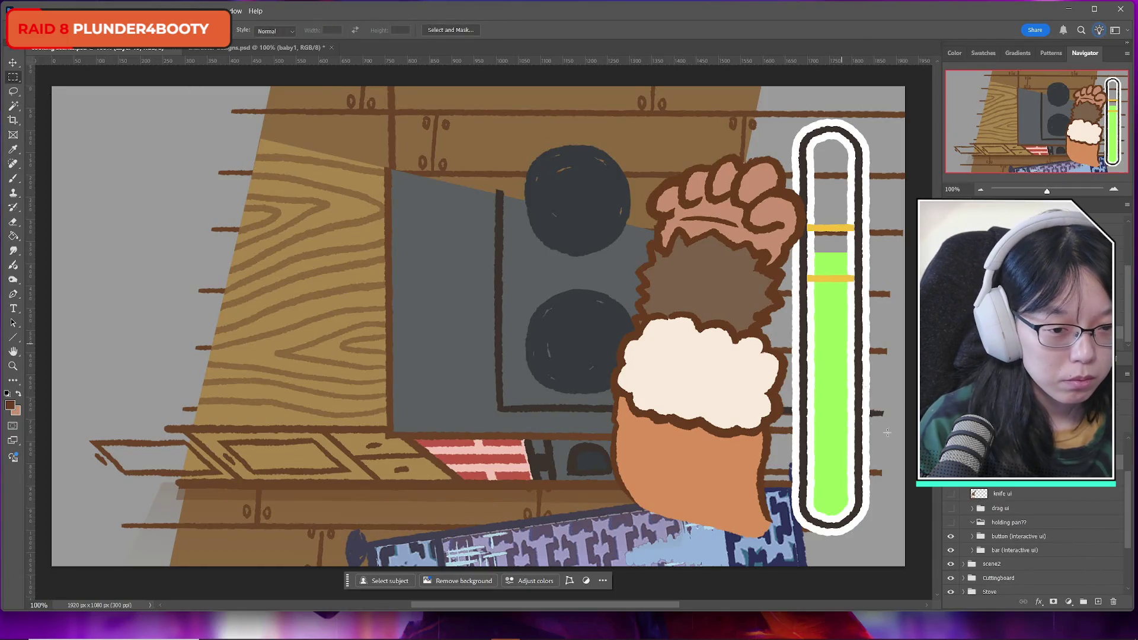
left_click(951, 480)
left_click(951, 479)
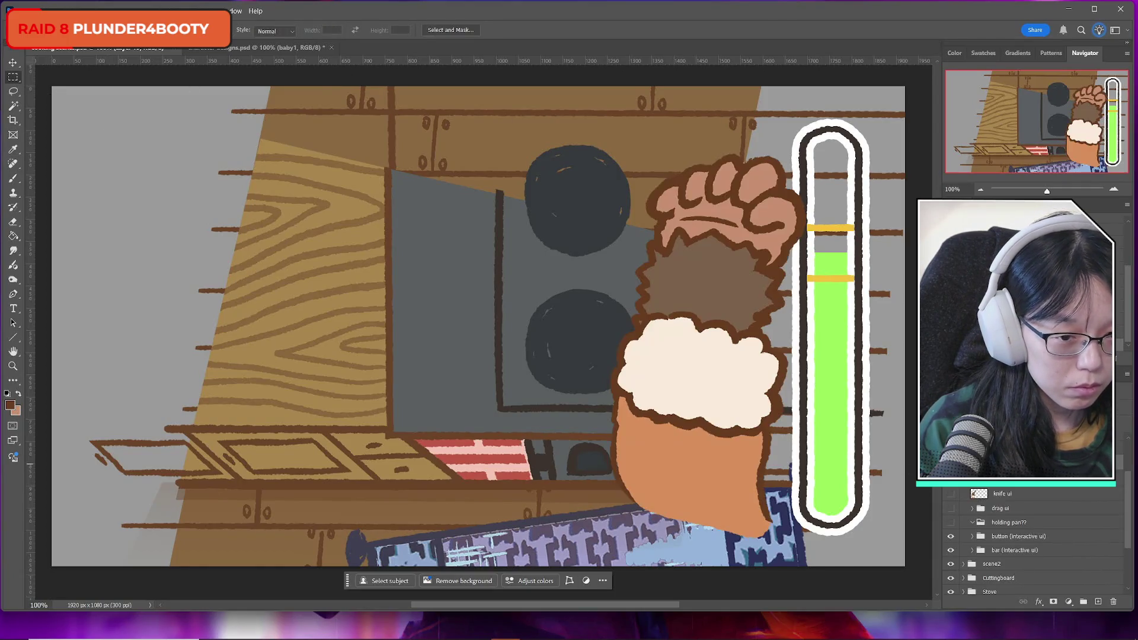
left_click(951, 480)
left_click(951, 479)
left_click(951, 480)
left_click(951, 479)
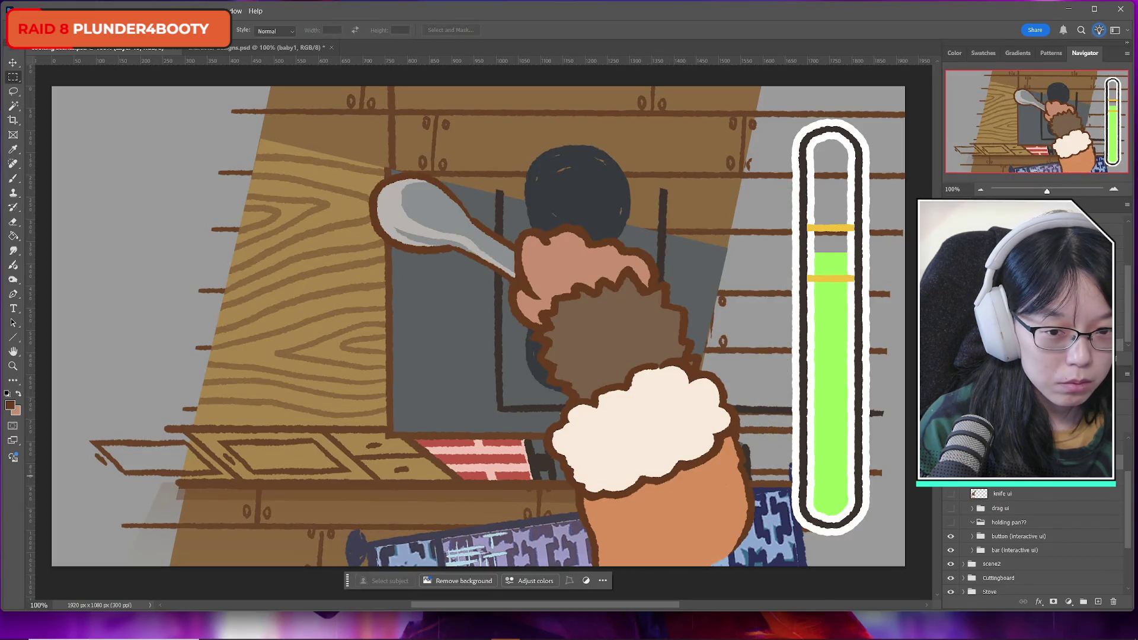
left_click(951, 480)
left_click(950, 466)
left_click(951, 466)
left_click(951, 465)
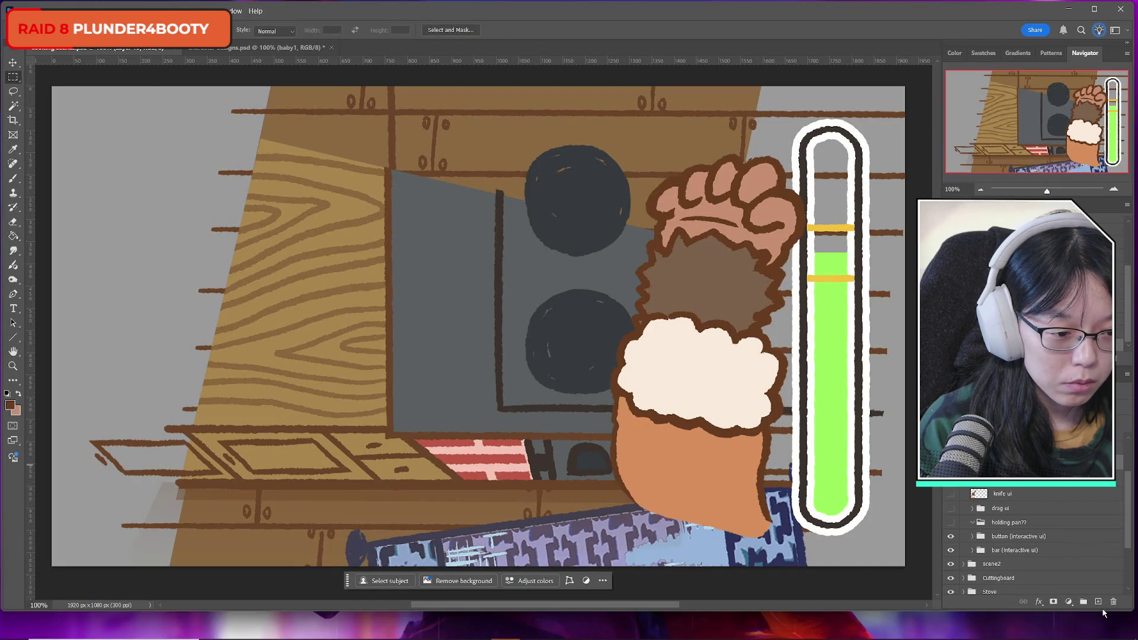
scroll(1046, 505, "up", 1)
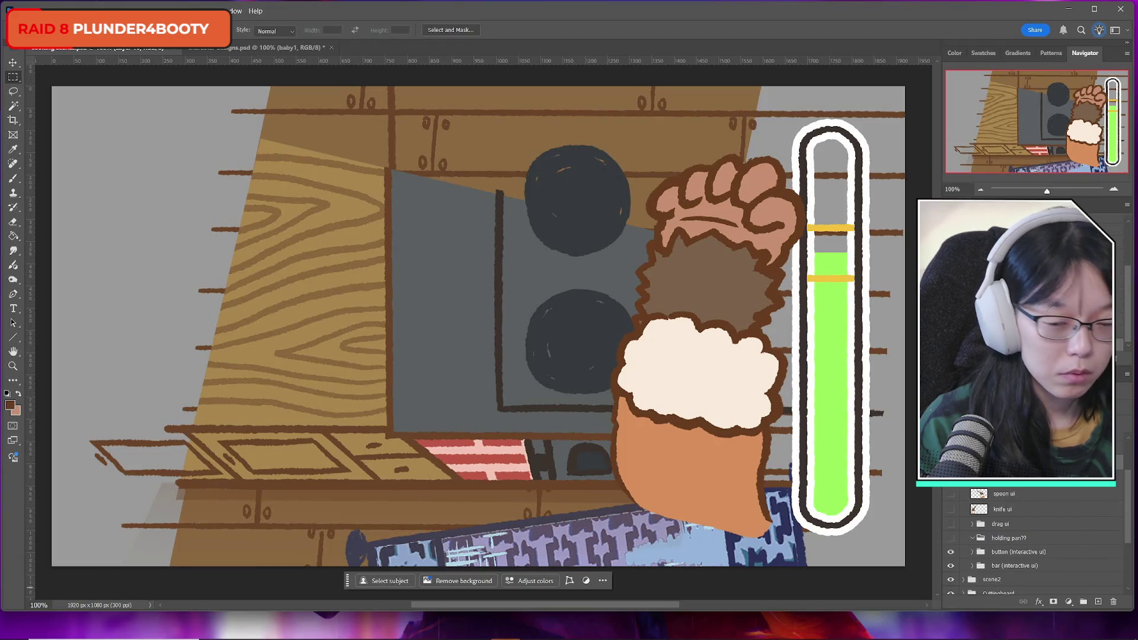
left_click(13, 178)
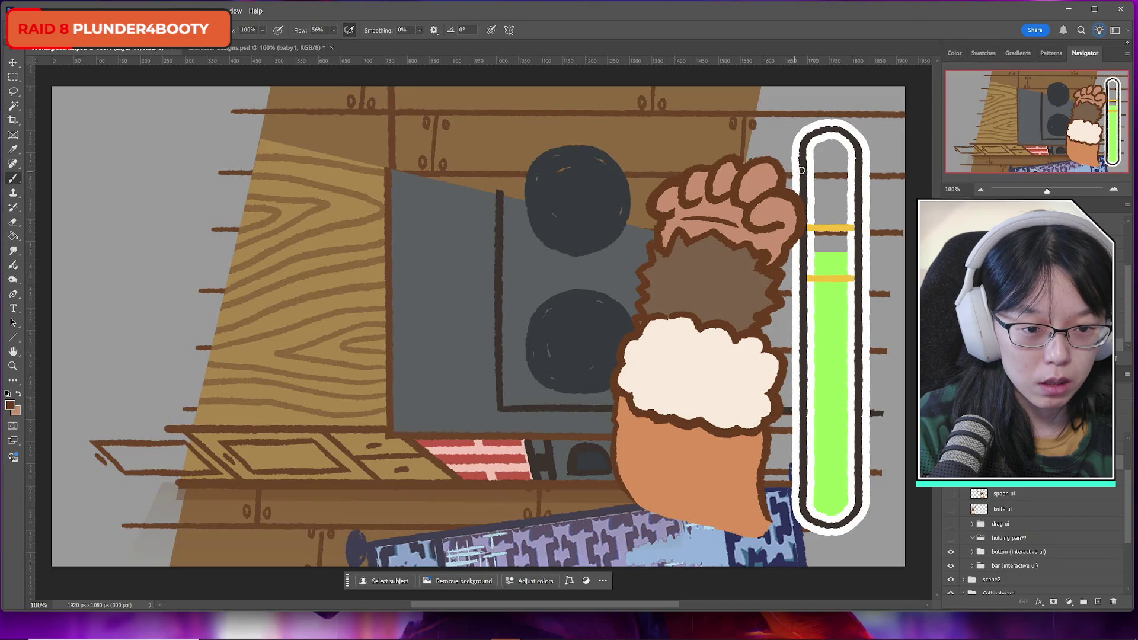
Draw the spoon handle's upper and lower edges through the fist, looping its end by the meter
left_click_drag(801, 171, 617, 216)
left_click_drag(829, 210, 602, 231)
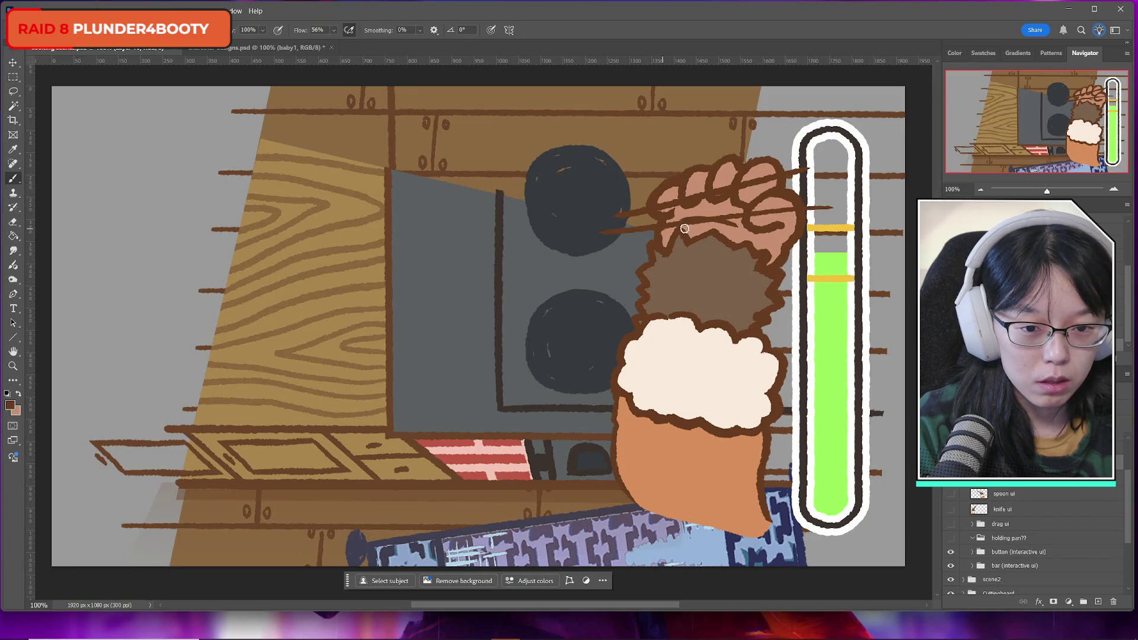
mouse_move(798, 172)
left_mouse_down()
mouse_move(830, 168)
mouse_move(845, 188)
left_mouse_up()
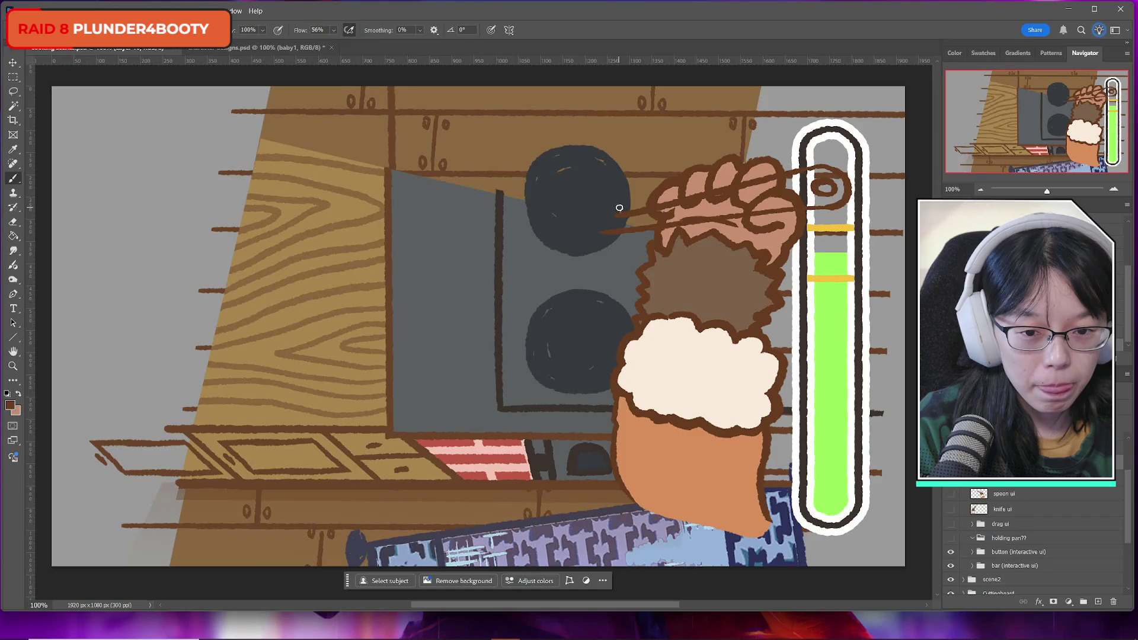
Sketch the round spoon bowl around the upper dark circle and add a new empty layer
mouse_move(584, 145)
left_mouse_down()
mouse_move(479, 229)
mouse_move(477, 254)
left_mouse_up()
key("ctrl+z")
mouse_move(612, 213)
left_mouse_down()
mouse_move(534, 173)
mouse_move(510, 205)
mouse_move(614, 203)
mouse_move(588, 167)
left_mouse_up()
key("ctrl+z")
key("ctrl+z")
mouse_move(617, 214)
left_mouse_down()
mouse_move(617, 191)
mouse_move(556, 152)
mouse_move(500, 199)
mouse_move(520, 274)
mouse_move(590, 283)
mouse_move(638, 229)
left_mouse_up()
key("ctrl+z")
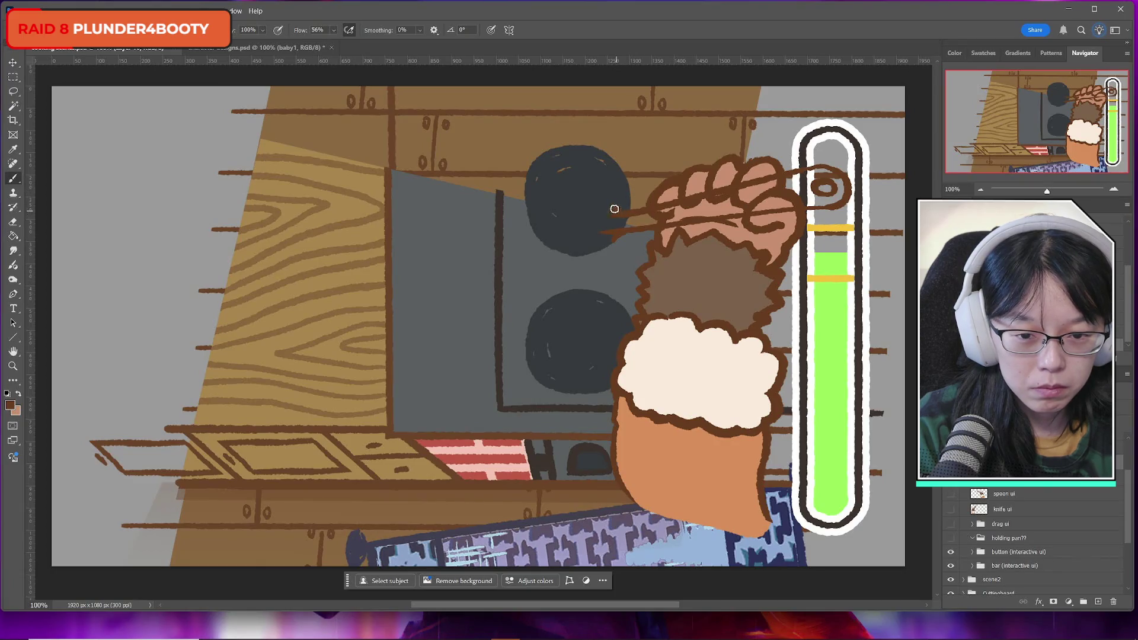
mouse_move(617, 213)
left_mouse_down()
mouse_move(578, 170)
mouse_move(511, 211)
mouse_move(534, 261)
mouse_move(585, 271)
mouse_move(619, 236)
left_mouse_up()
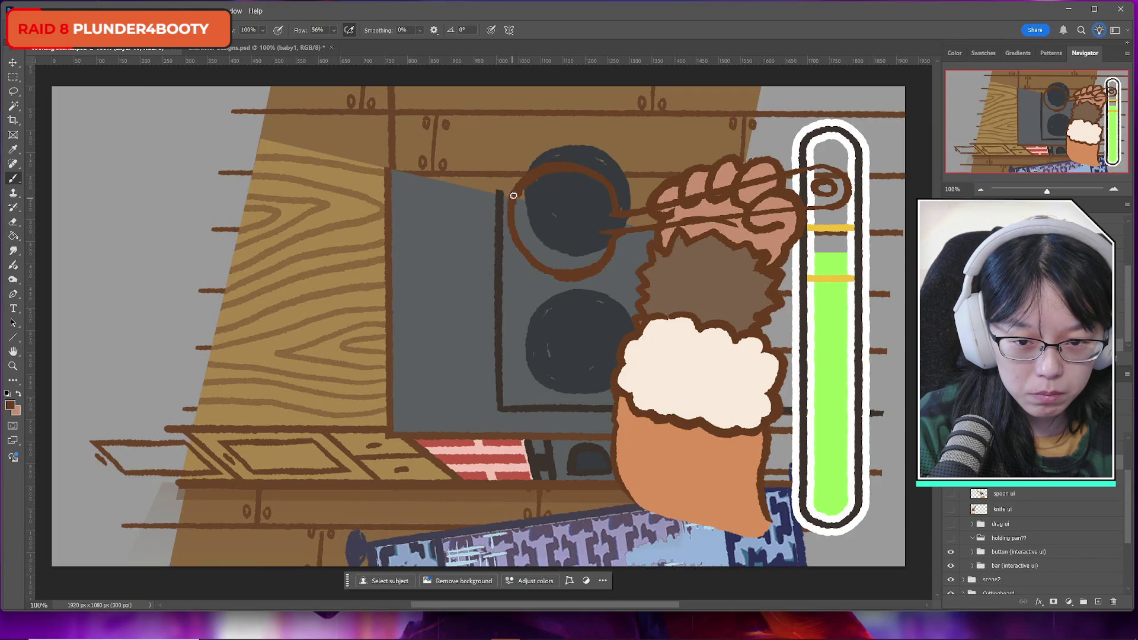
mouse_move(510, 224)
left_mouse_down()
mouse_move(523, 259)
mouse_move(569, 281)
left_mouse_up()
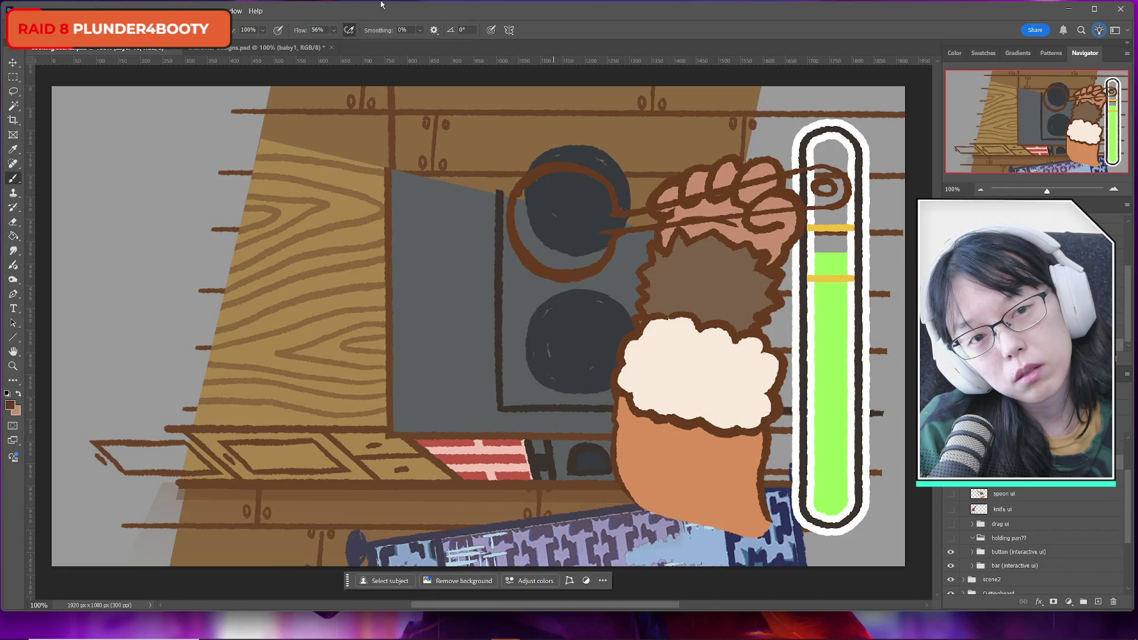
left_click(14, 222)
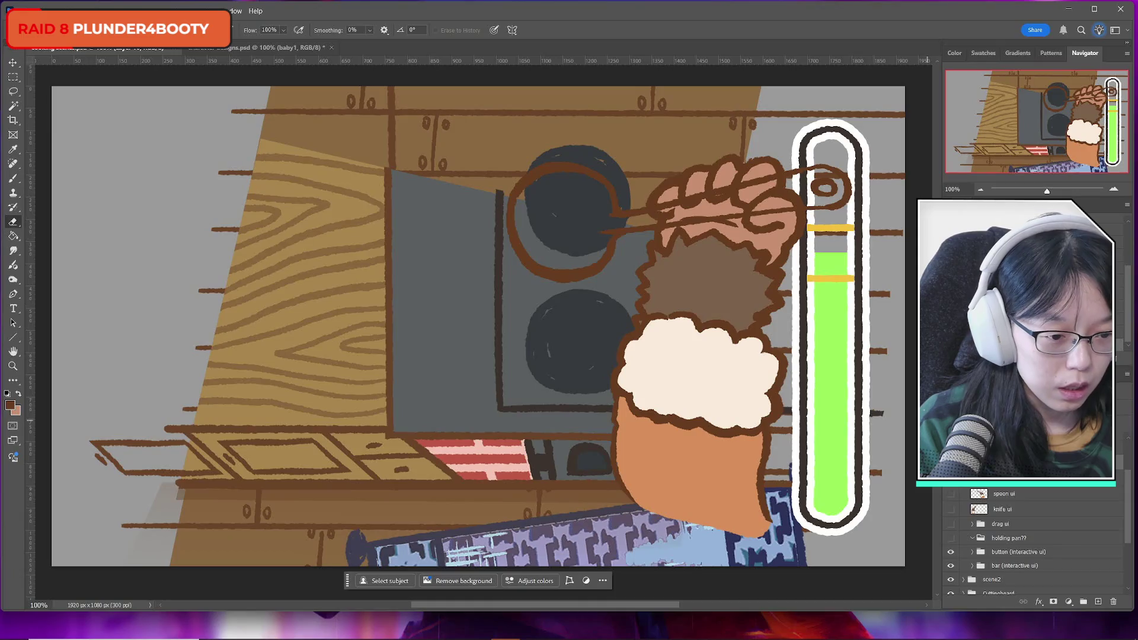
left_click(1098, 600)
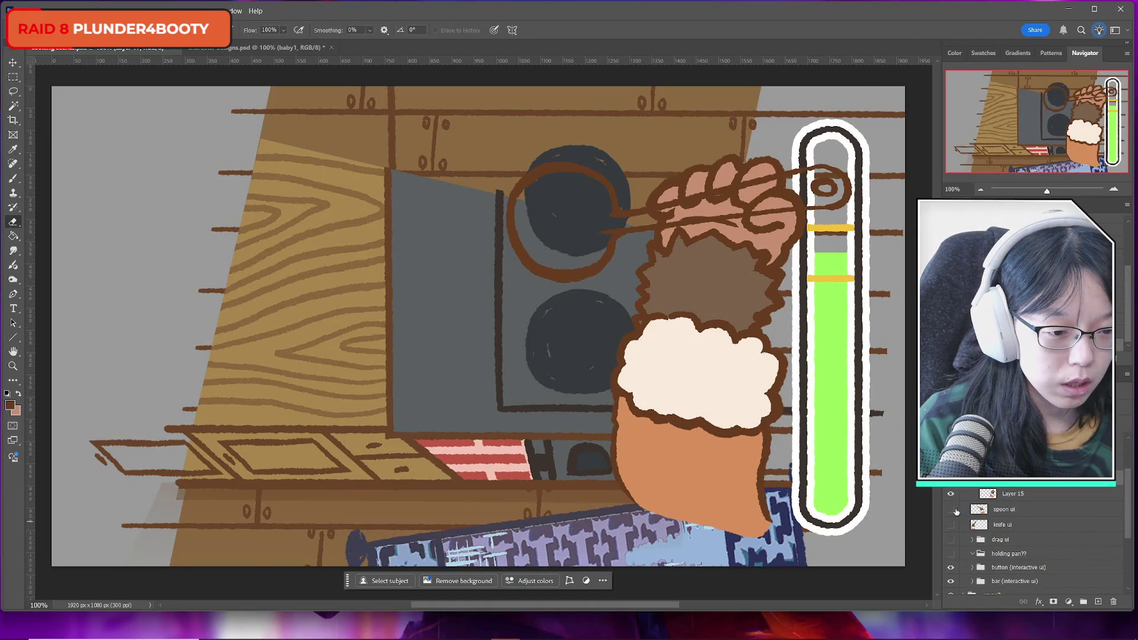
Show the spoon reference layer and set foreground and background colours to the canvas grey
left_click(951, 509)
left_click(1002, 510)
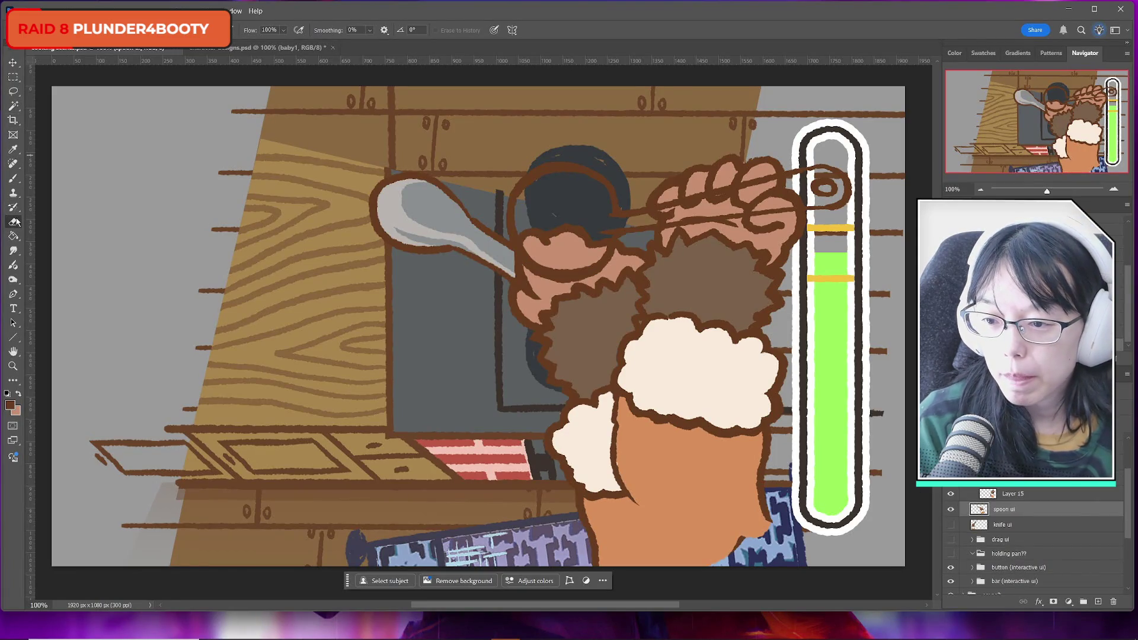
left_click(10, 406)
left_click(460, 193)
left_click(486, 396)
left_click(15, 411)
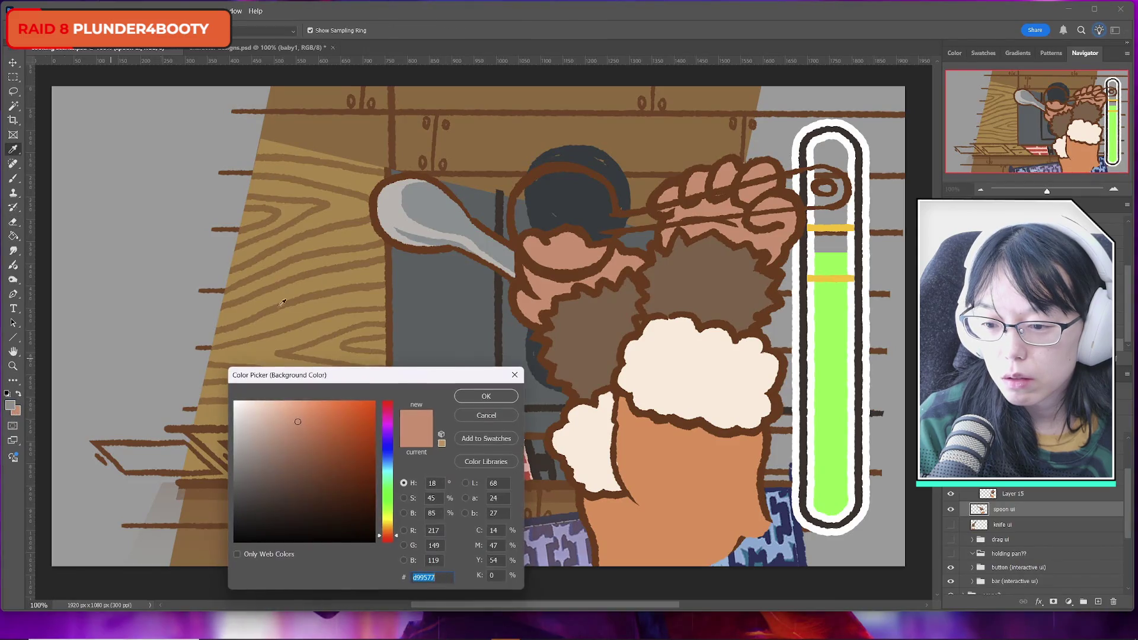
left_click(394, 214)
left_click(486, 396)
On Layer 15, paint grey along the bowl rim and handle across the hand, then view spoon reference photos
key("e")
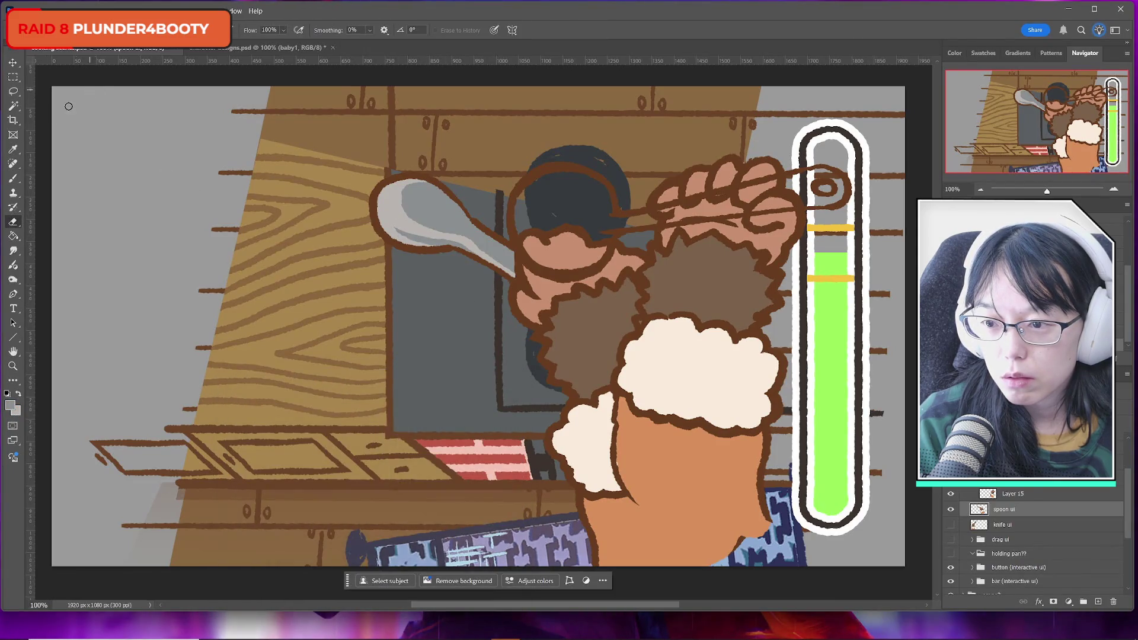
left_click(10, 181)
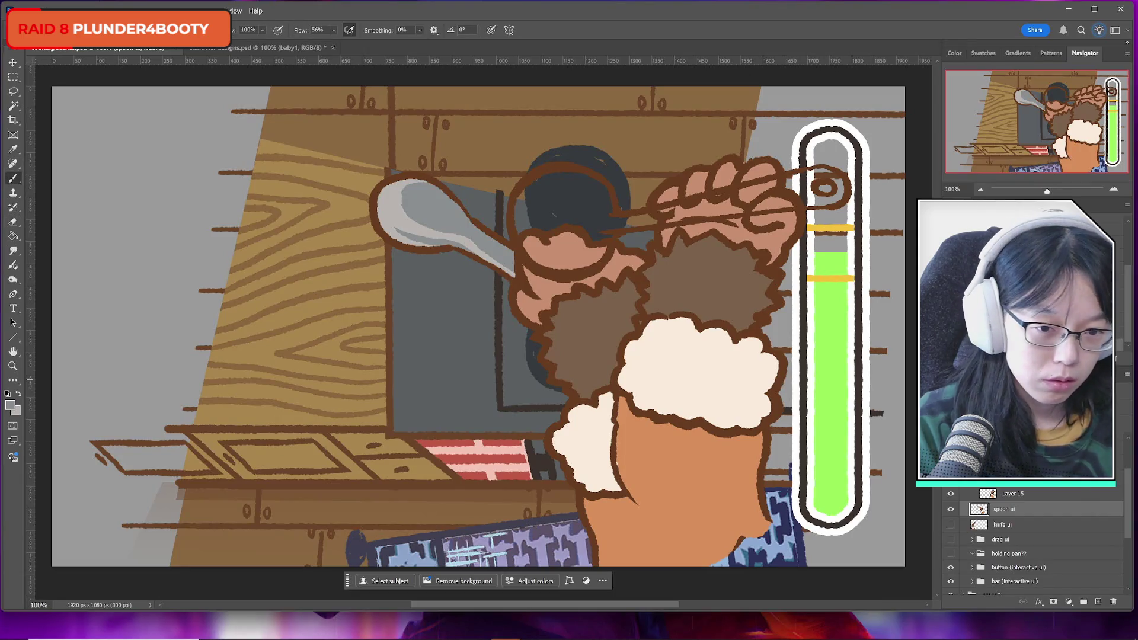
left_click(1023, 492)
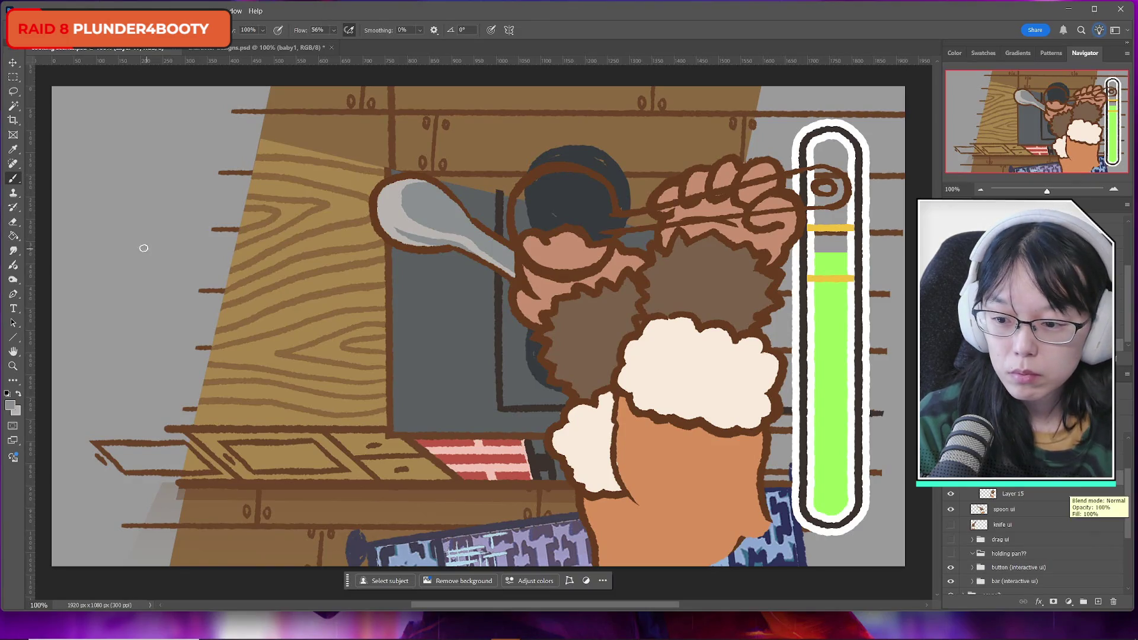
mouse_move(592, 196)
left_mouse_down()
mouse_move(611, 199)
mouse_move(596, 181)
mouse_move(536, 189)
mouse_move(519, 232)
mouse_move(521, 214)
mouse_move(549, 260)
mouse_move(542, 246)
mouse_move(596, 251)
mouse_move(610, 222)
mouse_move(598, 243)
mouse_move(593, 196)
mouse_move(572, 184)
mouse_move(563, 231)
mouse_move(573, 213)
mouse_move(545, 234)
mouse_move(539, 222)
left_mouse_up()
mouse_move(608, 222)
left_mouse_down()
mouse_move(726, 213)
mouse_move(620, 224)
mouse_move(743, 193)
mouse_move(757, 195)
mouse_move(717, 215)
mouse_move(772, 206)
mouse_move(755, 198)
mouse_move(776, 179)
mouse_move(825, 173)
mouse_move(836, 199)
mouse_move(812, 203)
mouse_move(810, 181)
mouse_move(823, 177)
left_mouse_up()
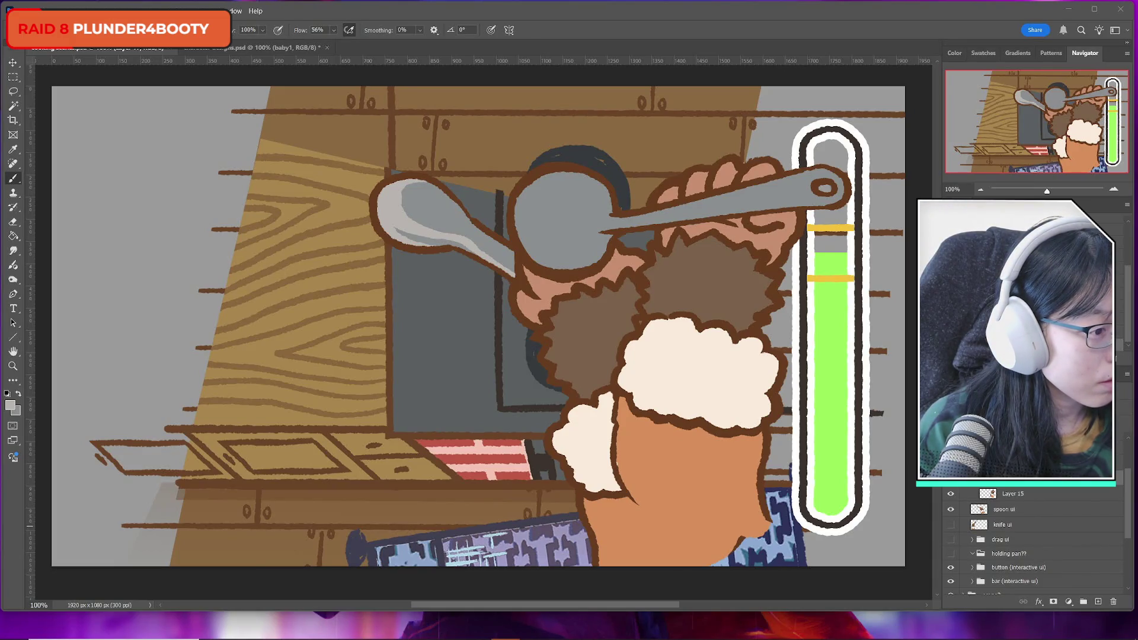
key("alt+Tab")
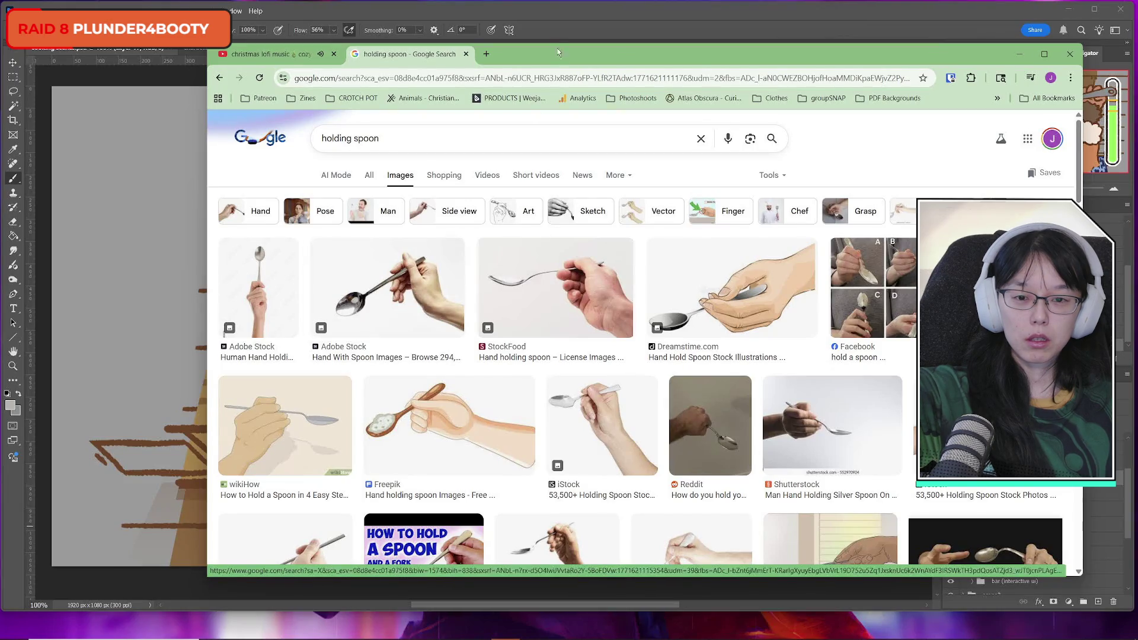
Leave the Chrome 'holding spoon' image results and return to Photoshop with Alt+Tab
key("alt+Tab")
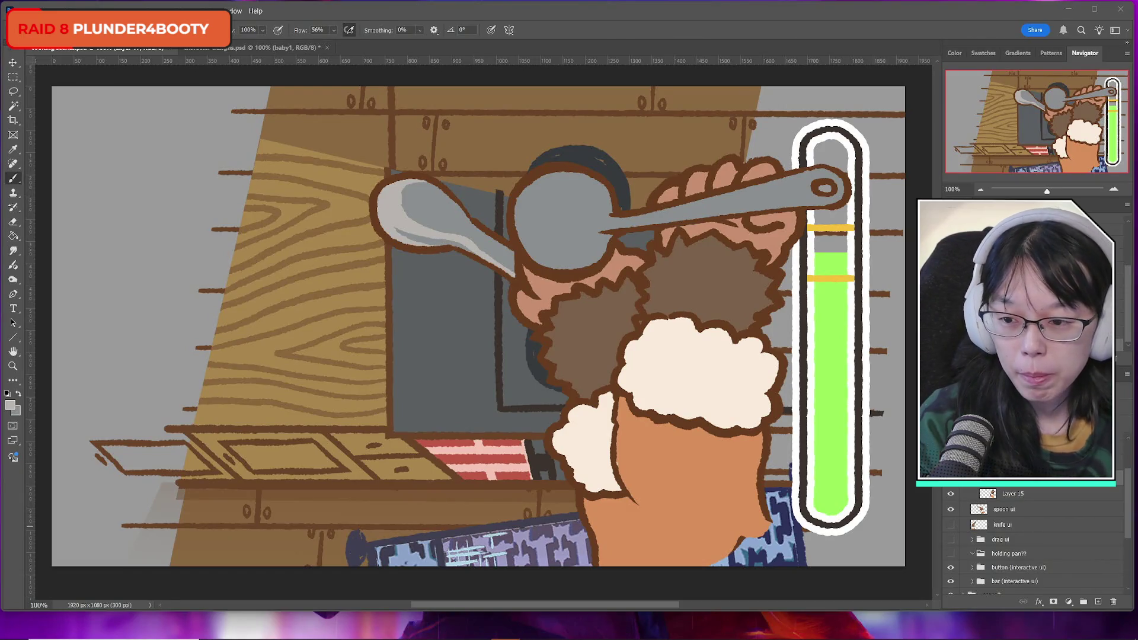
Magic Wand-select the grey spoon and brush light highlights over the bowl and handle's lower edge
left_click(13, 105)
left_click(577, 228)
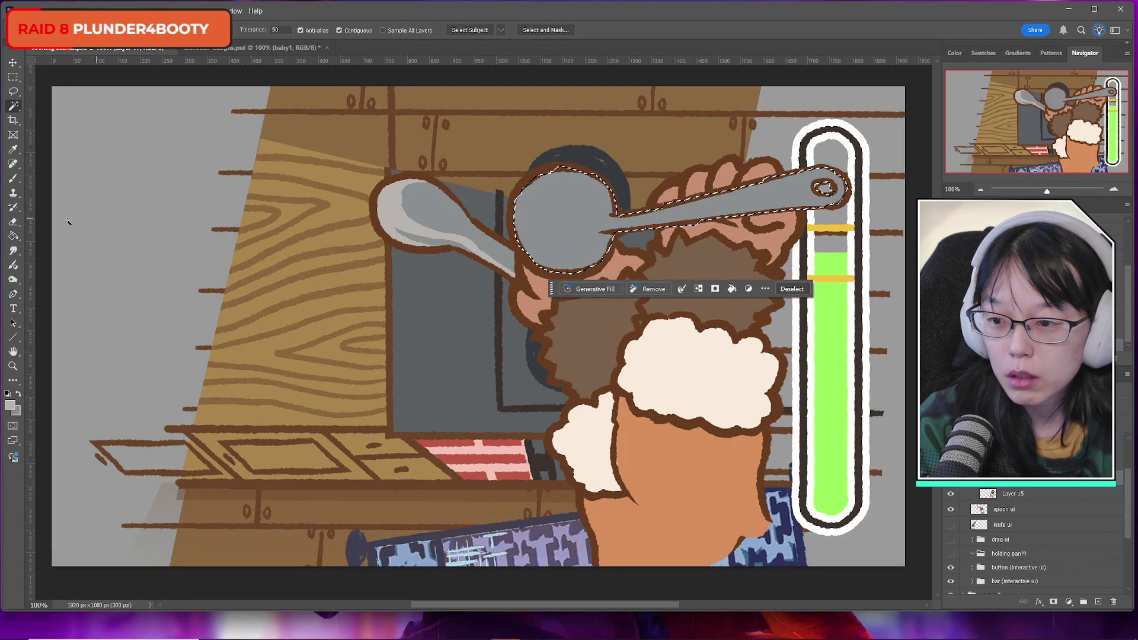
key("b")
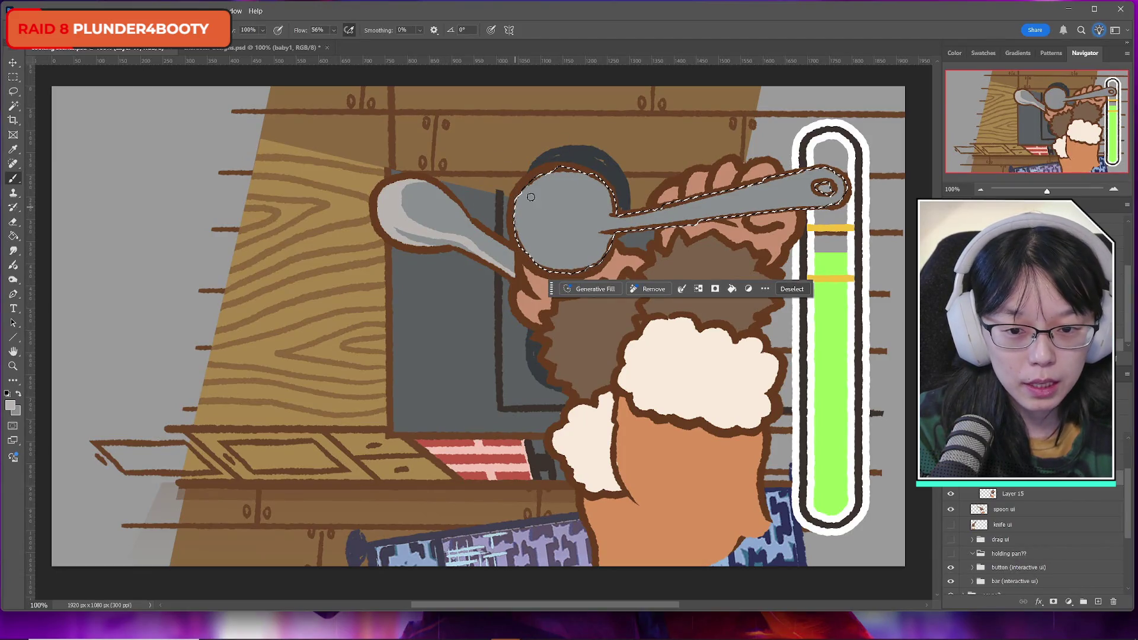
left_click_drag(521, 205, 596, 193)
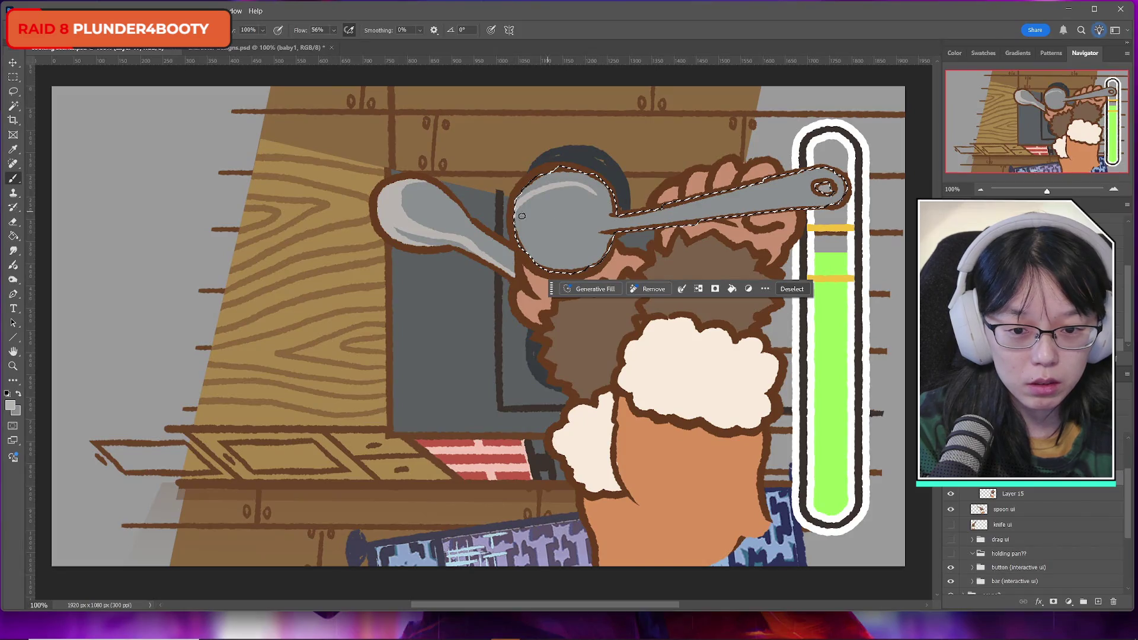
mouse_move(521, 227)
left_mouse_down()
mouse_move(575, 233)
mouse_move(593, 255)
mouse_move(574, 273)
mouse_move(519, 235)
mouse_move(574, 240)
mouse_move(578, 258)
mouse_move(536, 255)
mouse_move(557, 249)
left_mouse_up()
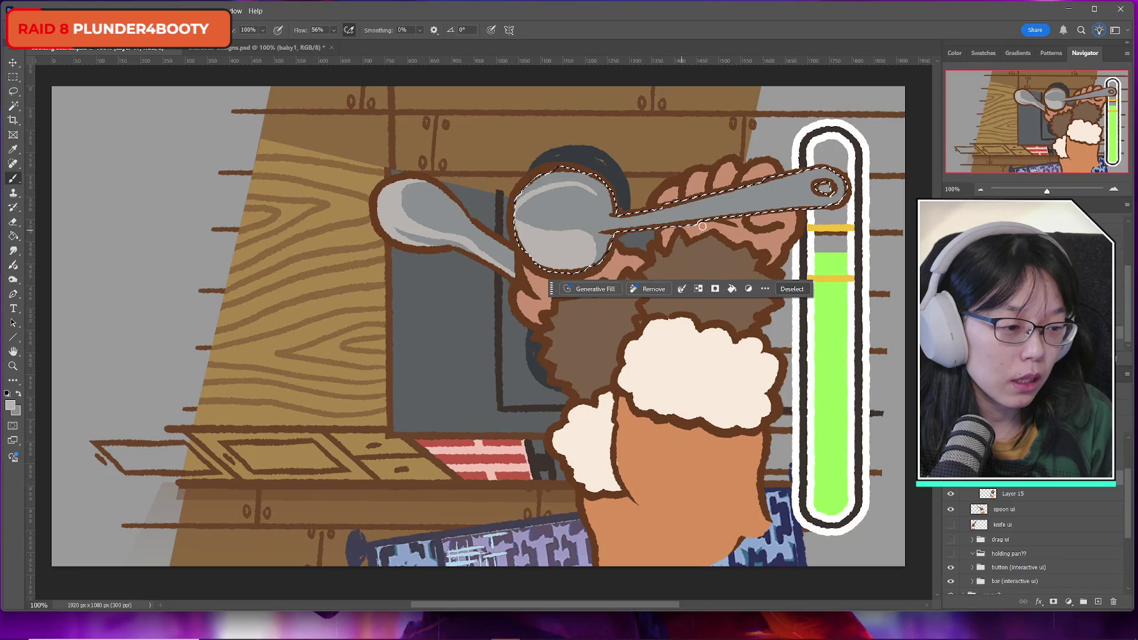
left_click_drag(649, 224, 827, 197)
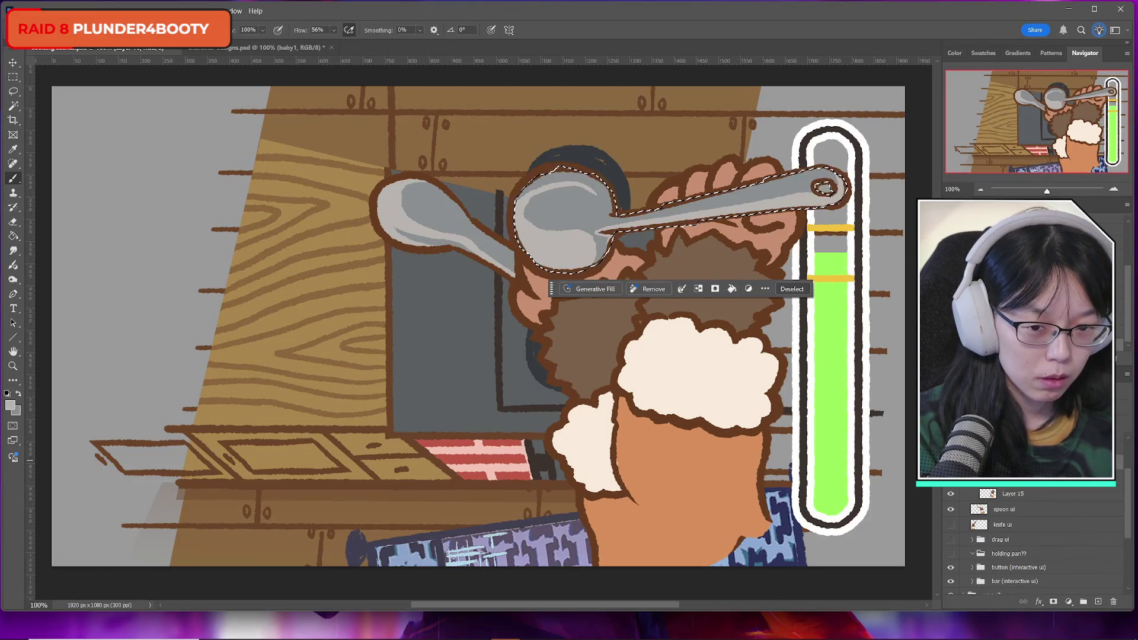
scroll(1032, 540, "down", 1)
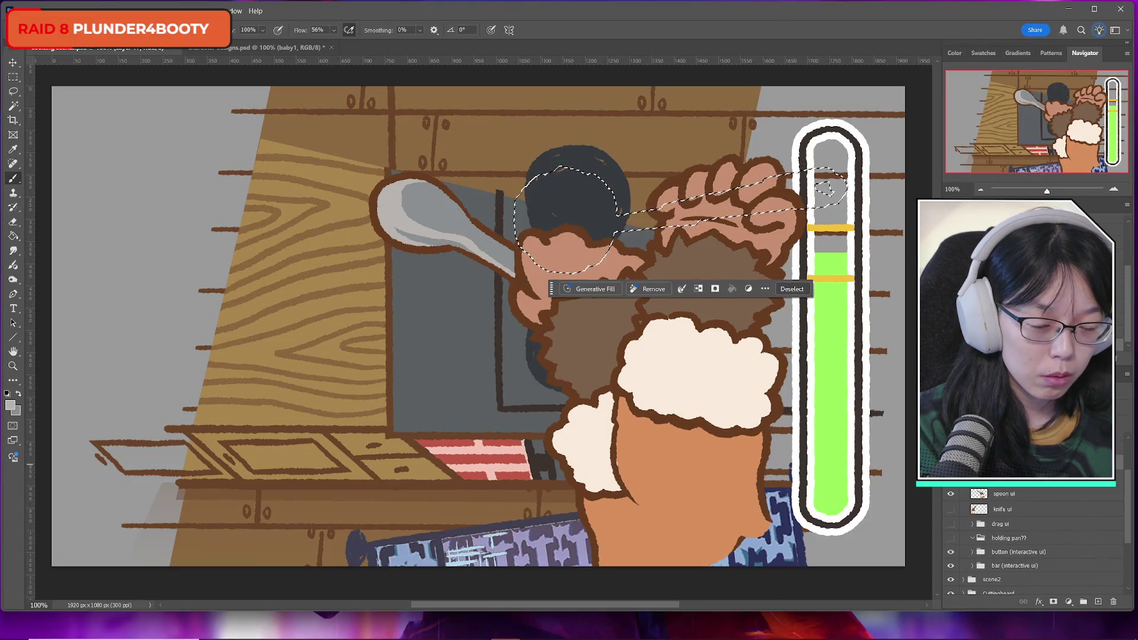
Deselect the spoon, drop its layer opacity to 30% and add a layer mask
key("m")
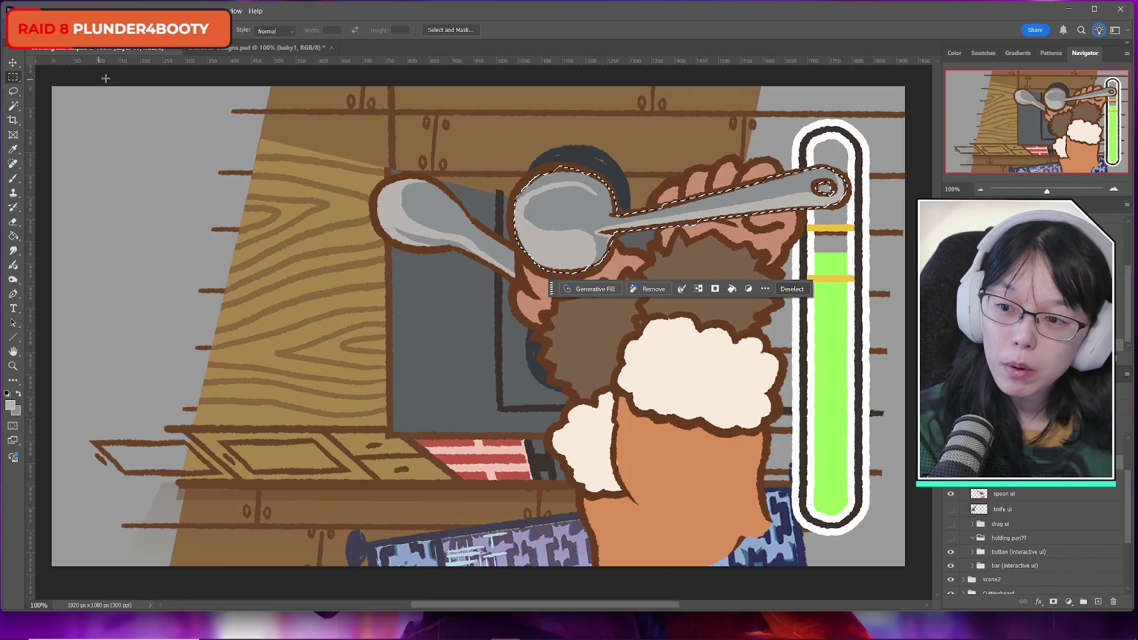
key("ctrl+d")
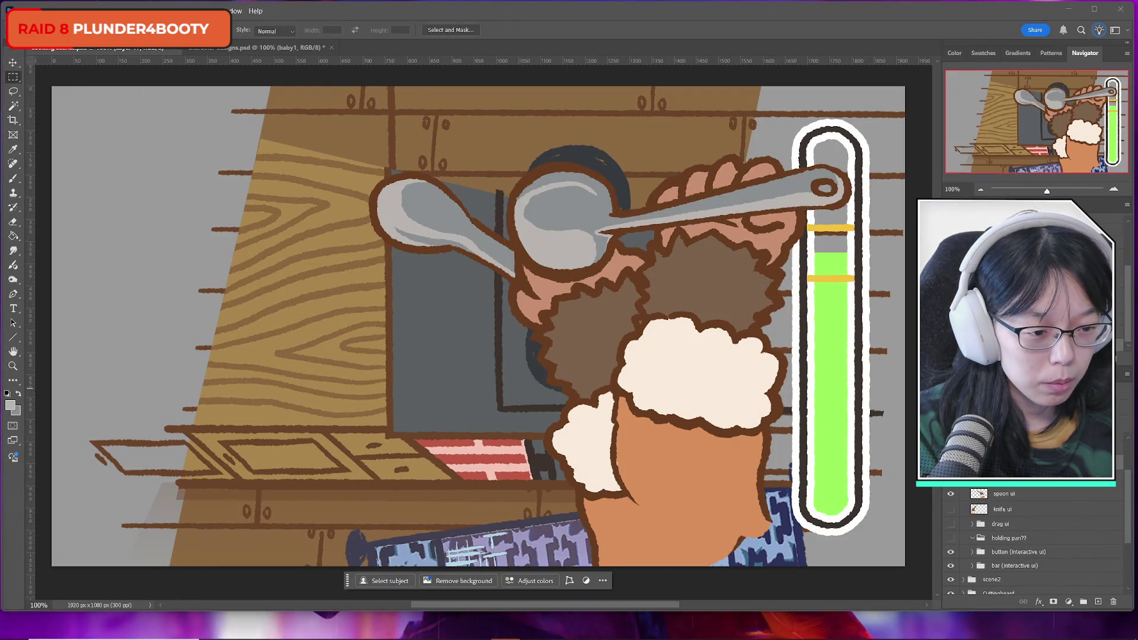
key("3")
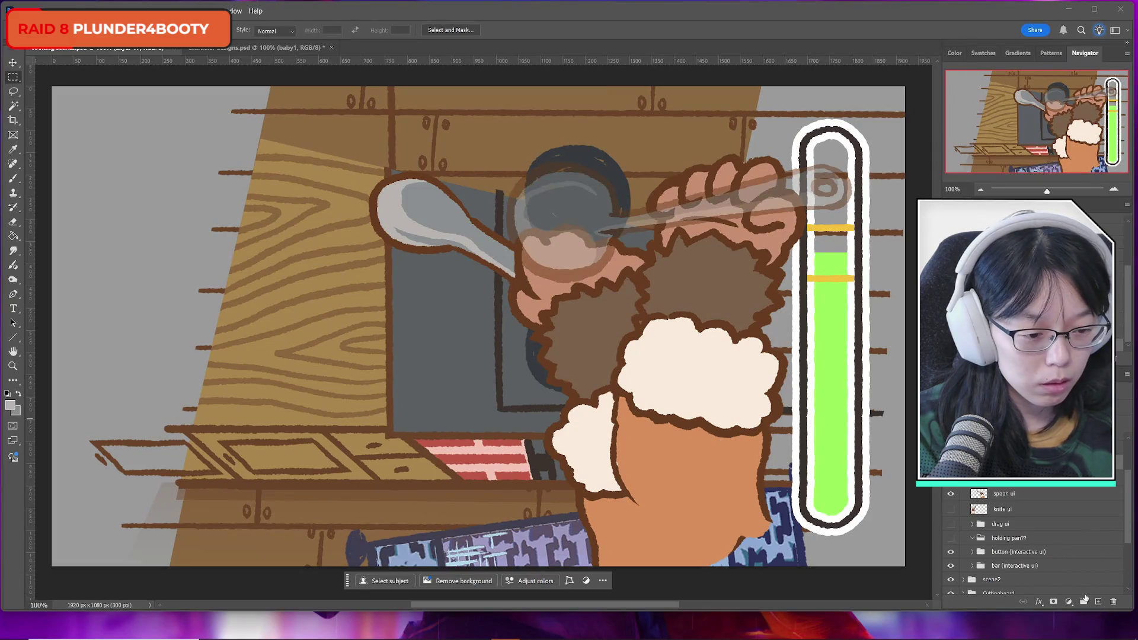
left_click(1054, 601)
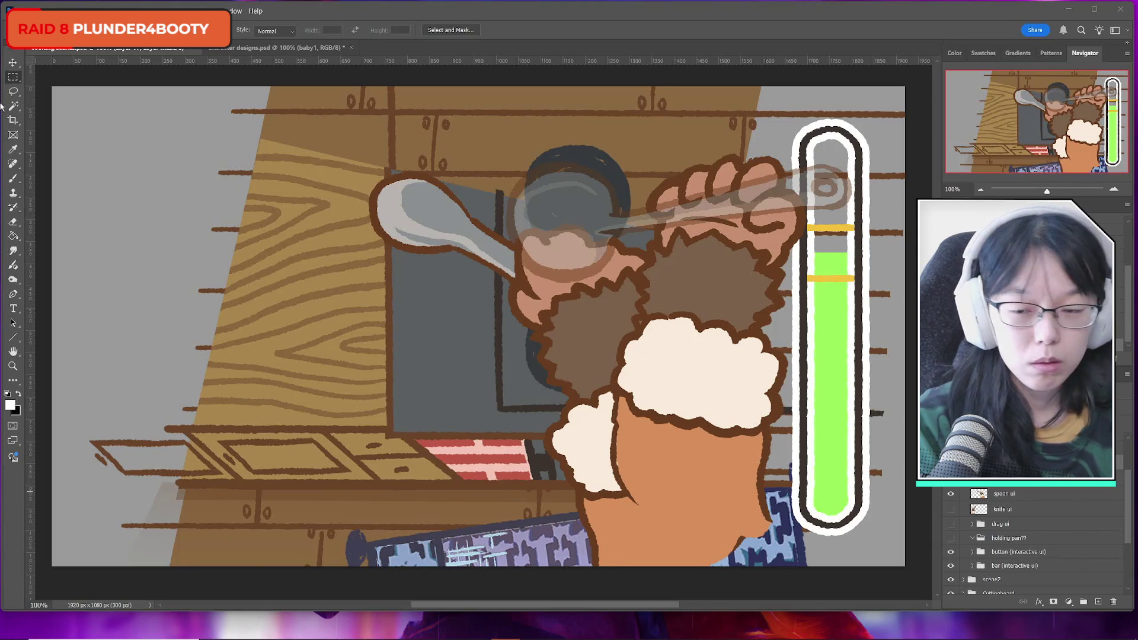
Pick the Eraser, make Layer 16's pixels active, and choose the Magic Wand
left_click(13, 180)
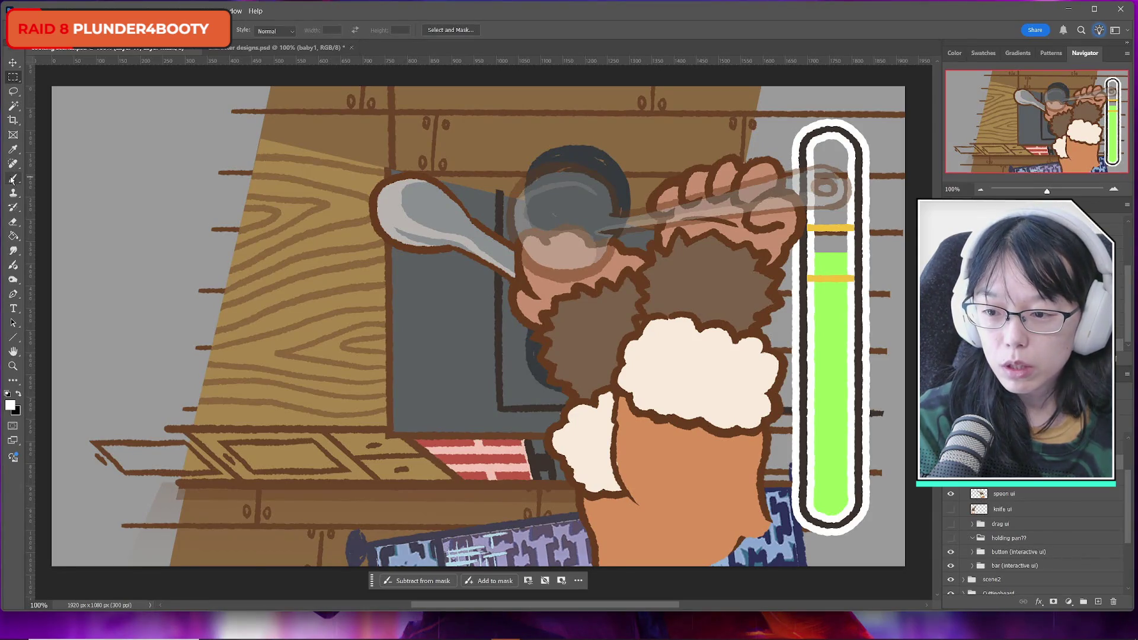
left_click(13, 222)
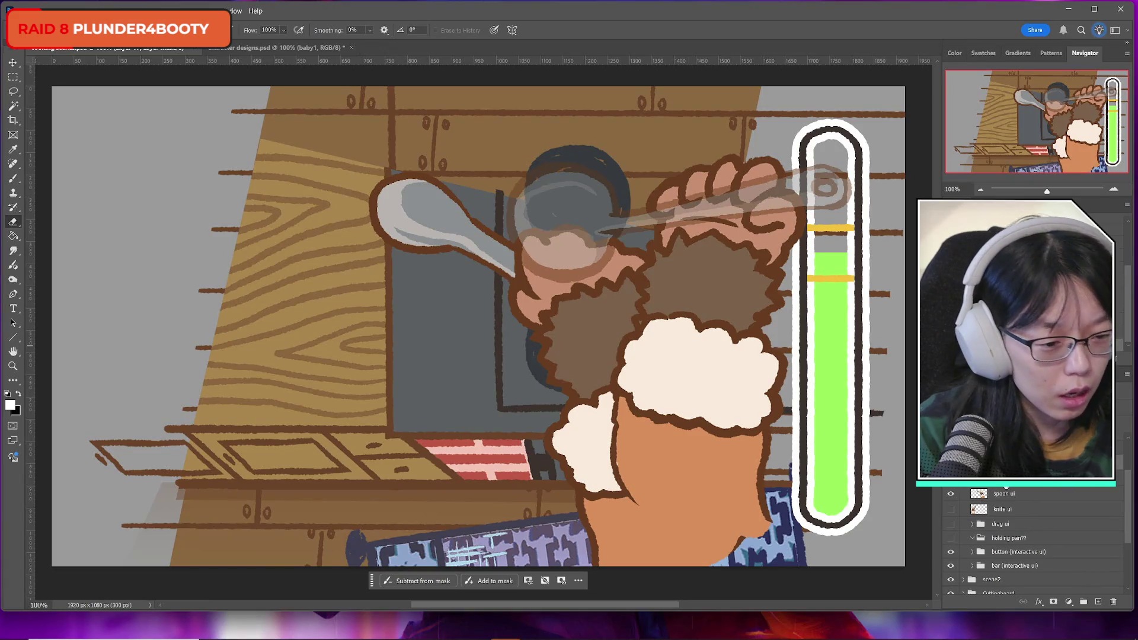
left_click(931, 439)
left_click(15, 106)
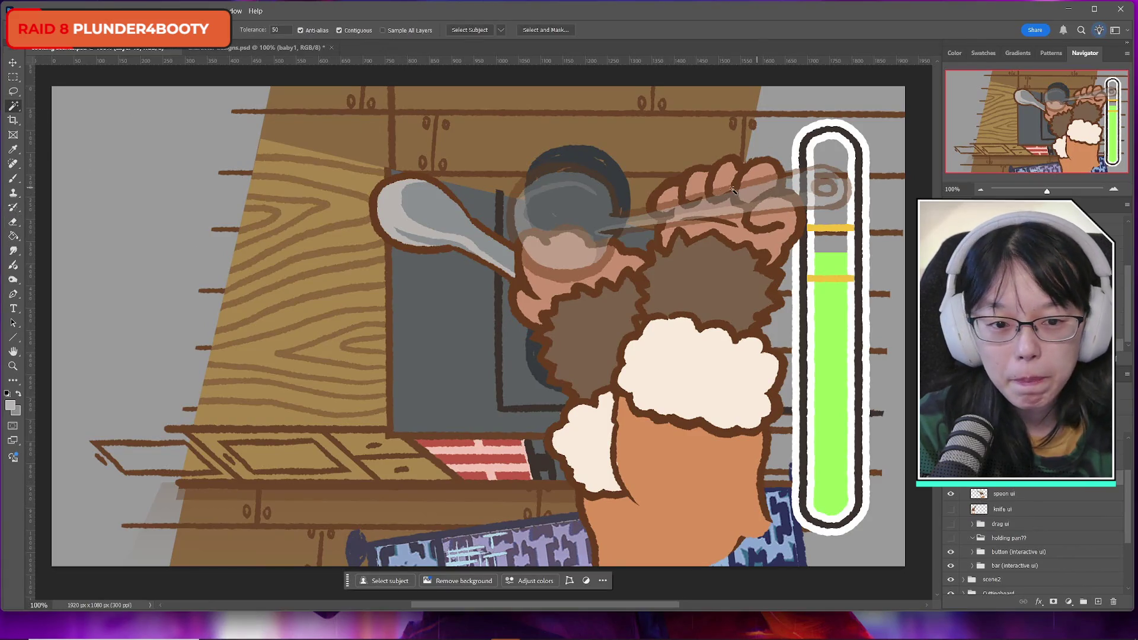
Select the hand and fur, undo an accidental delete, and clear the selection
left_click(686, 178)
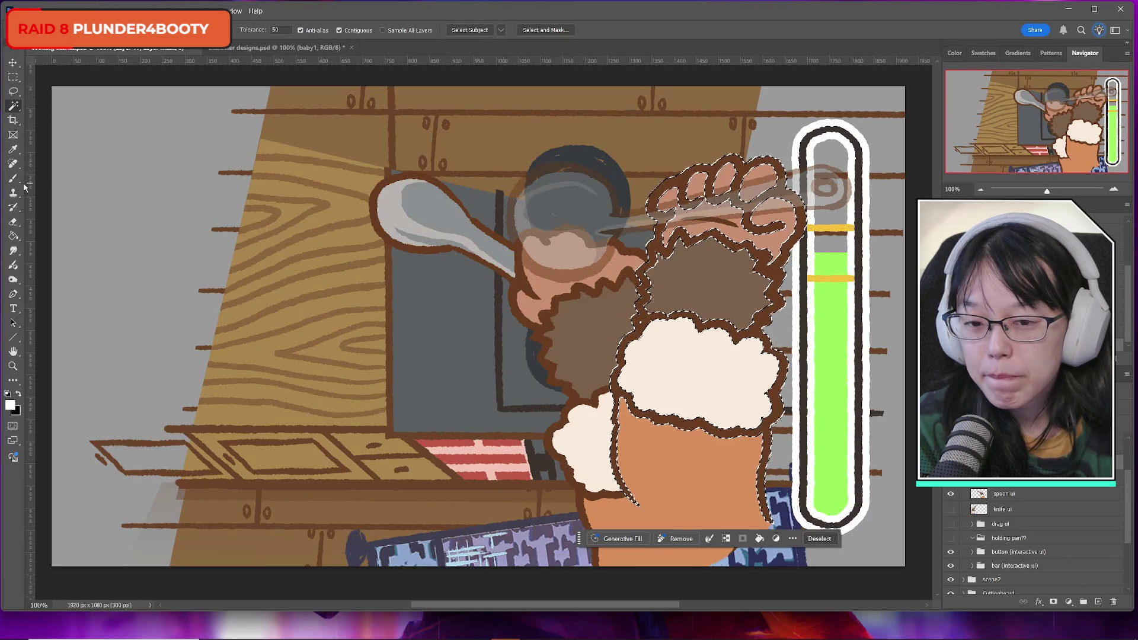
left_click(13, 221)
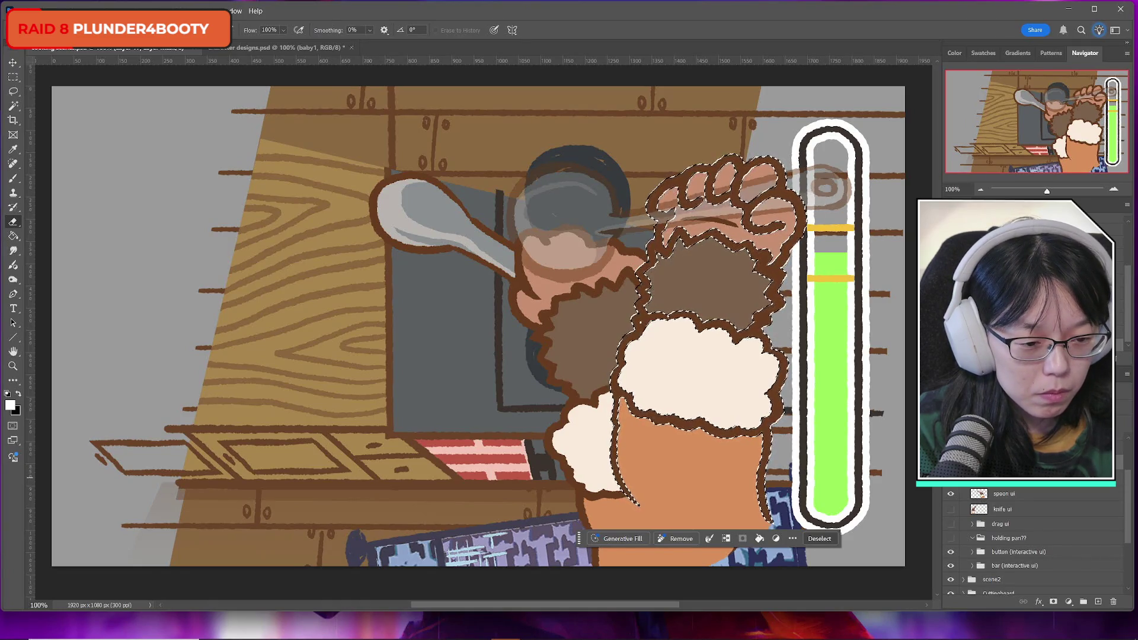
key("Delete")
key("ctrl+z")
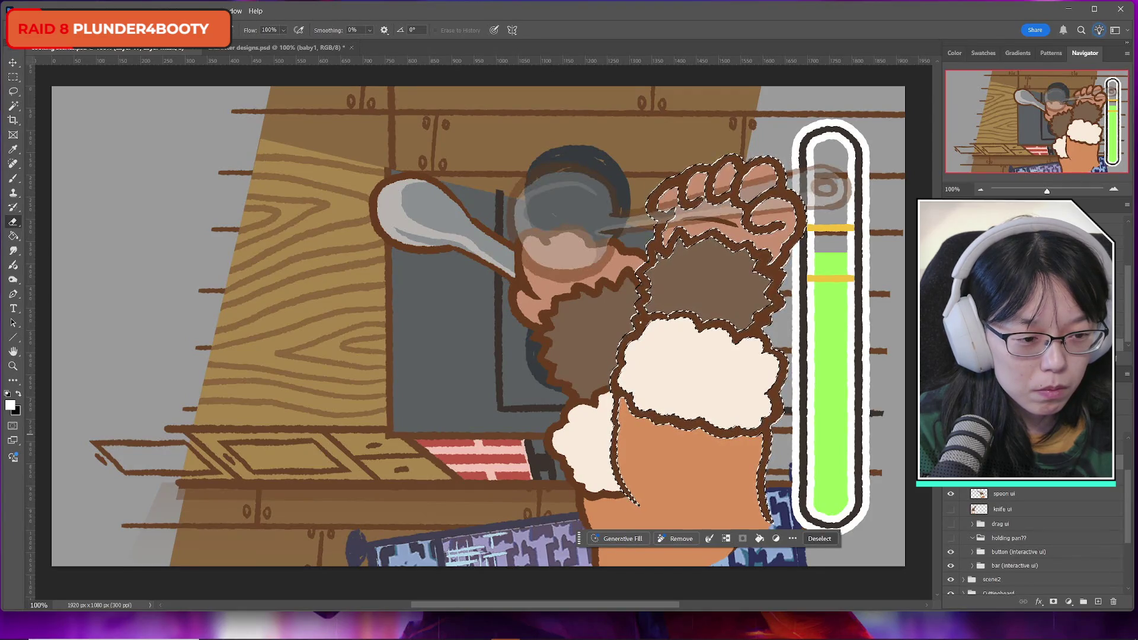
key("ctrl+z")
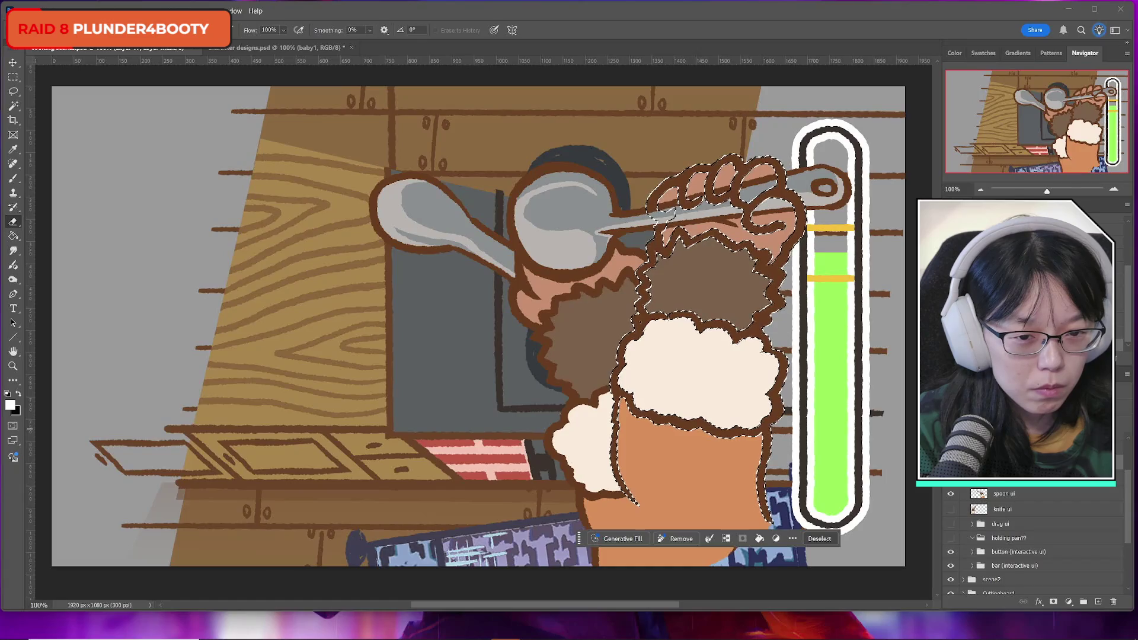
left_click(13, 77)
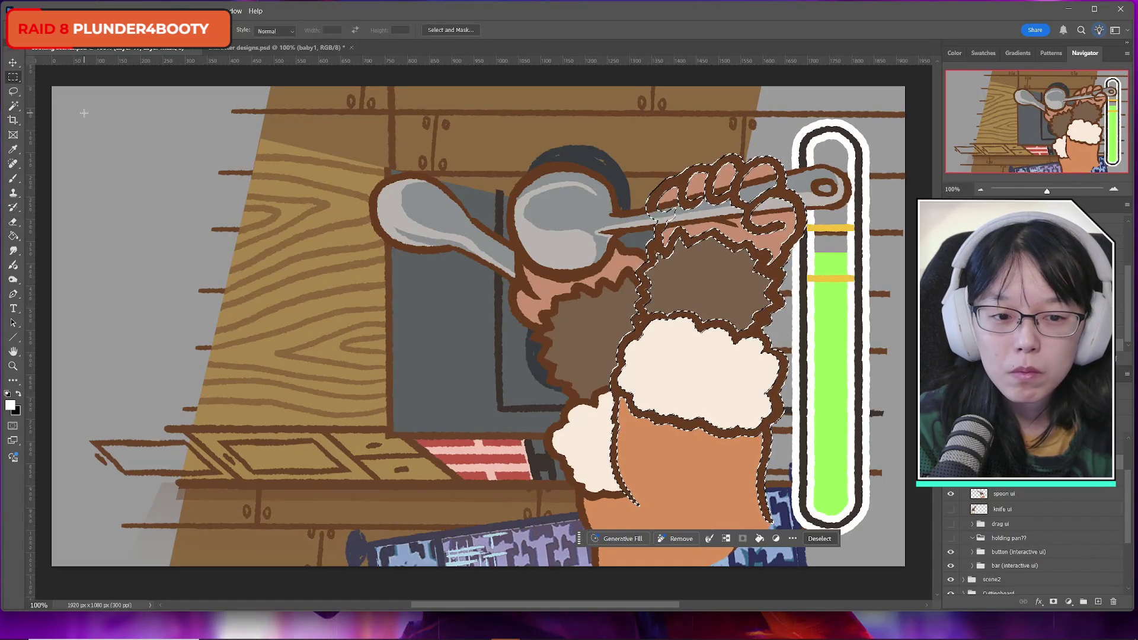
left_click(86, 114)
Erase the stray highlight stroke on the finger and return to editing layer pixels
left_click(13, 178)
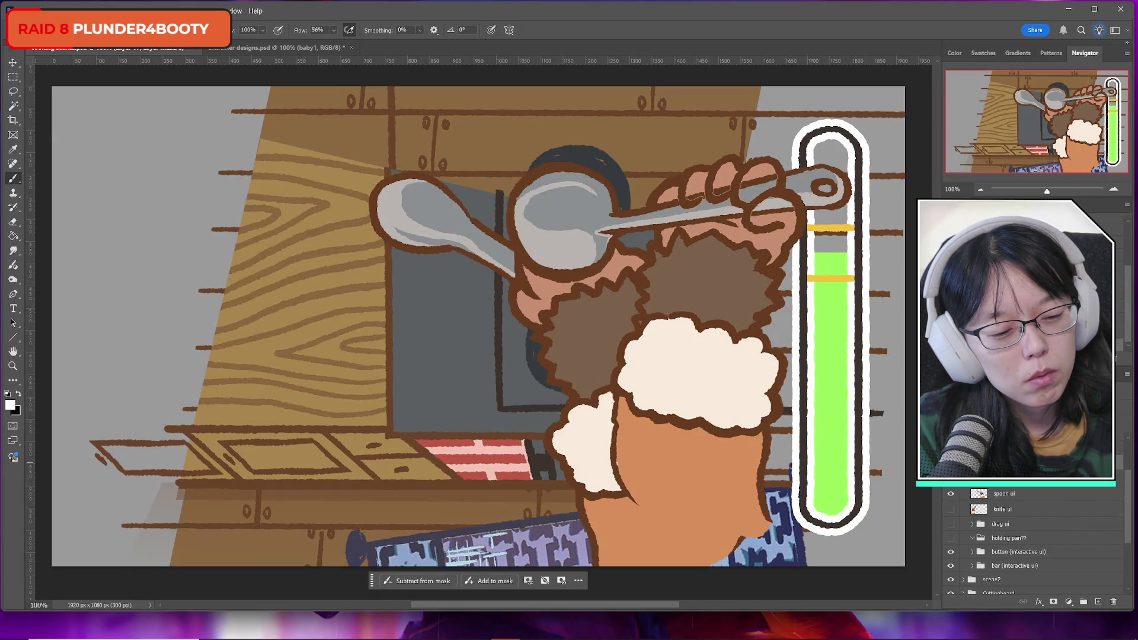
left_click(13, 222)
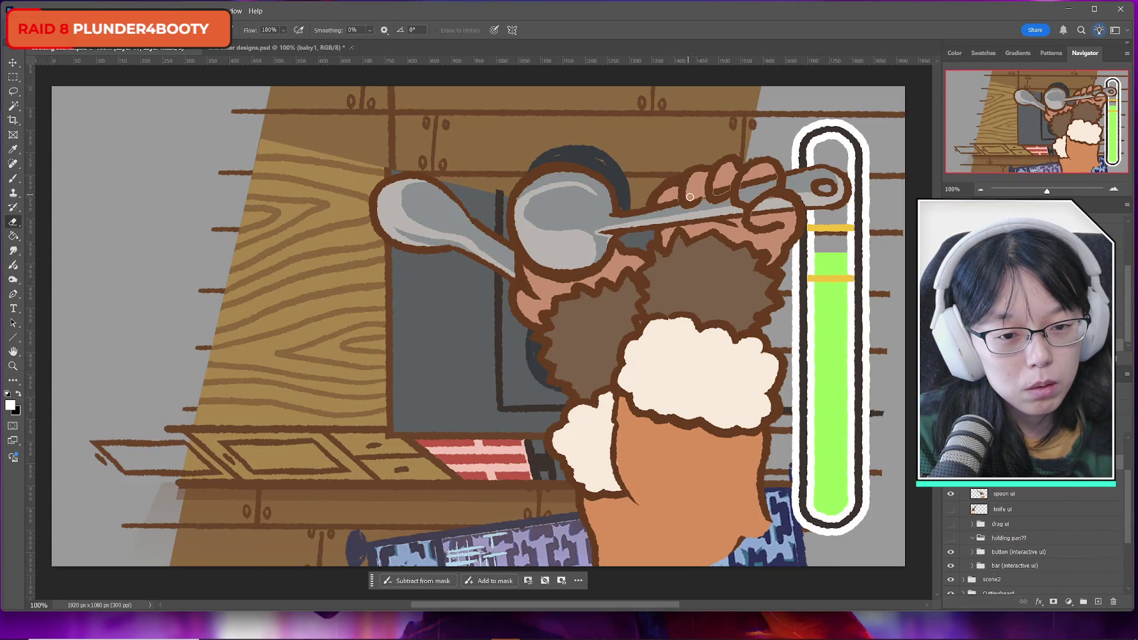
mouse_move(731, 179)
left_mouse_down()
mouse_move(744, 195)
mouse_move(760, 173)
mouse_move(765, 210)
mouse_move(774, 207)
mouse_move(761, 209)
left_mouse_up()
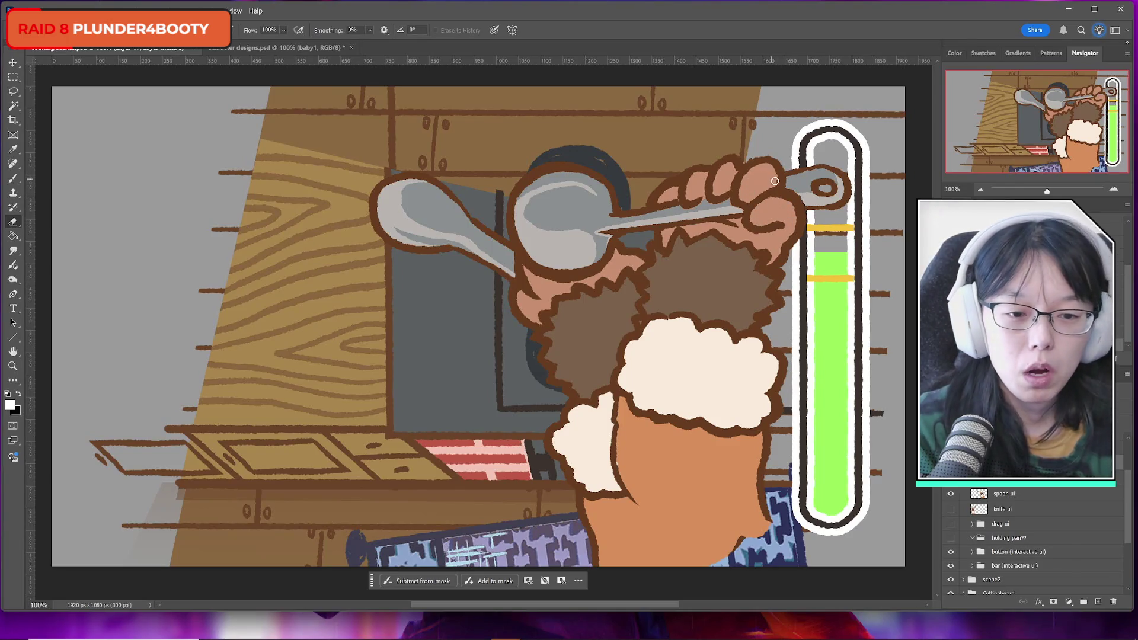
left_click(13, 179)
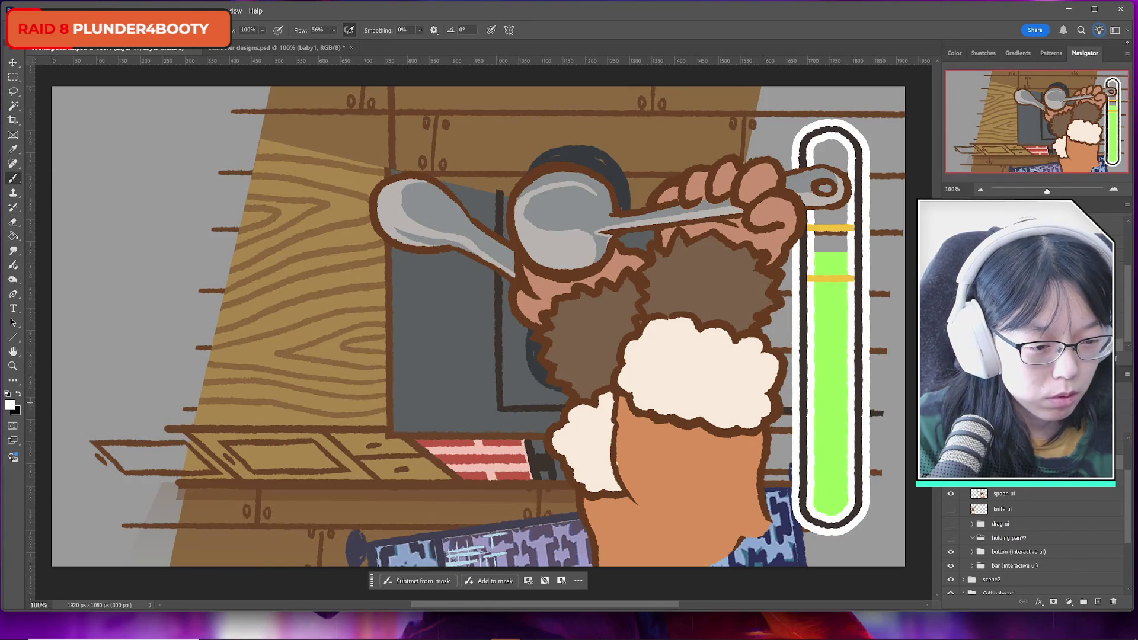
key("ctrl+2")
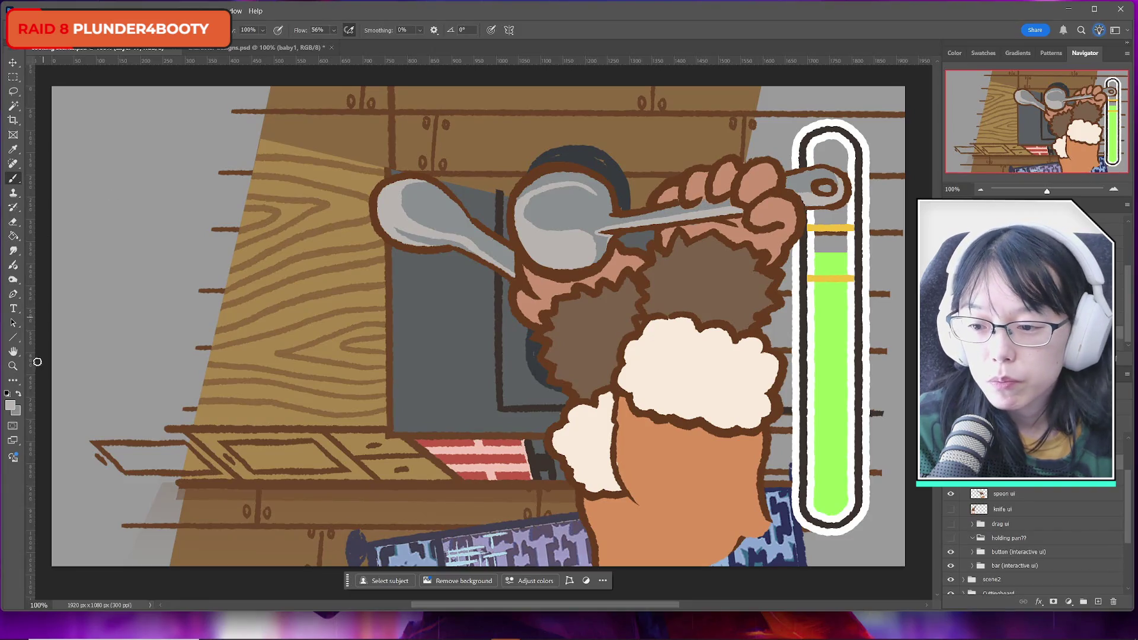
Set brown sampled from the outline as the brush colour and recheck the spoon with undo/redo
left_click(10, 405)
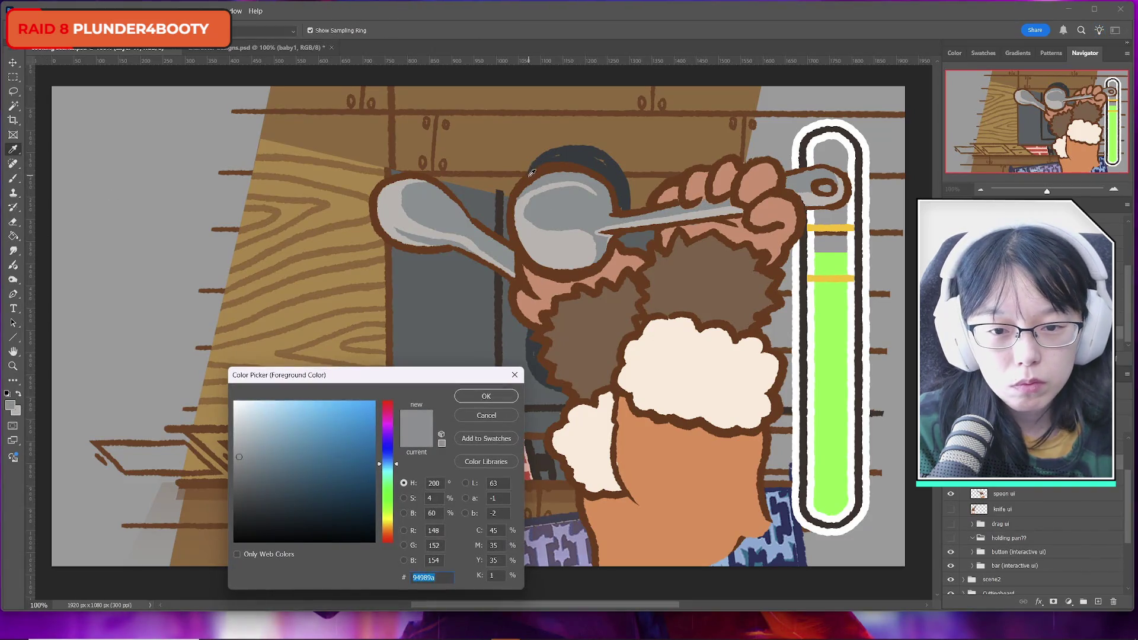
left_click(499, 290)
left_click(474, 396)
left_click(13, 179)
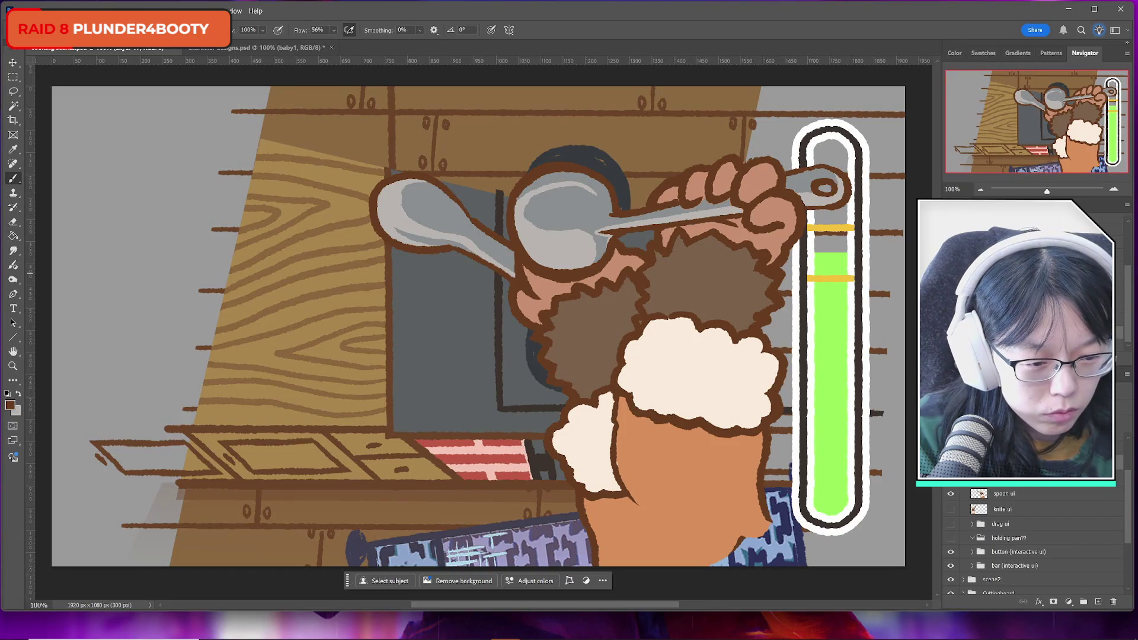
key("ctrl+z")
key("ctrl+shift+z")
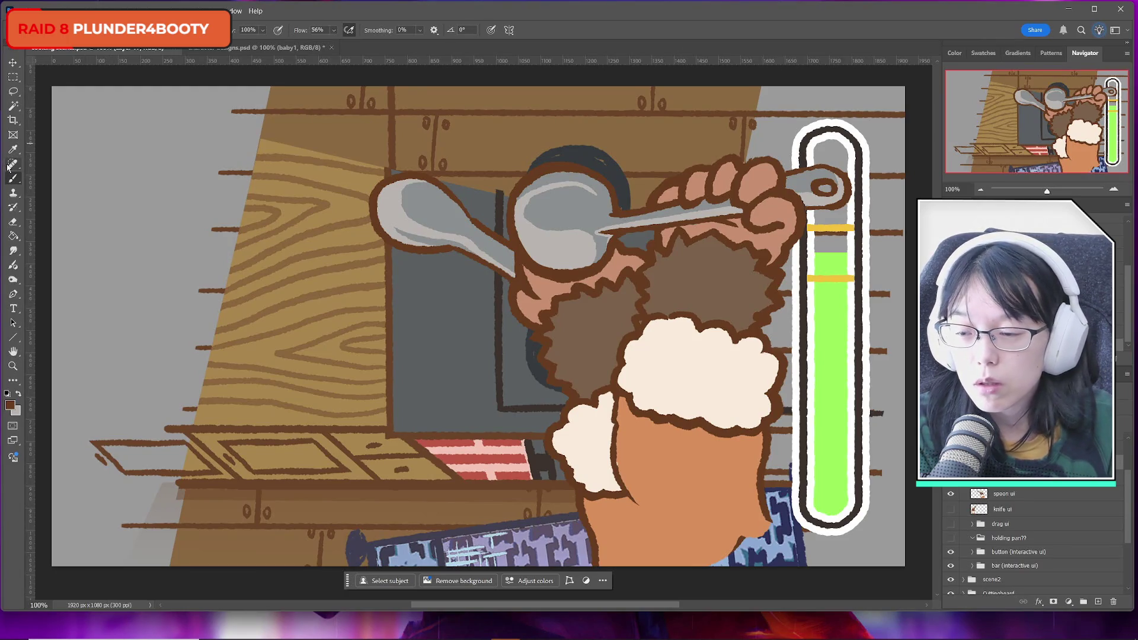
Sample the spoon's grey as the paint colour and Magic Wand-click the spoon
key("e")
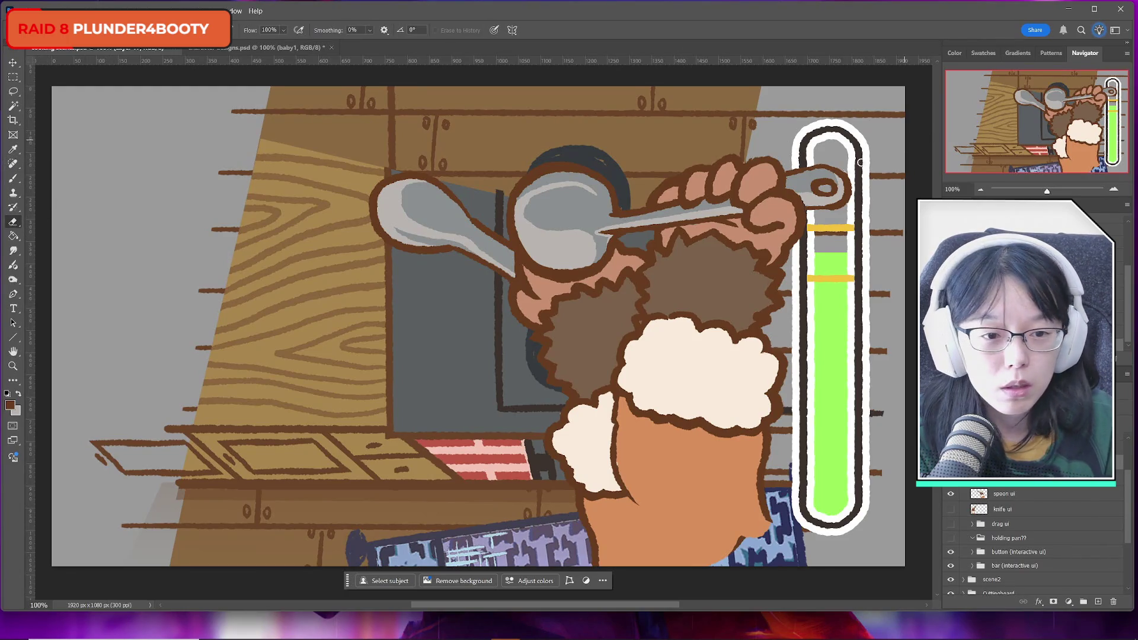
left_click(13, 178)
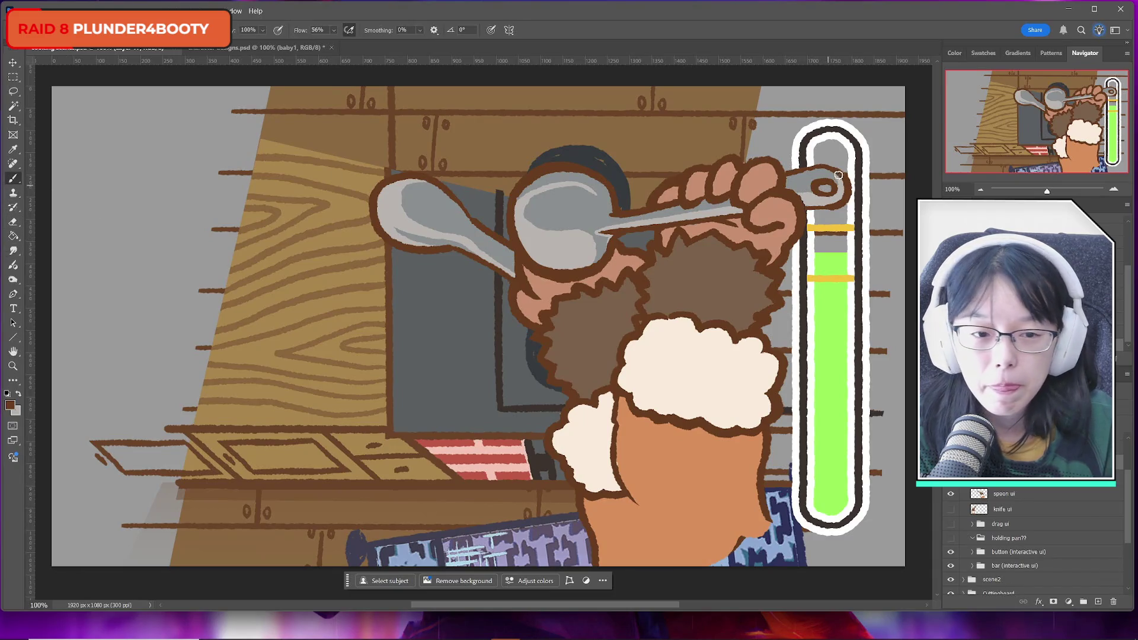
left_click(807, 179, "alt")
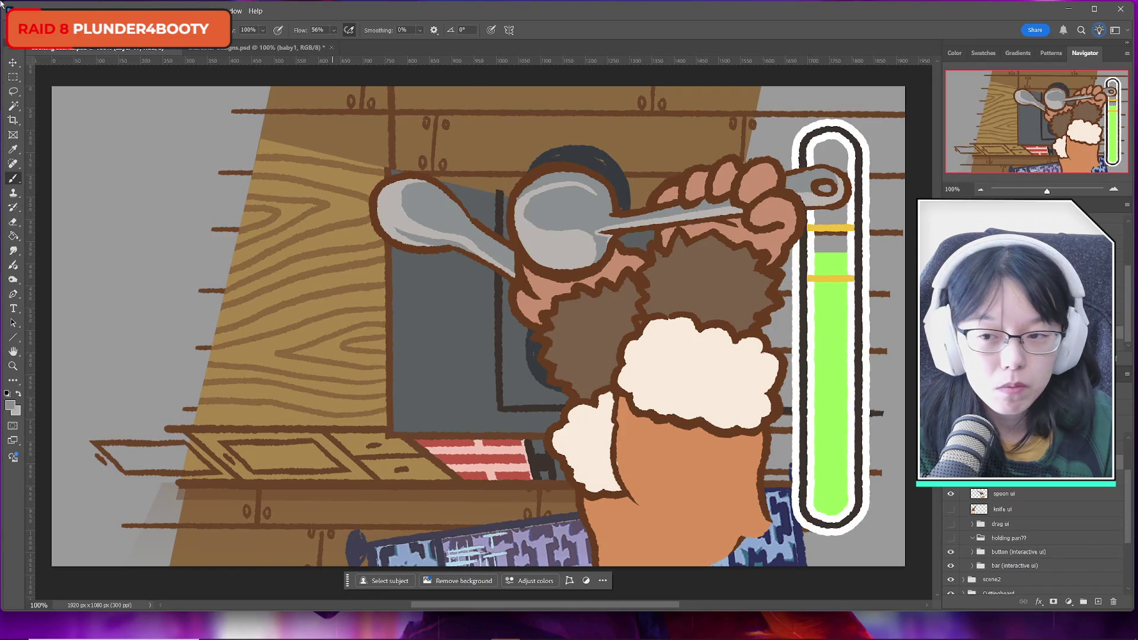
left_click(13, 106)
left_click(804, 187)
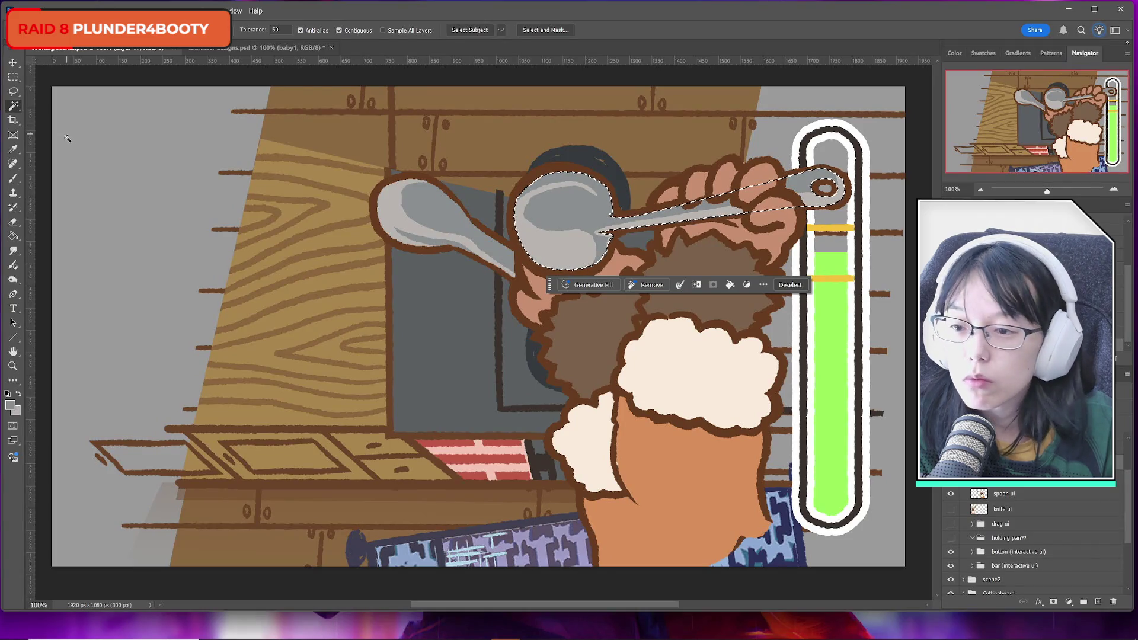
Switch to the Brush, then use Rectangular Marquee and Ctrl+D to drop the spoon selection
key("b")
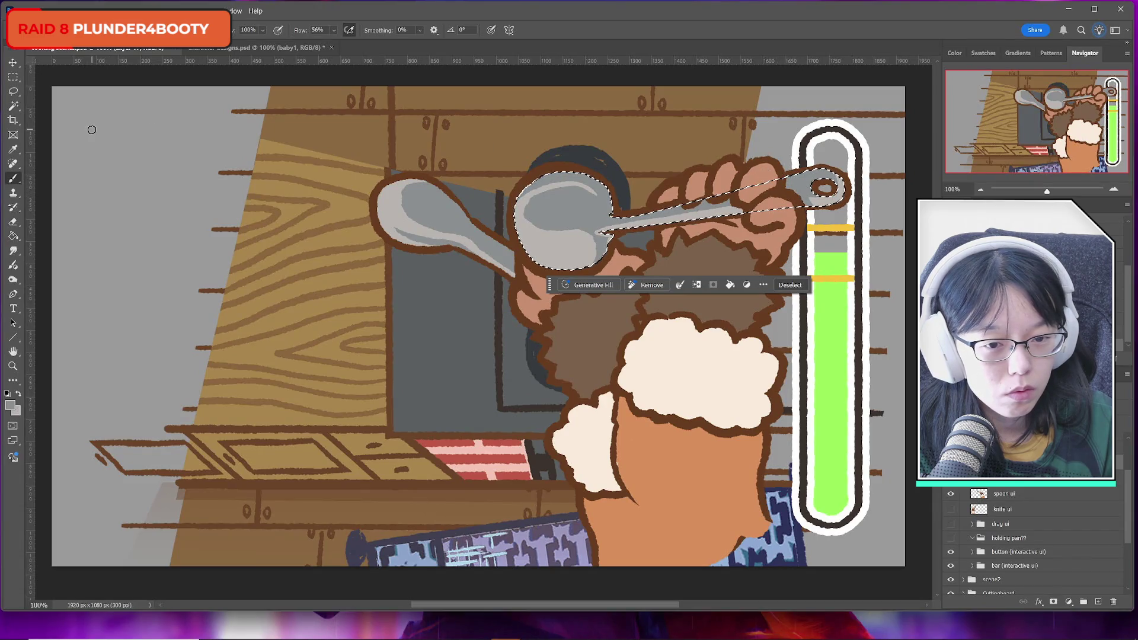
key("m")
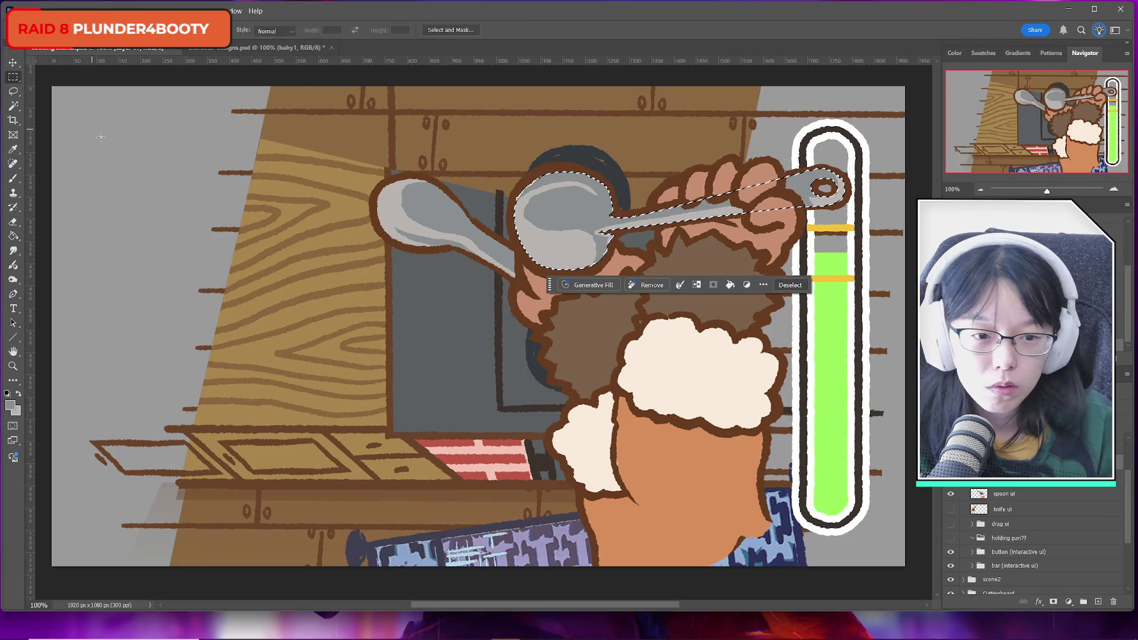
key("ctrl+d")
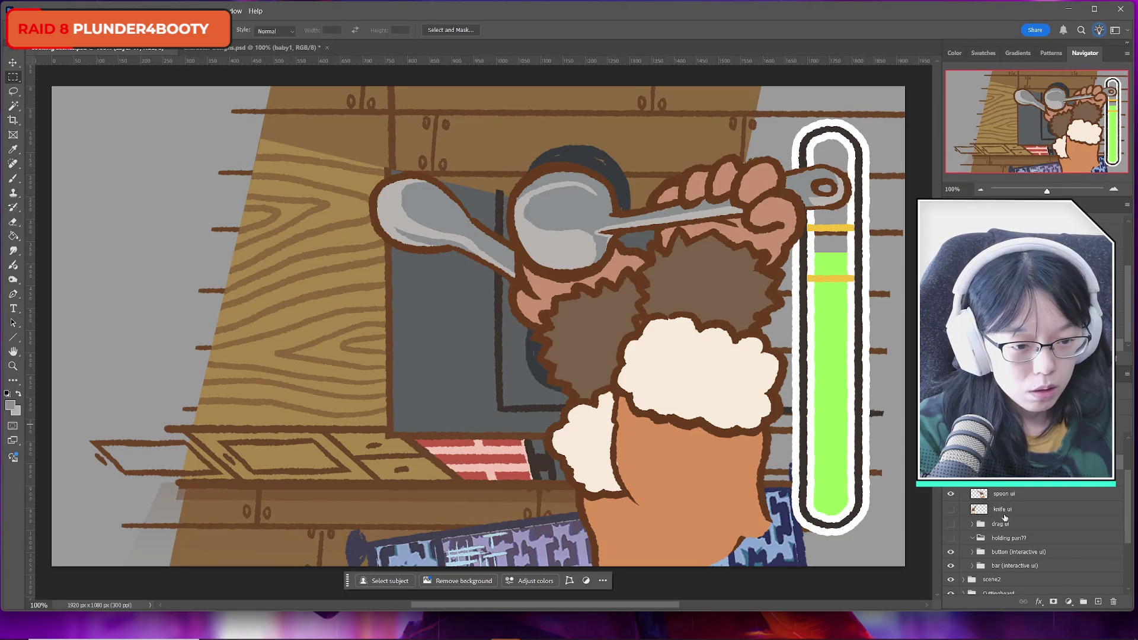
Toggle the hand layer off and on to check the stove beneath, leaving it visible
scroll(1031, 543, "down", 1)
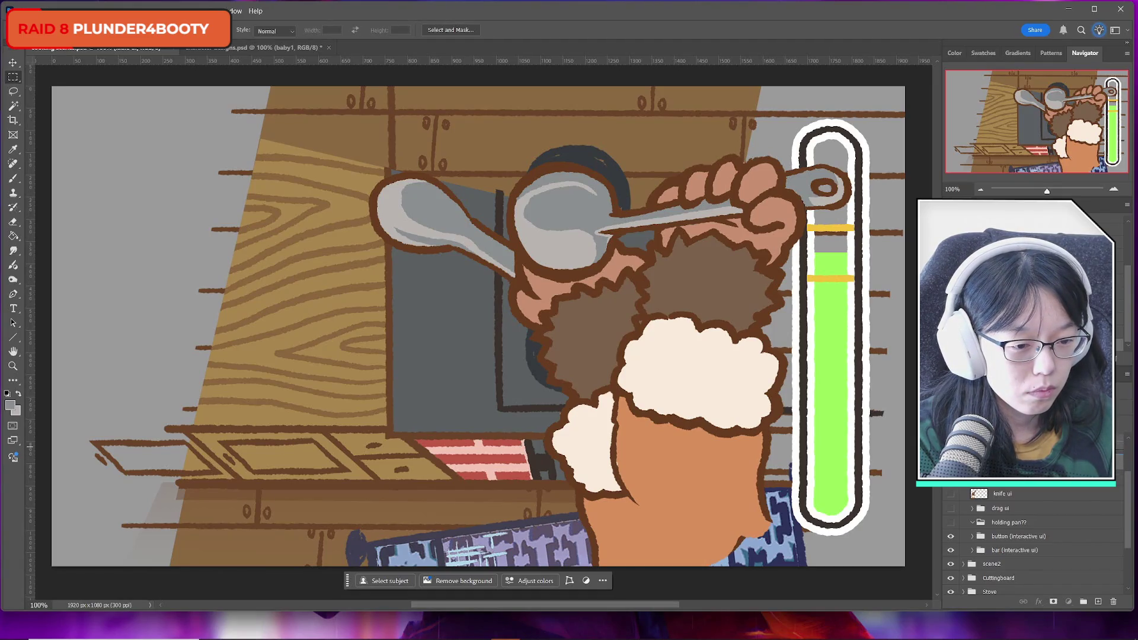
scroll(1032, 543, "down", 1)
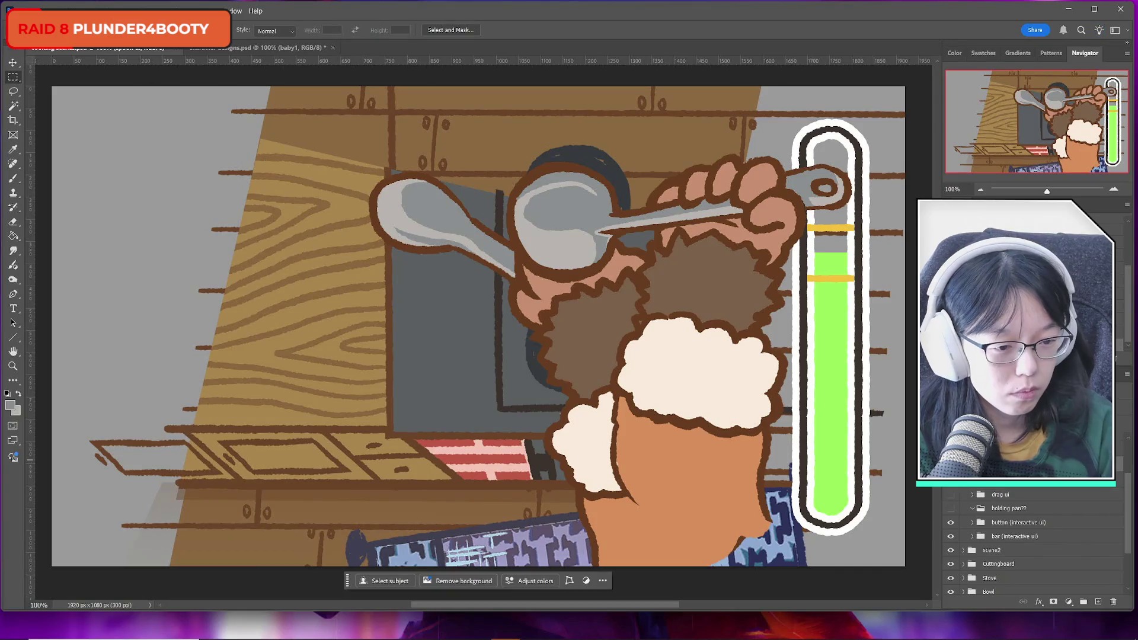
left_click(951, 480)
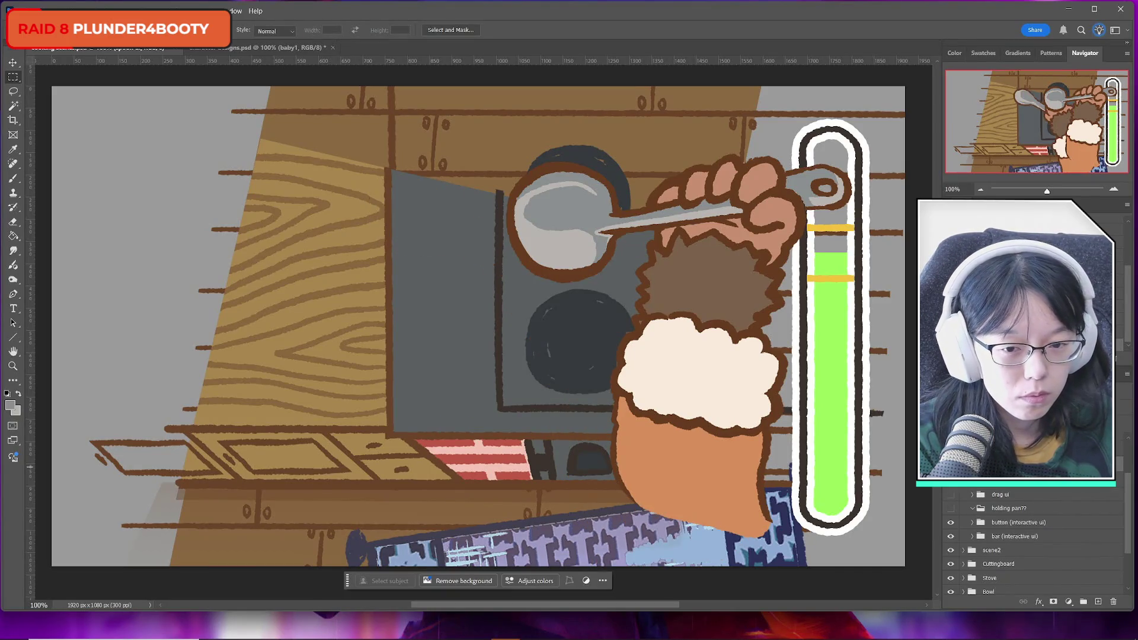
left_click(951, 480)
left_click(951, 480)
left_click(951, 481)
left_click(950, 480)
left_click(951, 481)
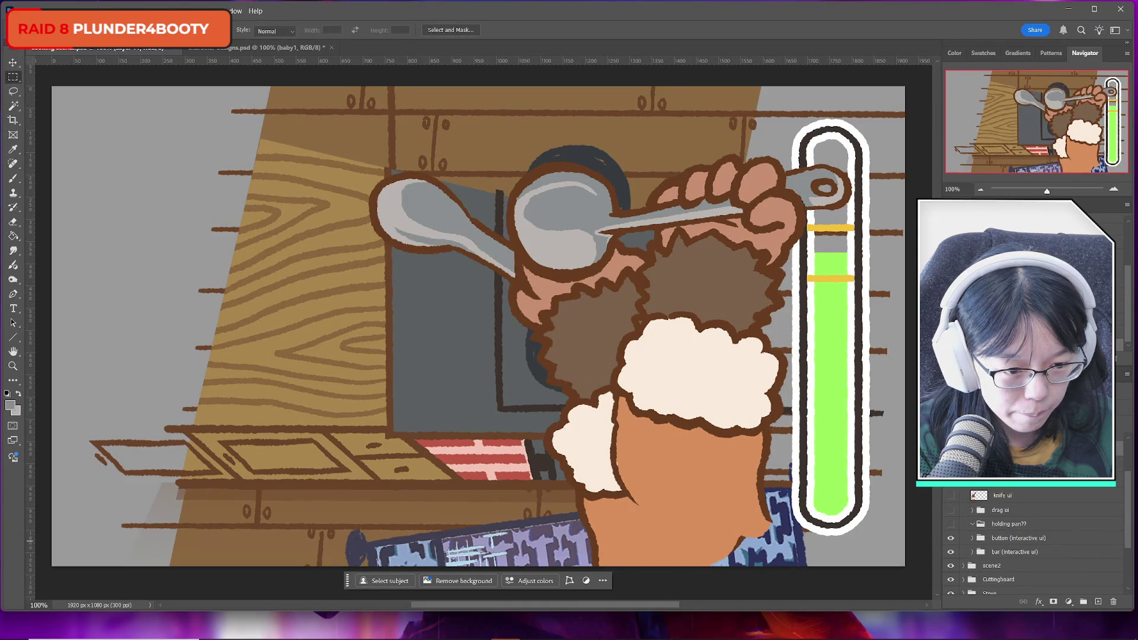
Sample orange #e99460 as the foreground colour and return to the Brush
left_click(9, 405)
left_click(682, 486)
left_click(486, 396)
key("b")
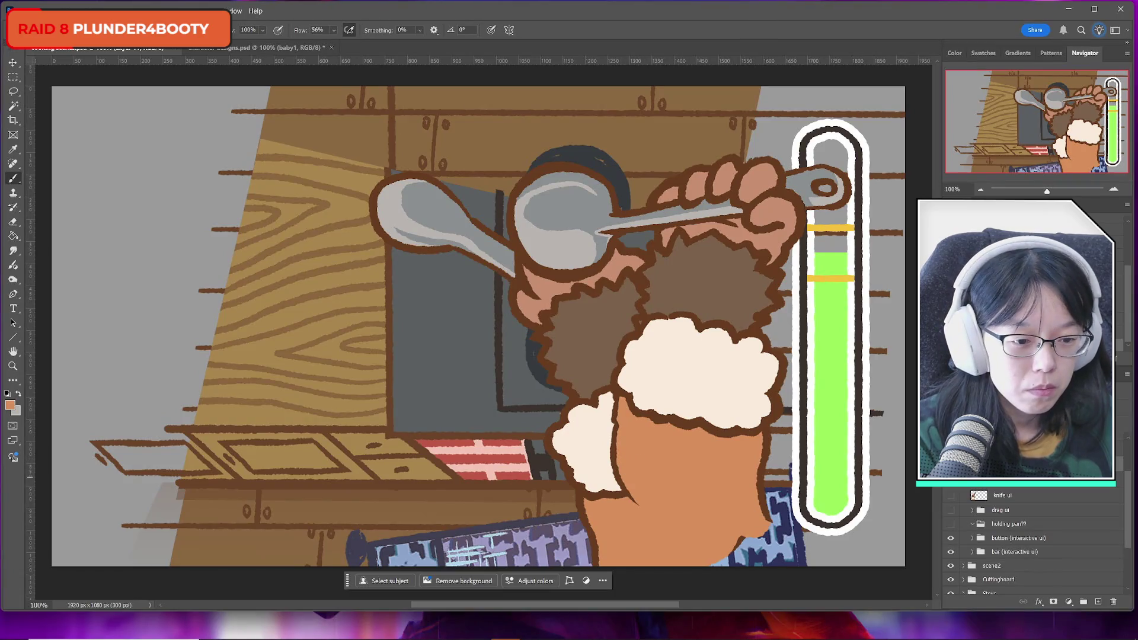
scroll(1038, 545, "down", 1)
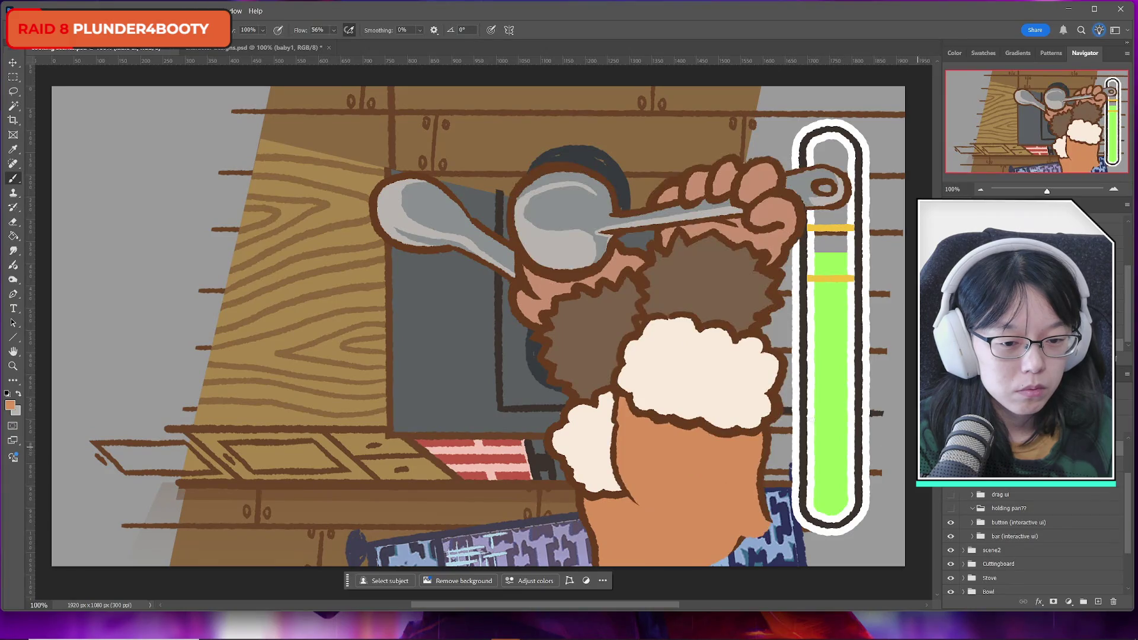
scroll(1041, 512, "up", 1)
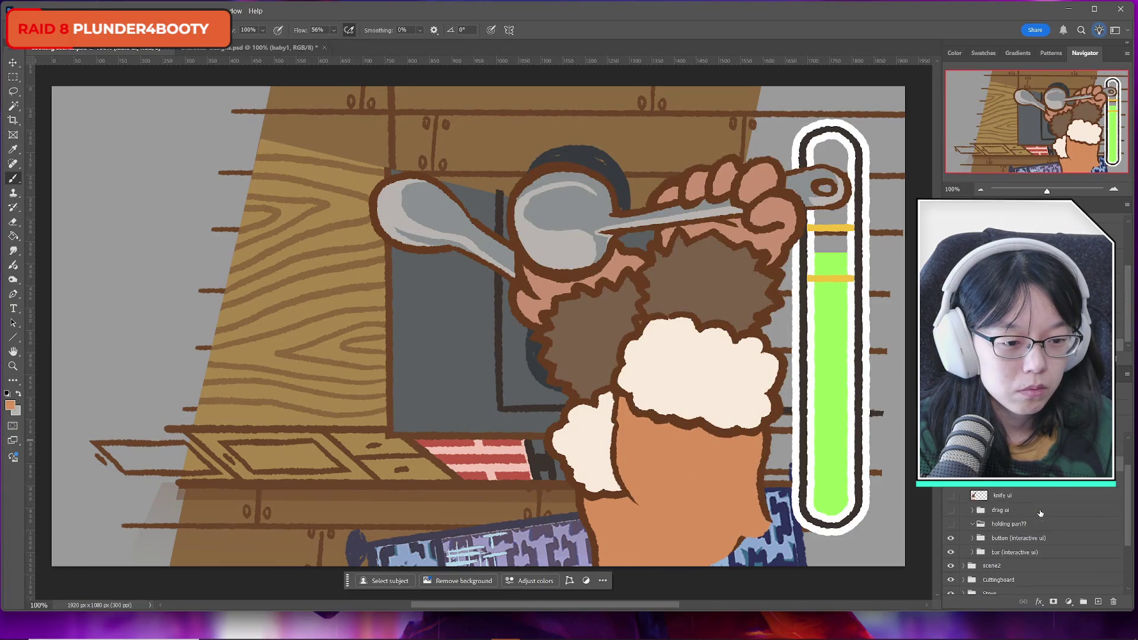
Hide the ladle ui layer and toggle the spoon ui arm to compare poses
scroll(1048, 521, "up", 2)
left_click(952, 495)
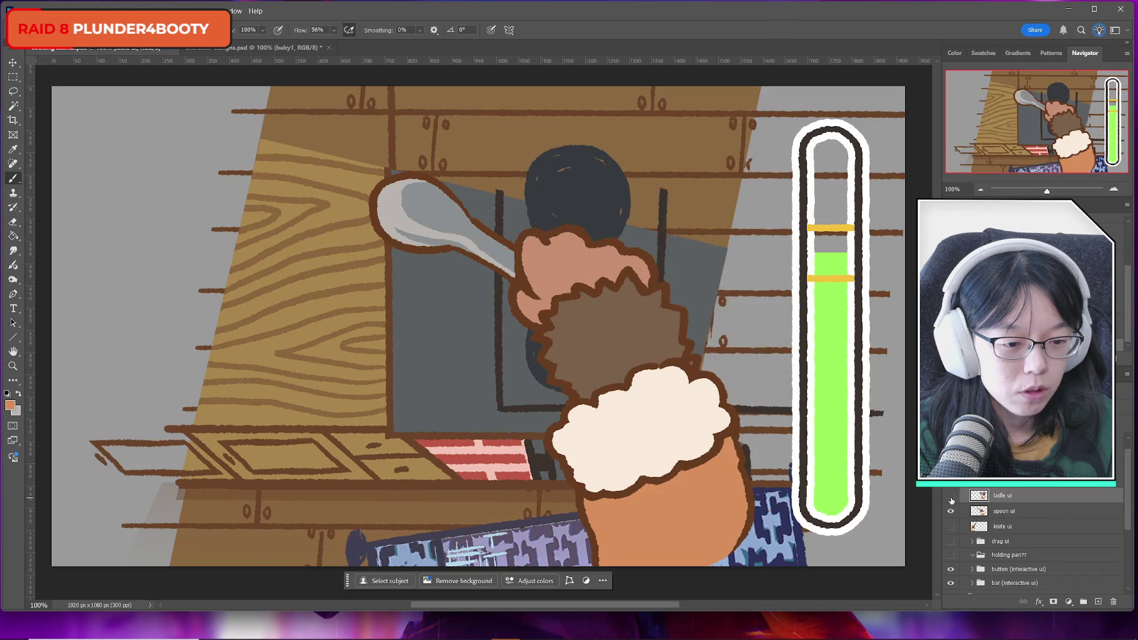
left_click(951, 496)
left_click(952, 497)
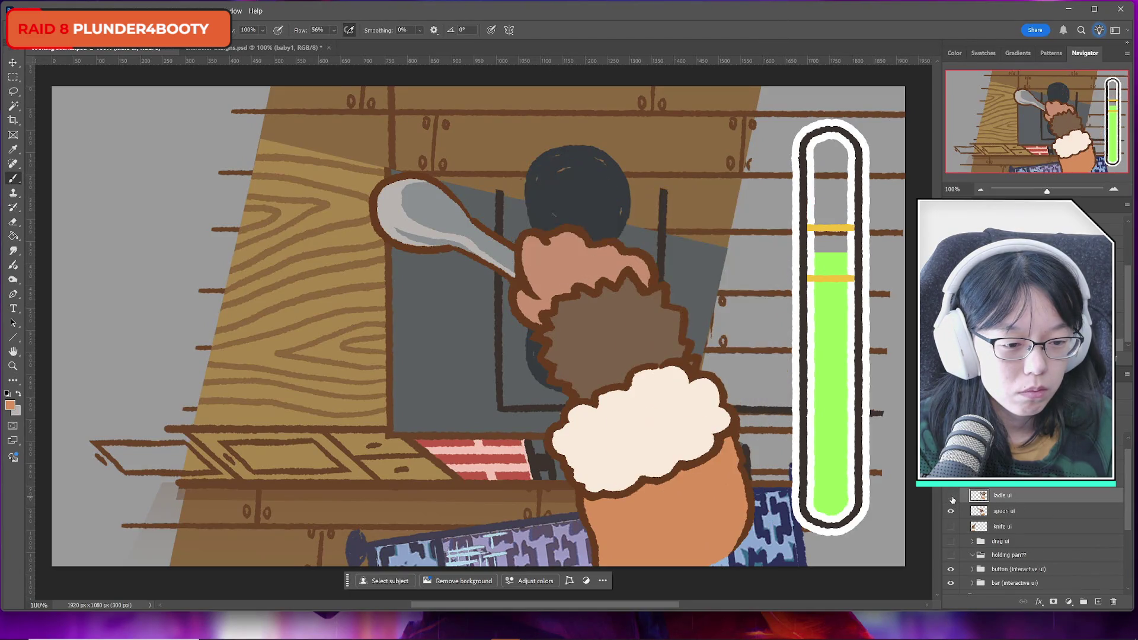
left_click(952, 512)
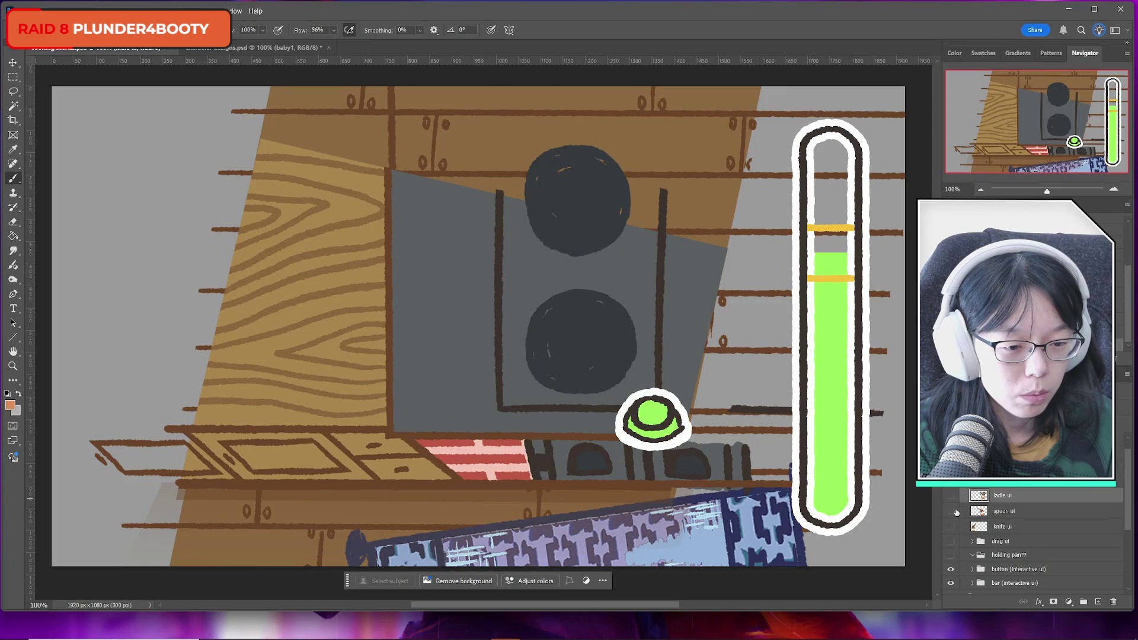
left_click(952, 512)
left_click(952, 511)
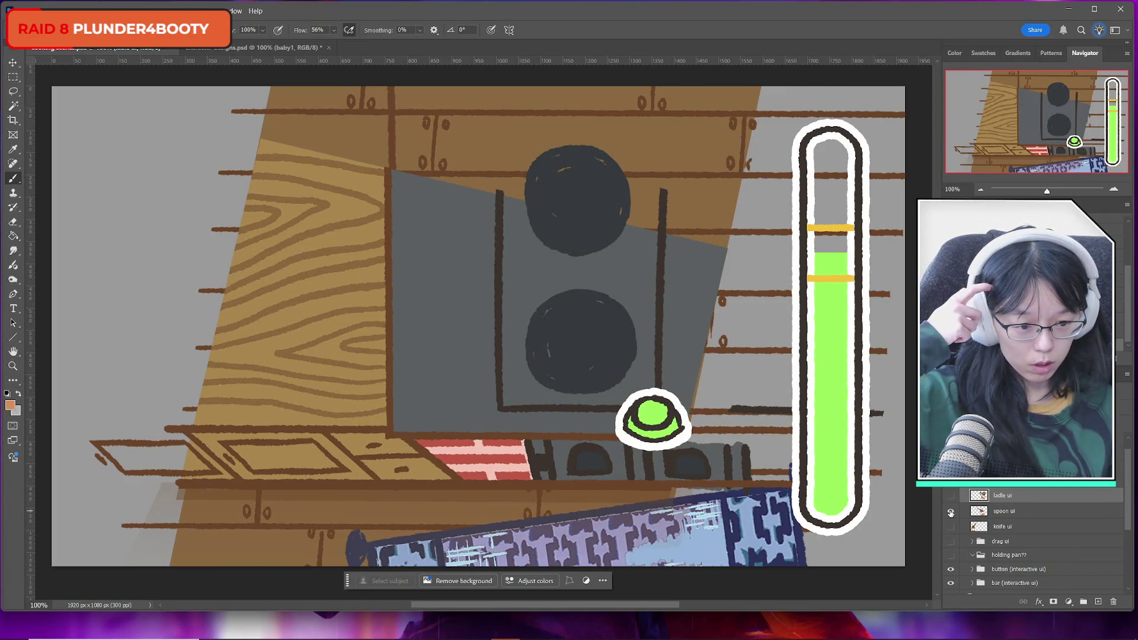
left_click(952, 512)
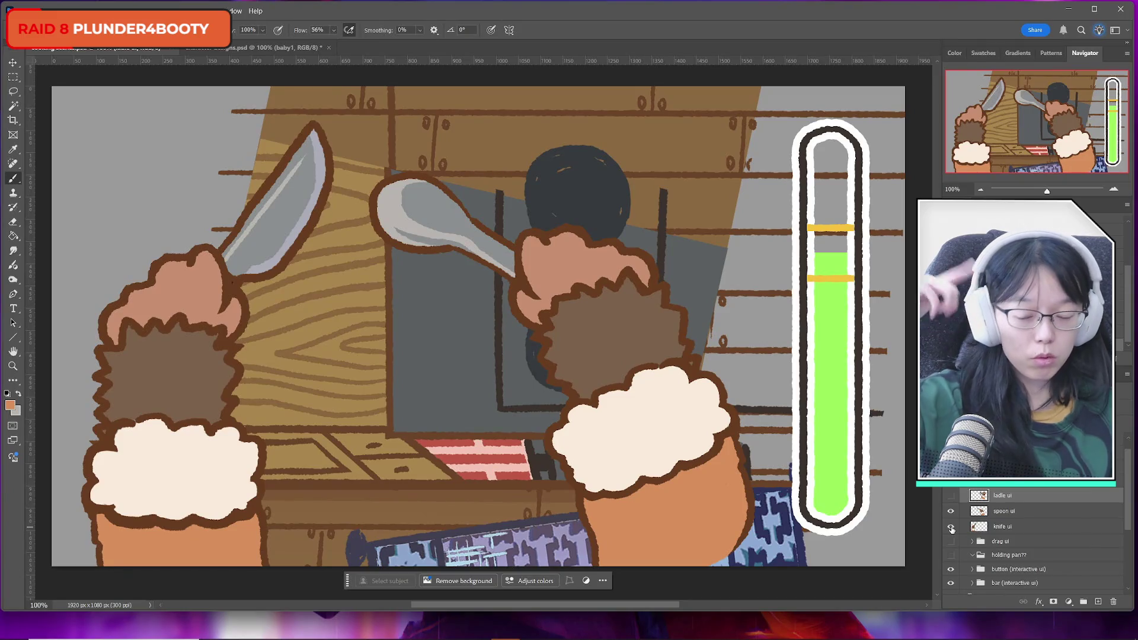
Compare knife and spoon arms, then duplicate knife ui and bring the copy to the top
left_click(951, 526)
left_click(951, 526)
left_click(951, 511)
left_click(951, 511)
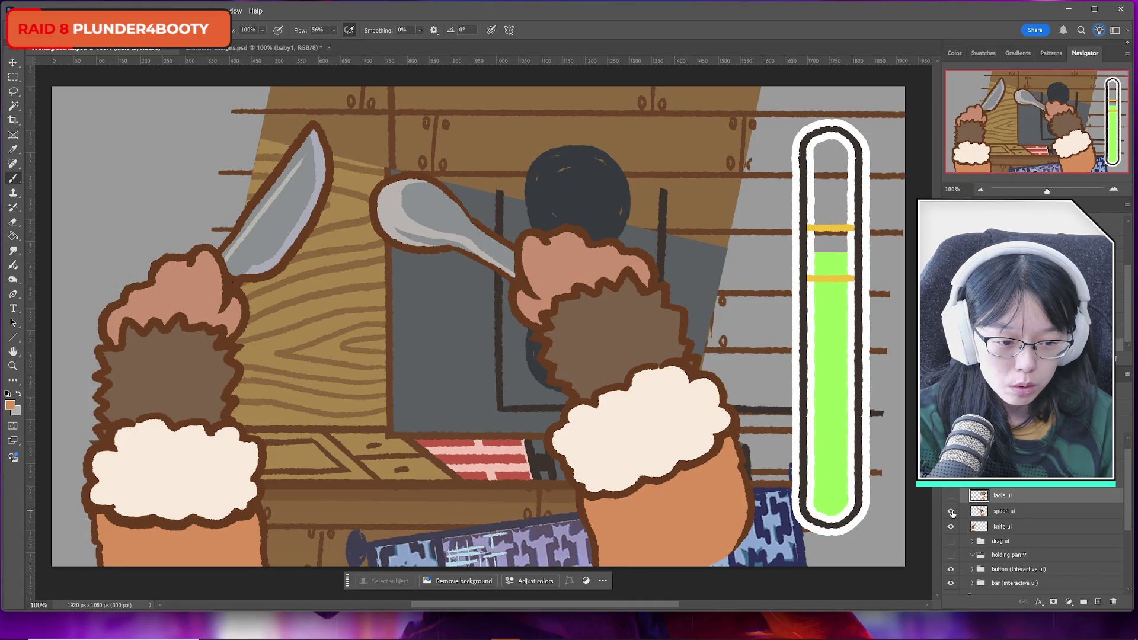
left_click(952, 527)
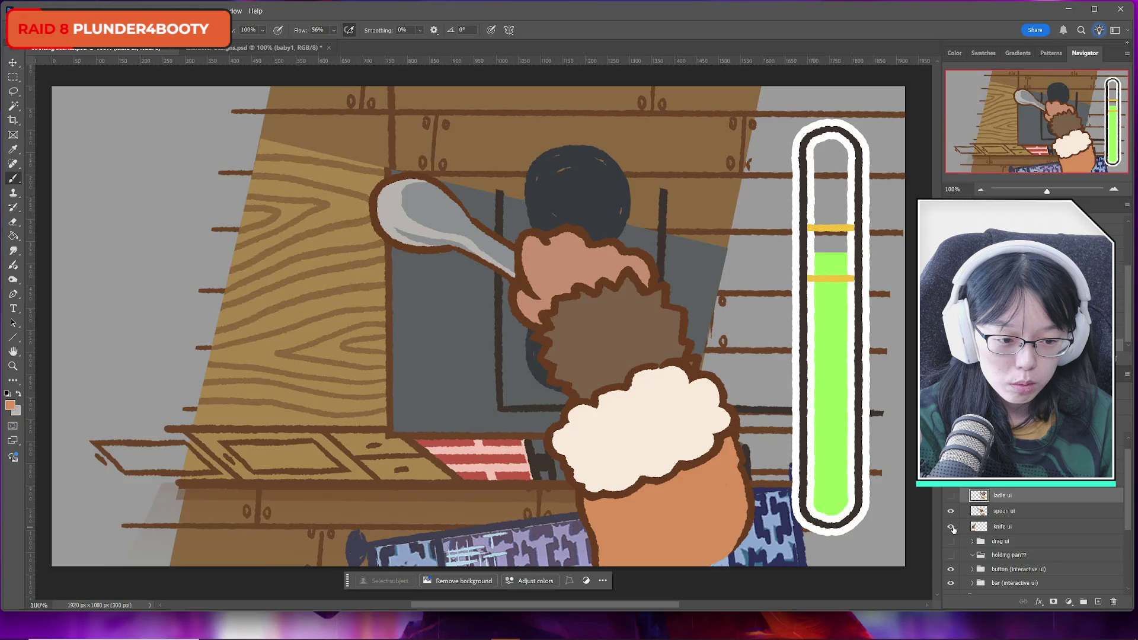
left_click(953, 527)
left_click(952, 528)
left_click(951, 528)
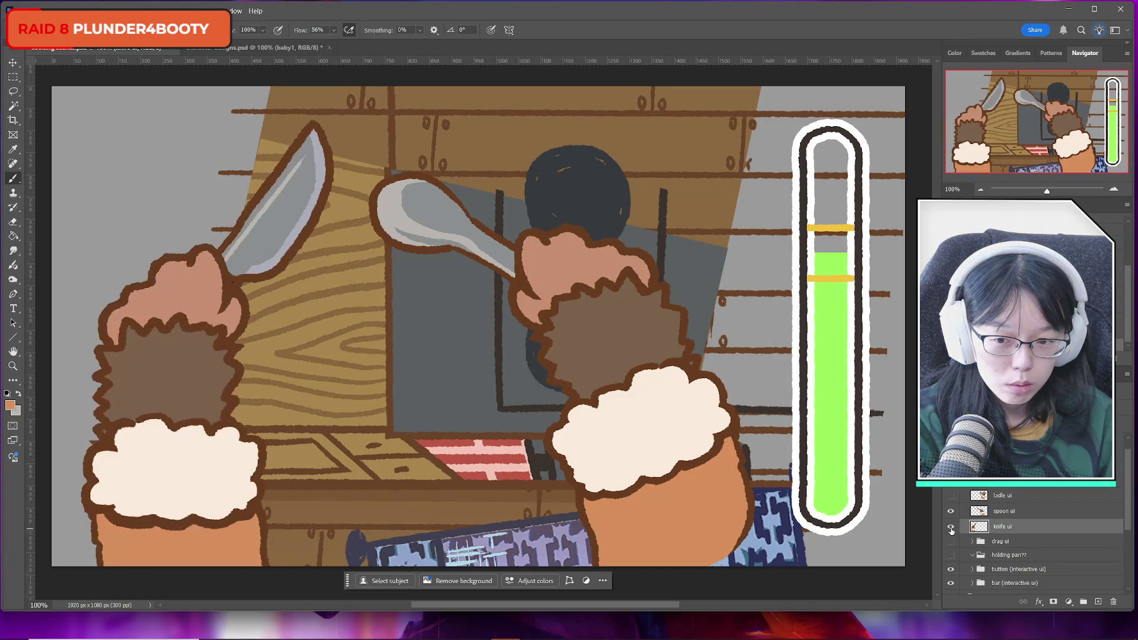
left_click(952, 528)
left_click(951, 529)
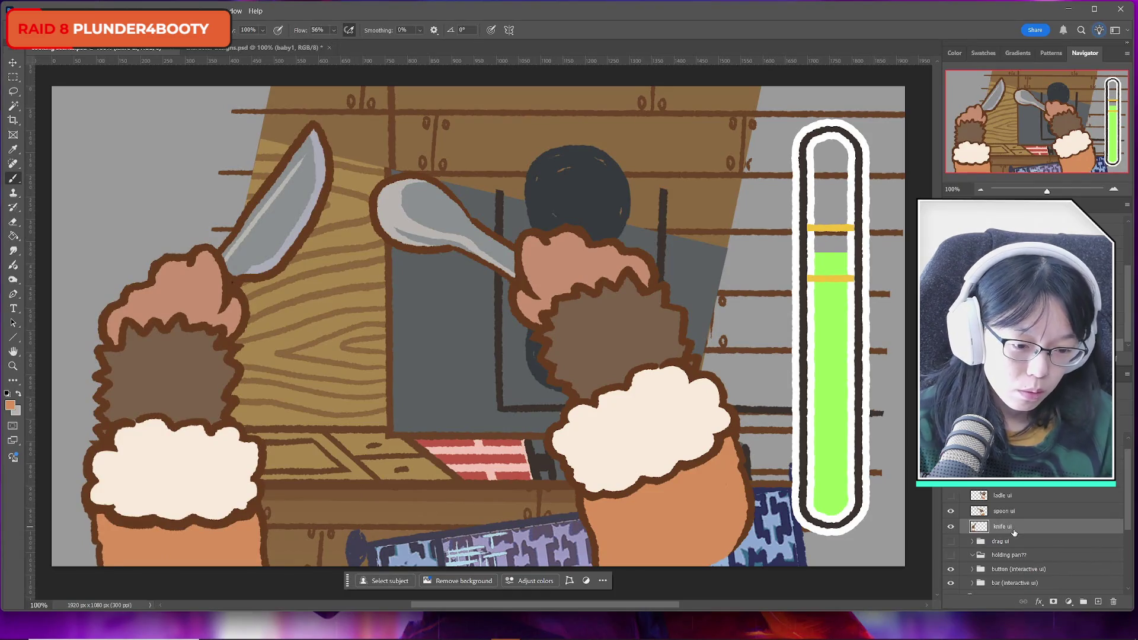
key("ctrl+j")
key("ctrl+bracketright")
key("ctrl+bracketright")
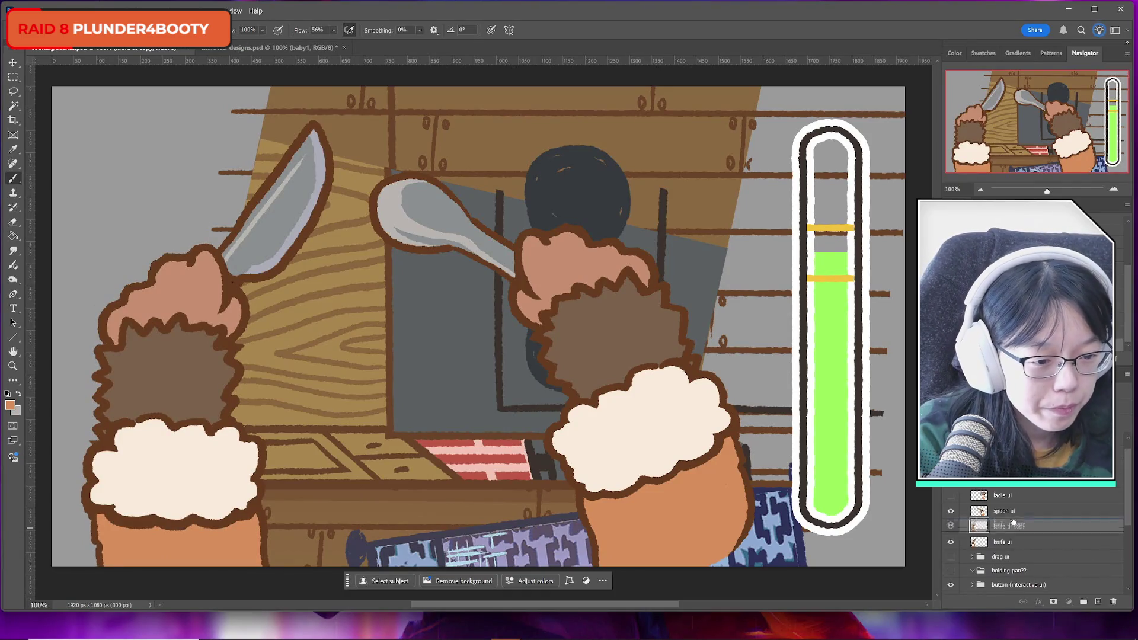
Hide the knife ui and spoon ui layers and delete the gray knife blade from the copy
left_click(951, 543)
left_click(951, 526)
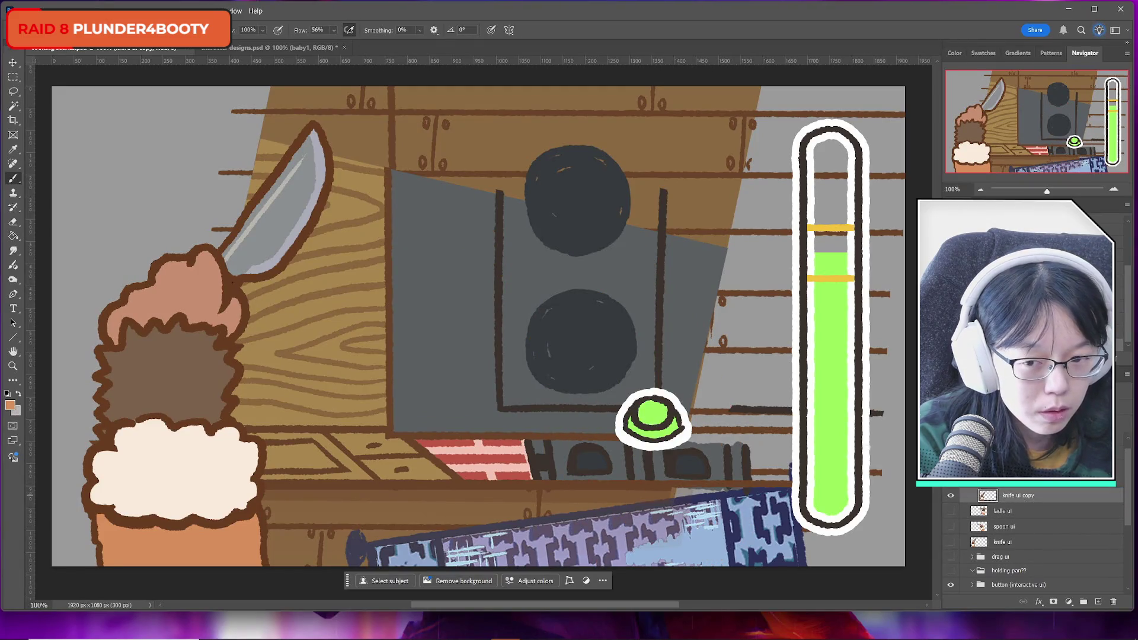
left_click(13, 106)
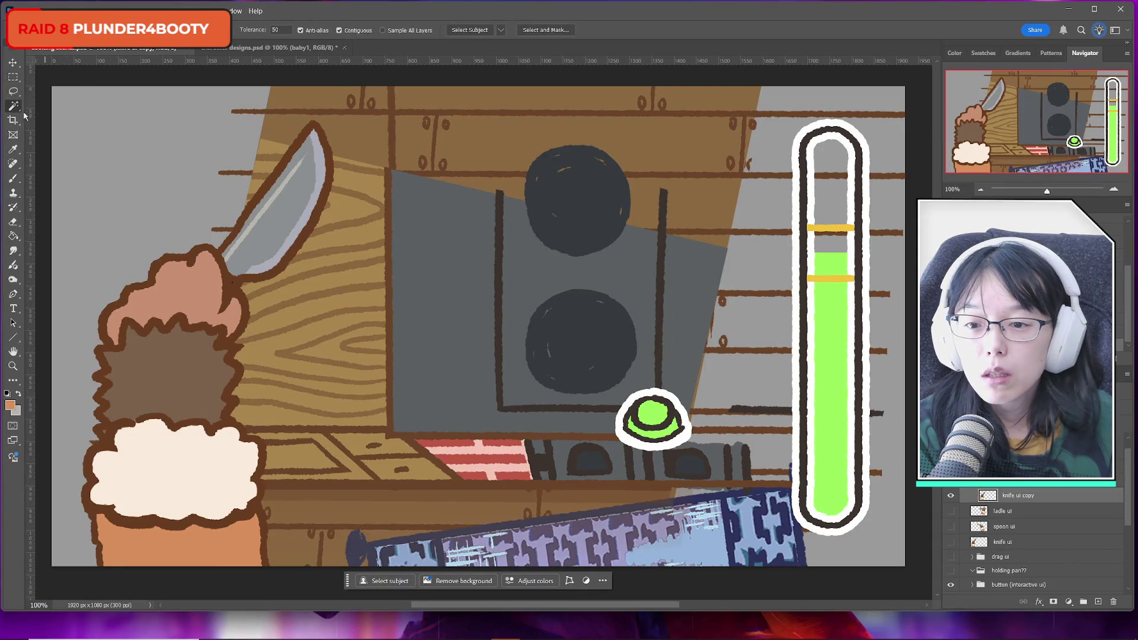
left_click(291, 221)
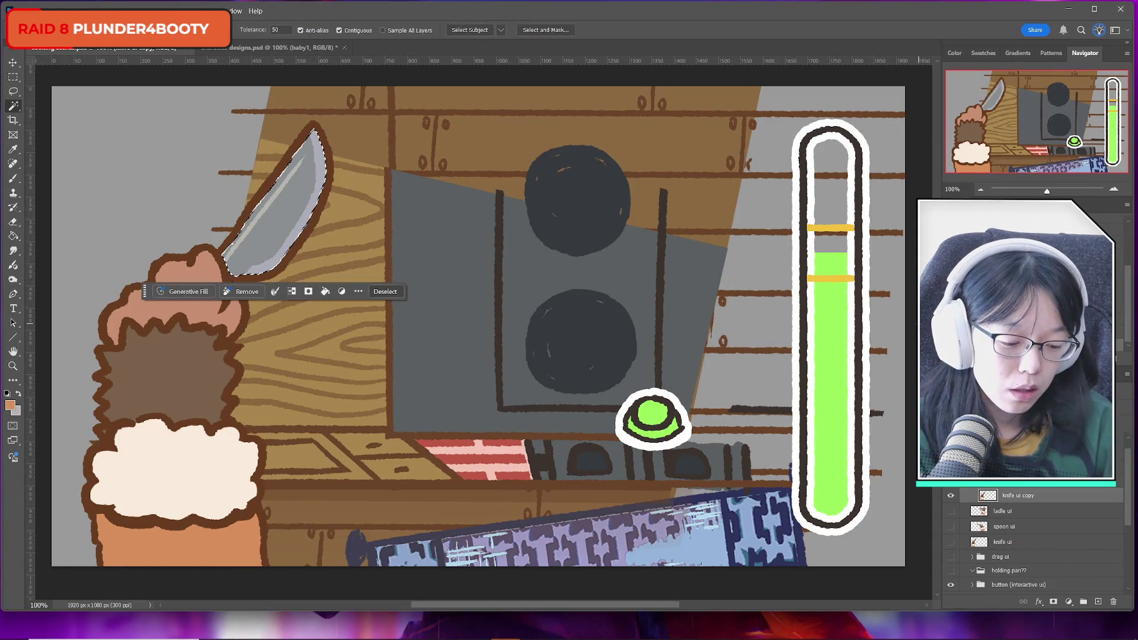
key("Delete")
key("m")
key("ctrl+d")
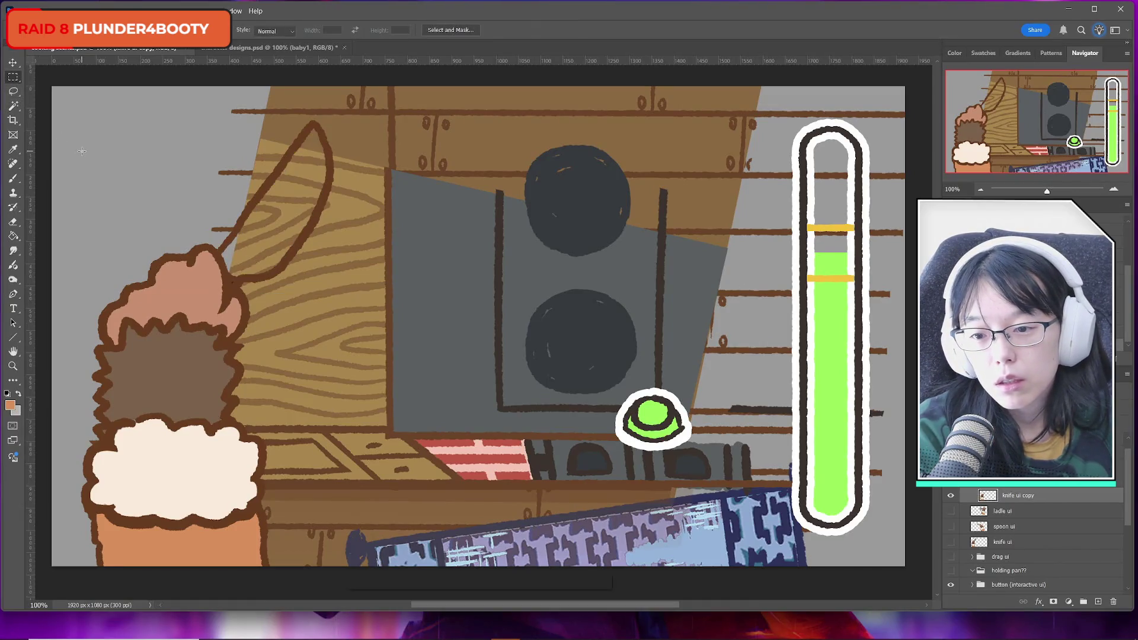
Lasso away the leftover knife outline above the fist and save the document
left_click(13, 91)
mouse_move(216, 232)
left_mouse_down()
mouse_move(236, 292)
mouse_move(296, 299)
mouse_move(314, 108)
mouse_move(256, 135)
left_mouse_up()
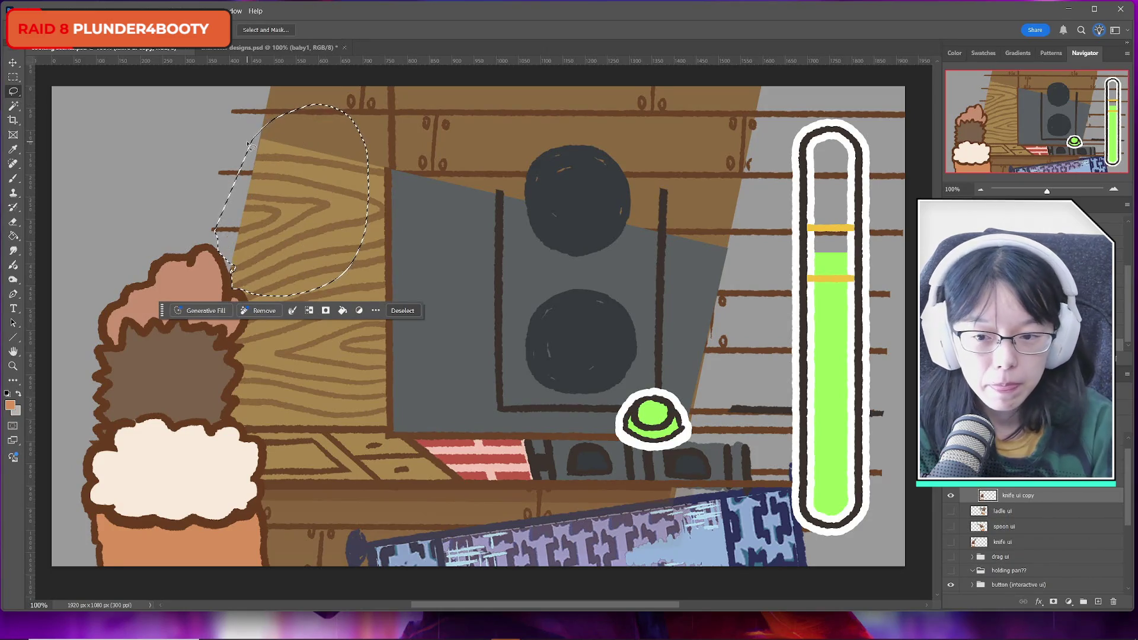
key("m")
key("ctrl+d")
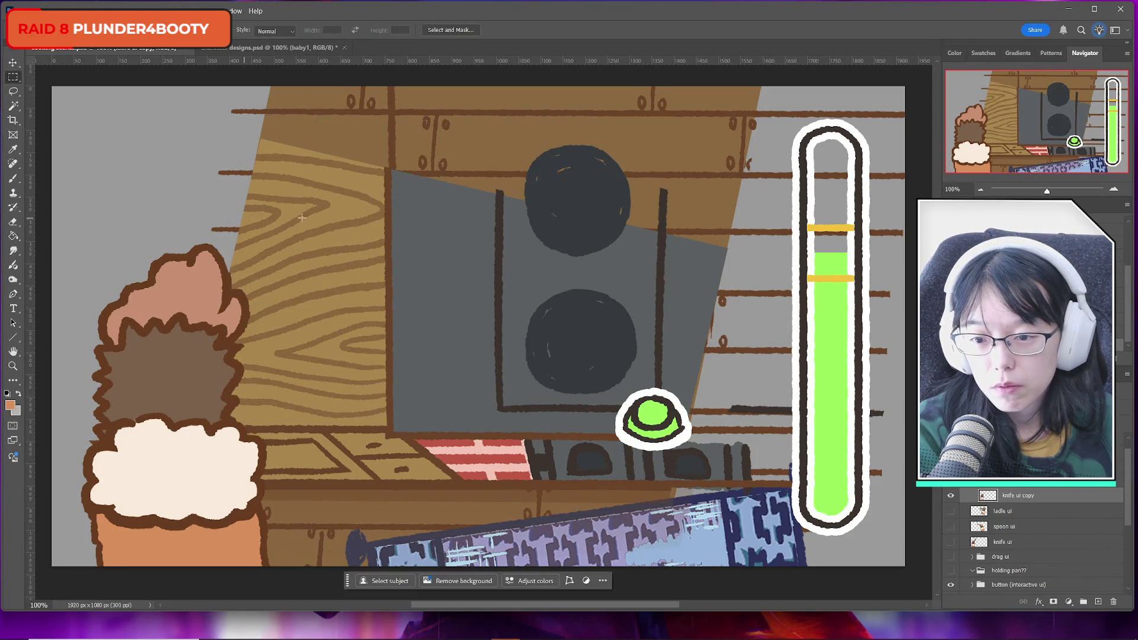
key("ctrl+s")
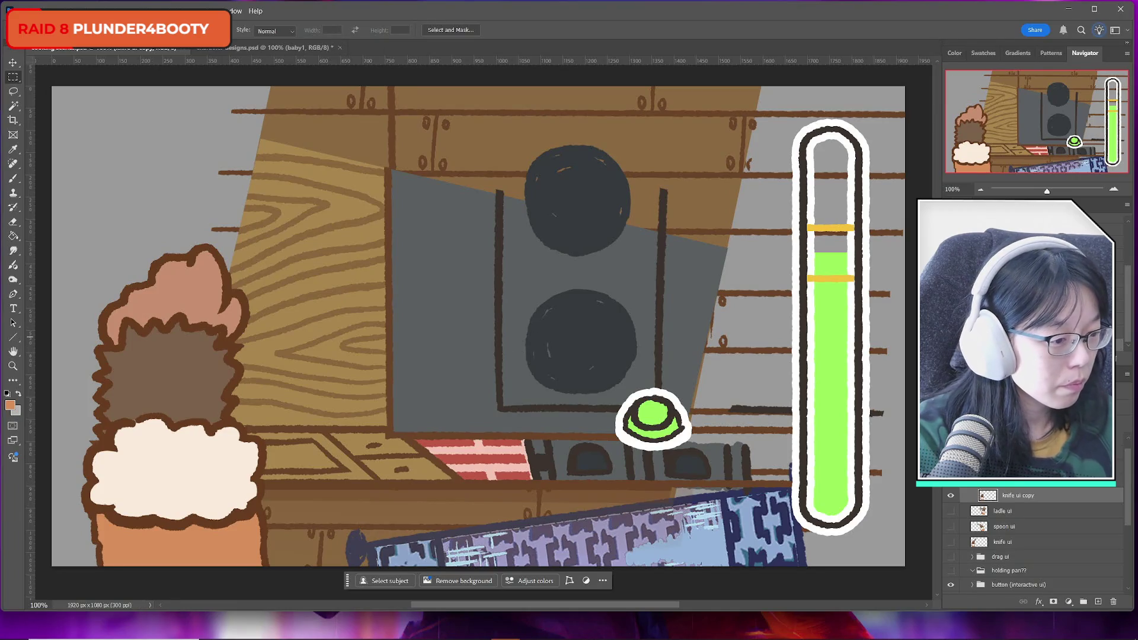